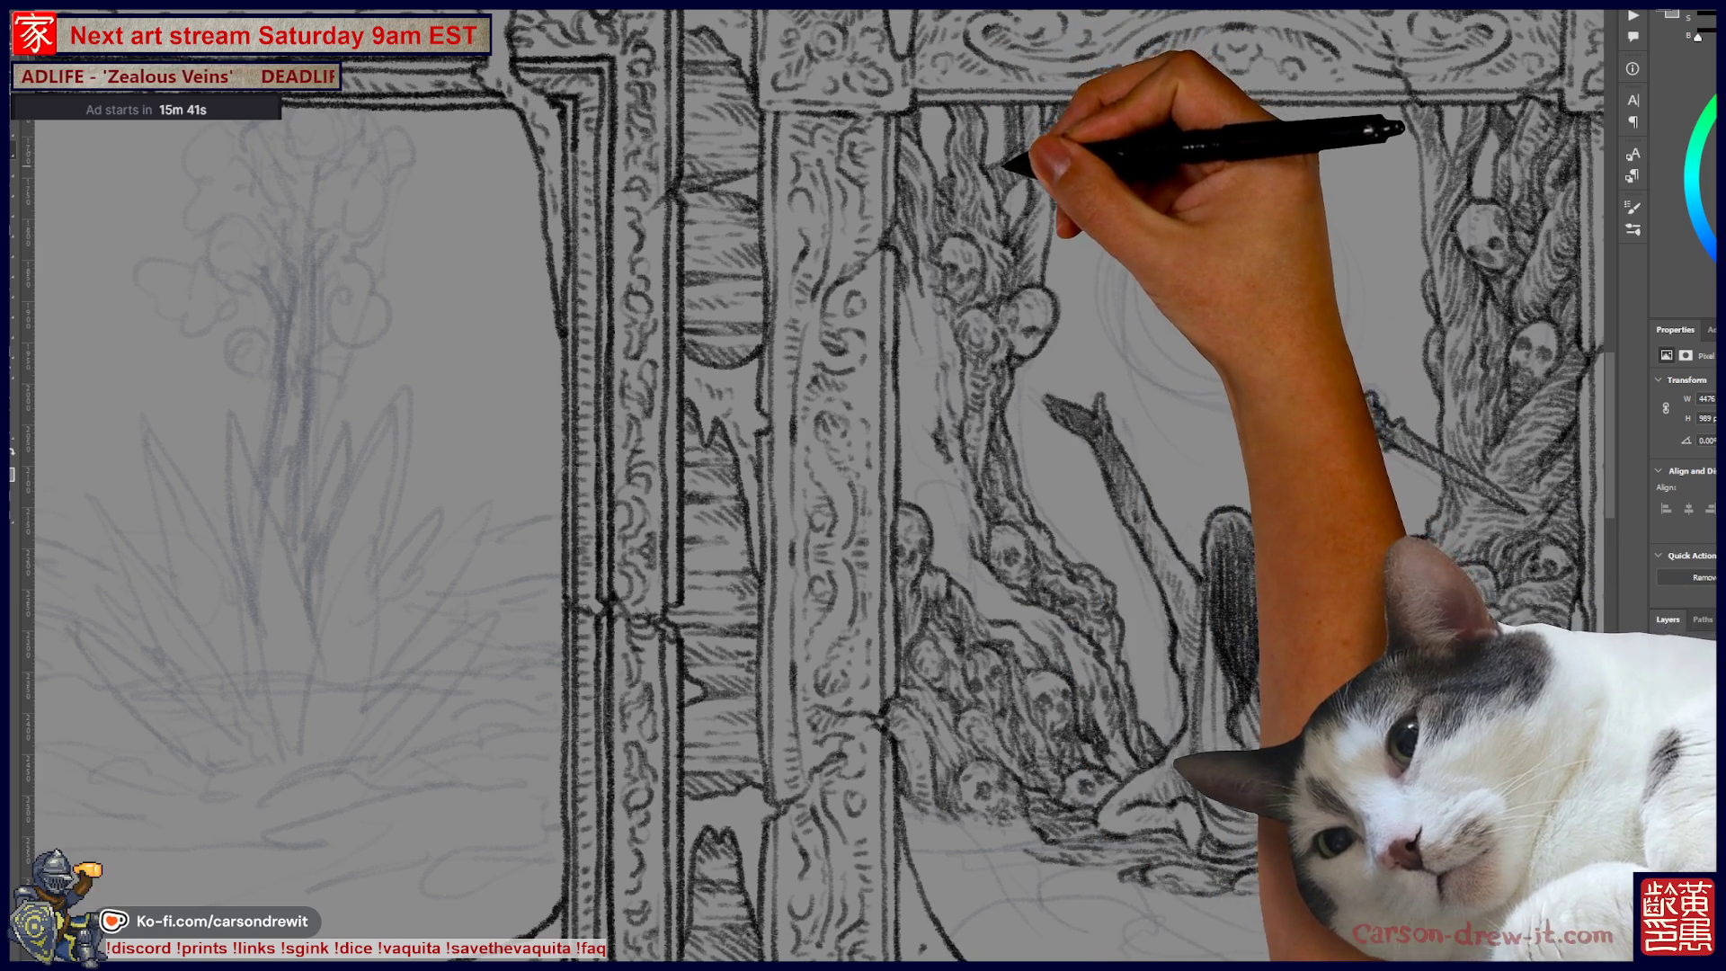
Step: Keep inking the skull trees and sword, adding a second raised blade beside the central figure
key("ctrl")
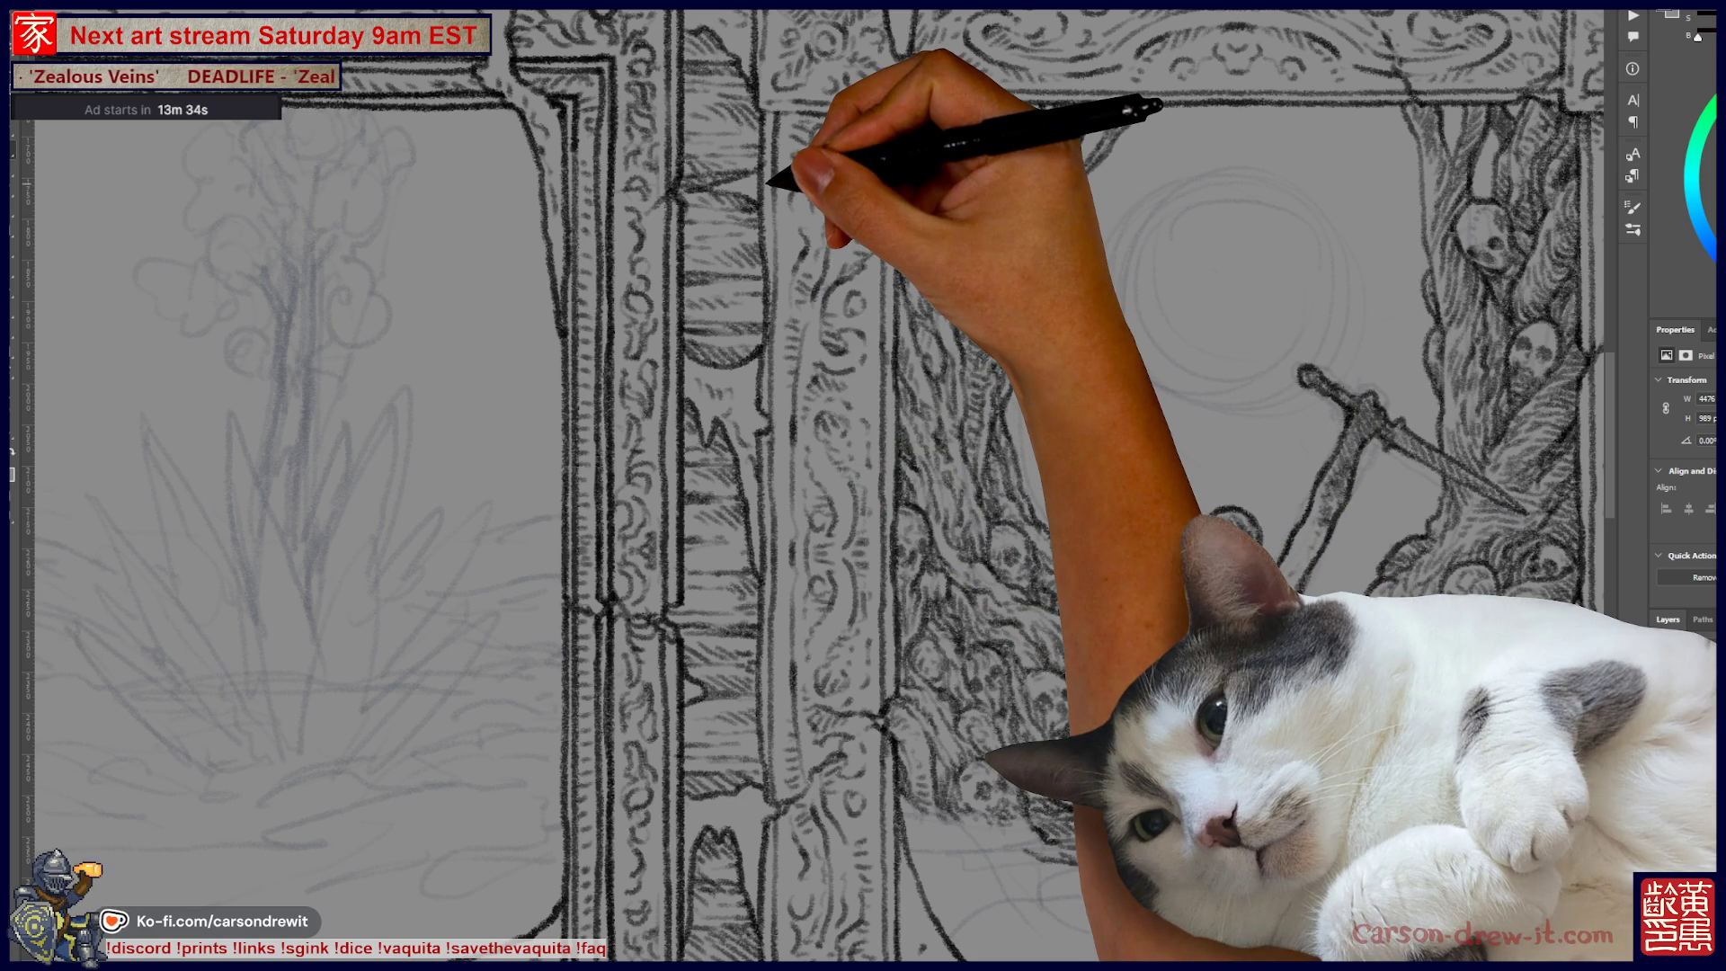
Step: Zoom out and back in, then pan to bring the kneeling figure and ground into view
scroll(809, 486, "down", 3)
scroll(1245, 288, "up", 5)
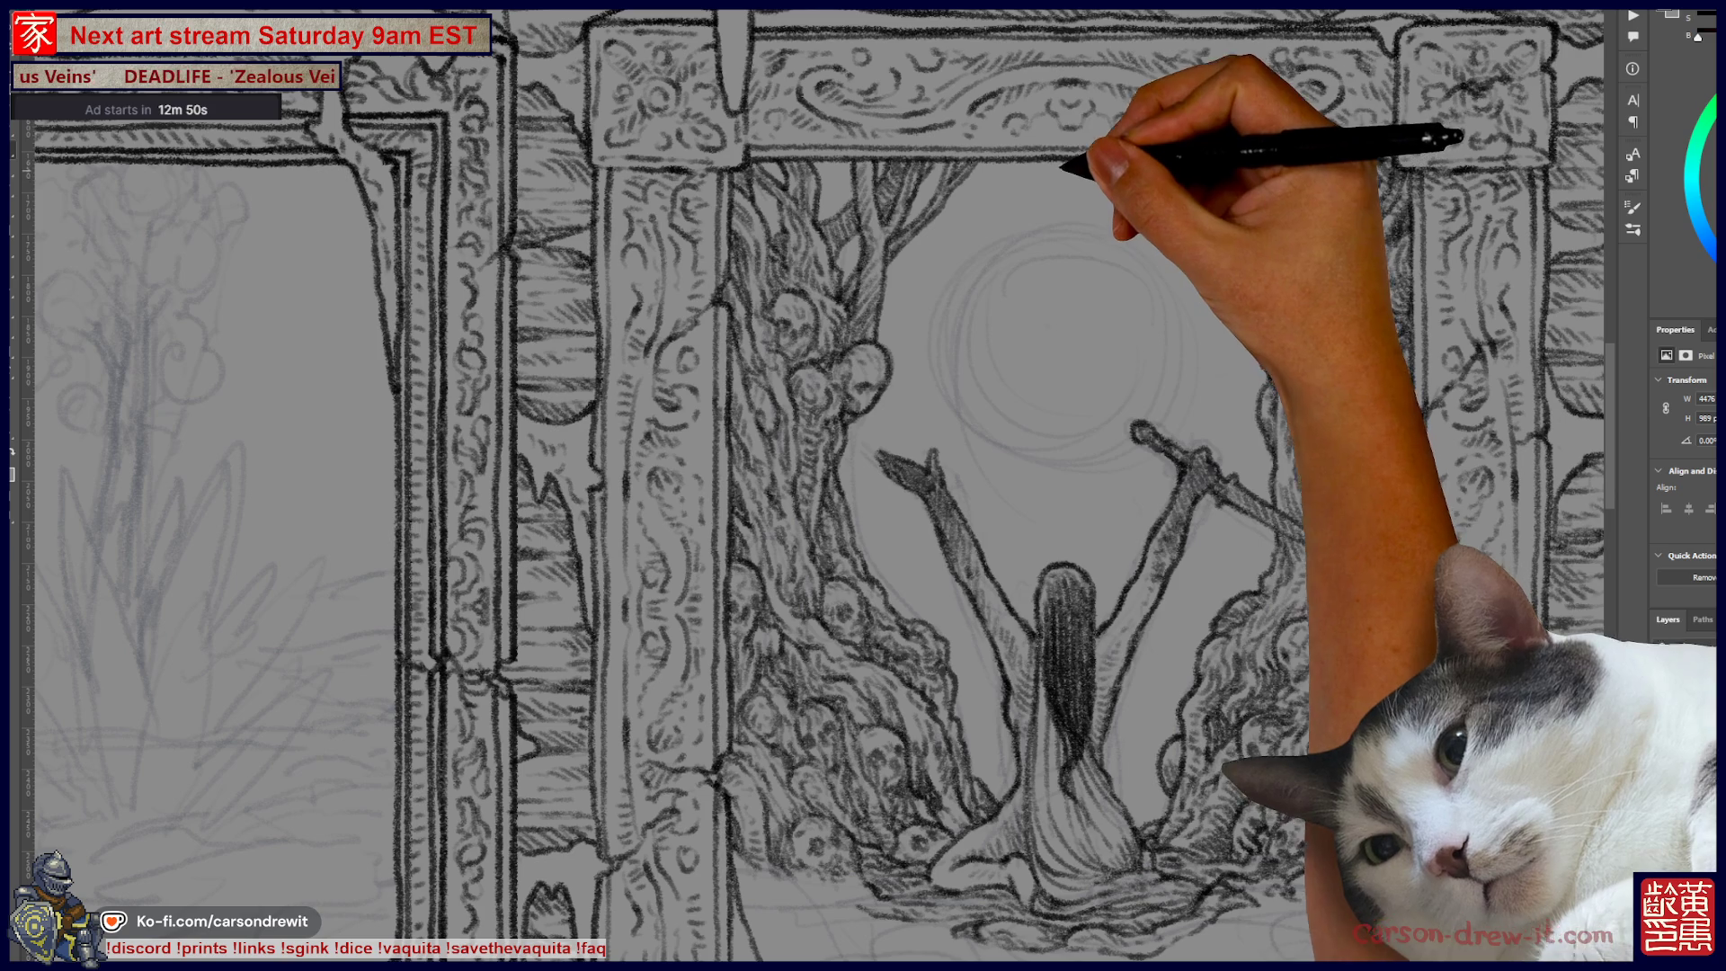
left_click_drag(863, 539, 836, 369)
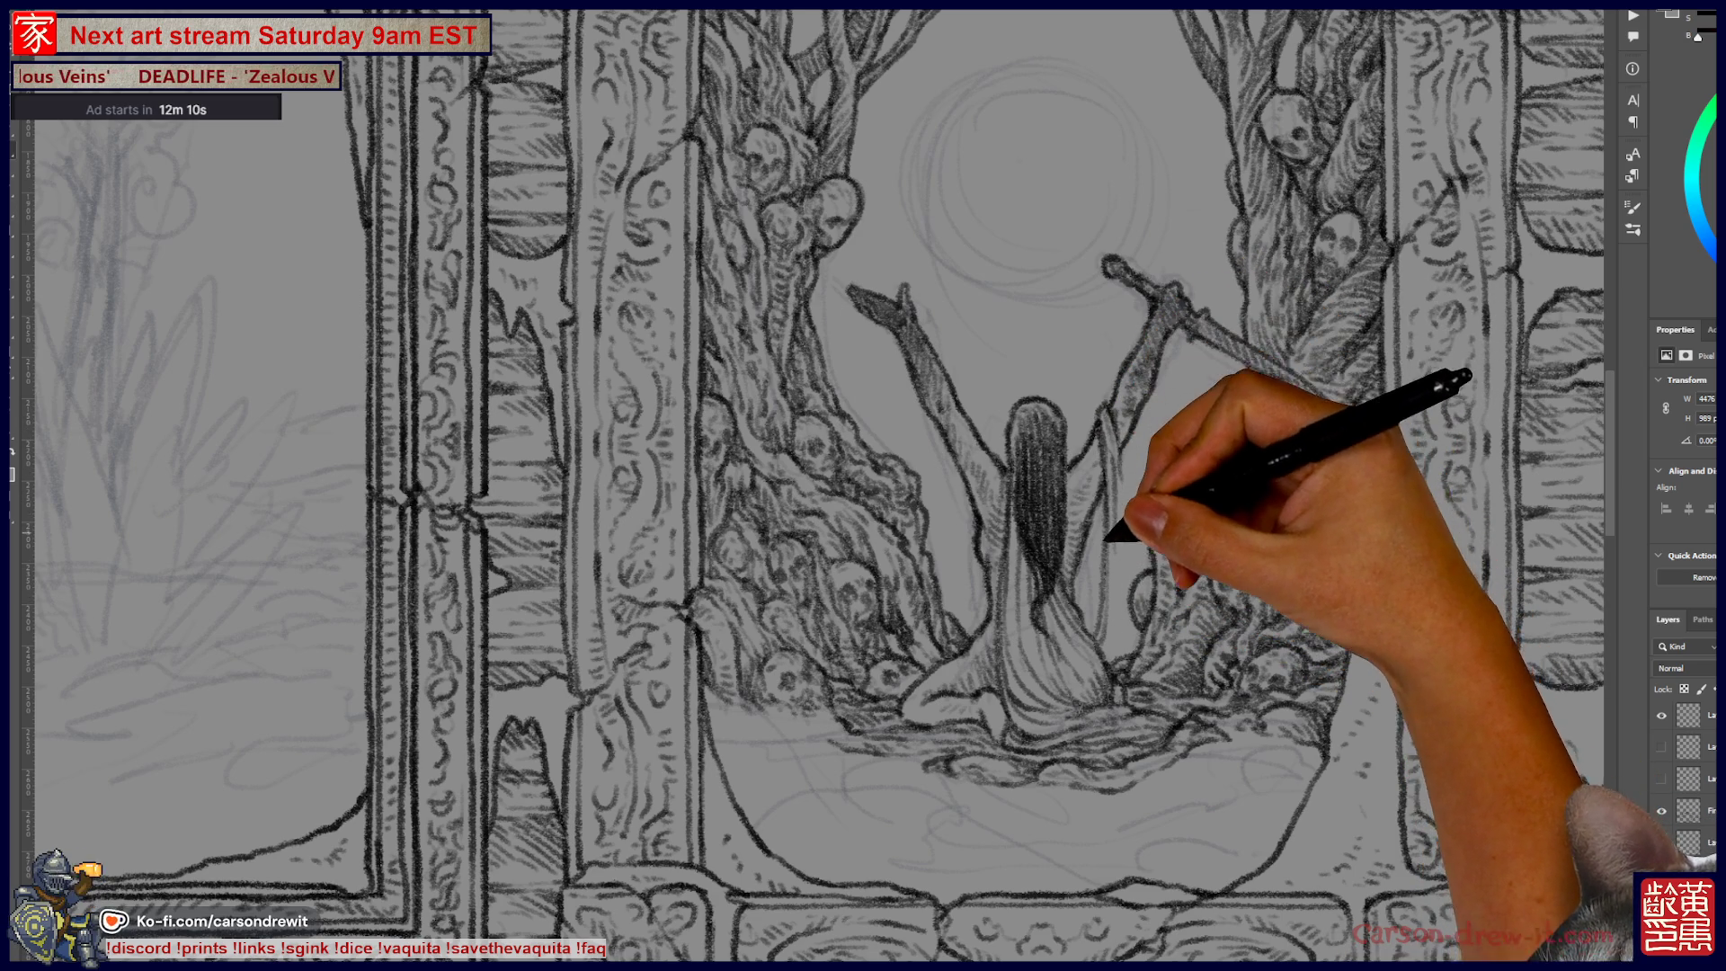
Step: Shade and detail the pile of skulls on the tree right of the kneeling figure
key("ctrl")
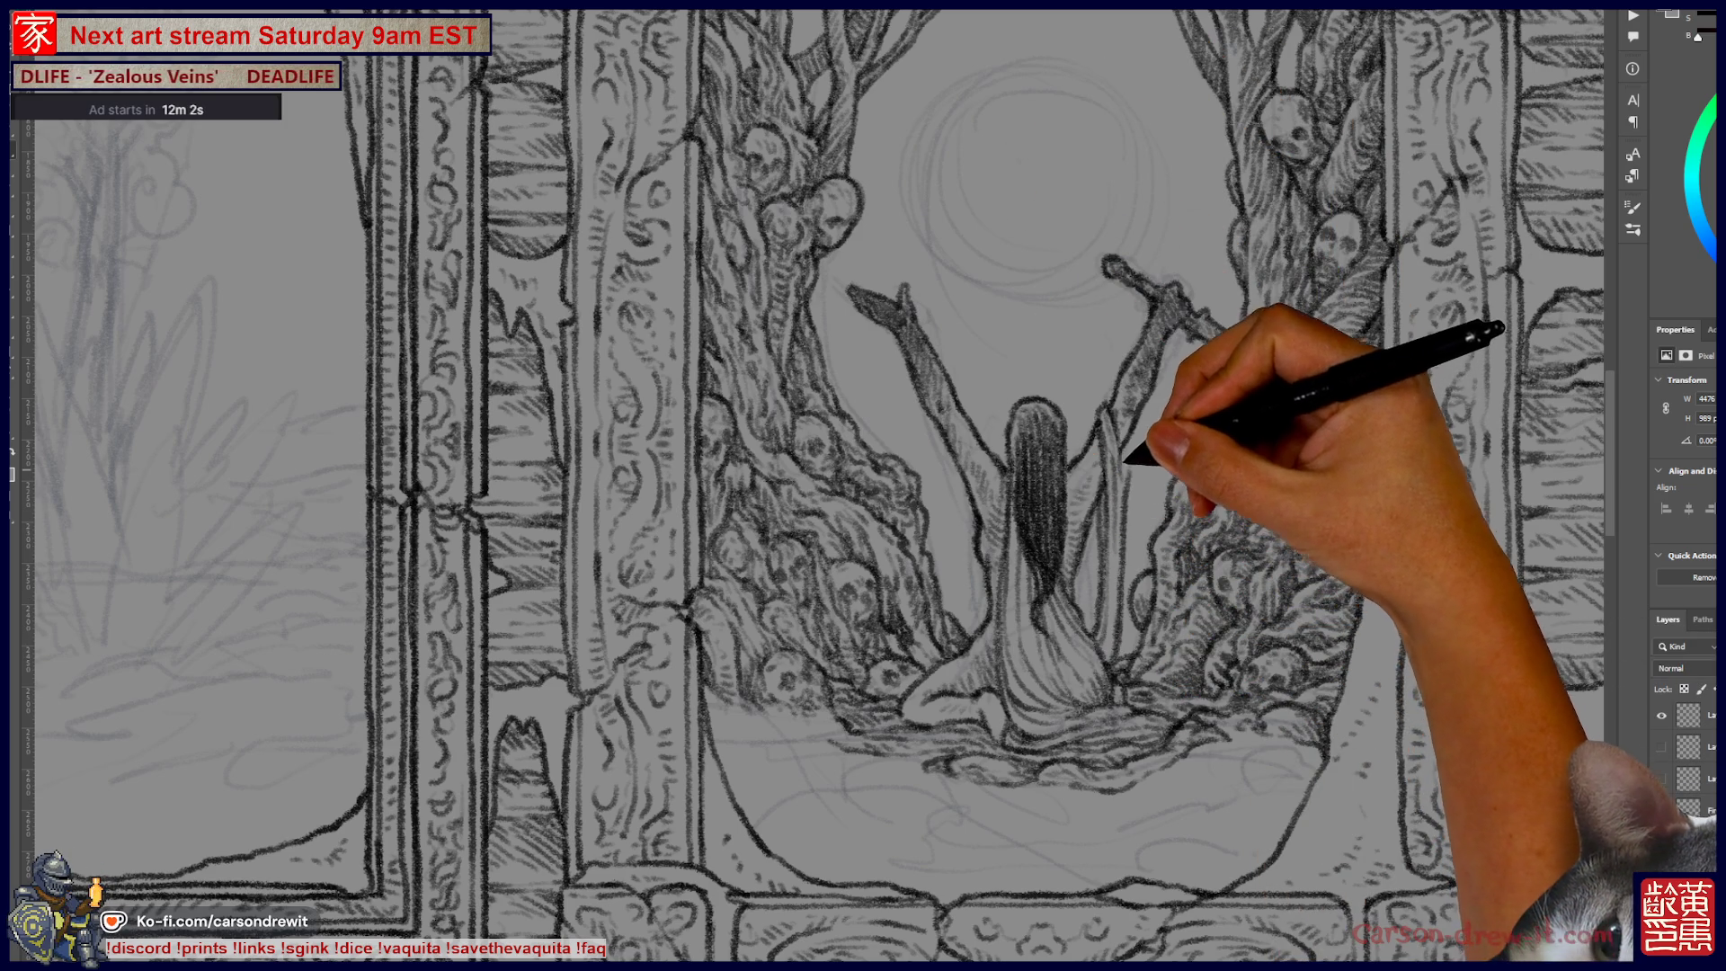
key("ctrl")
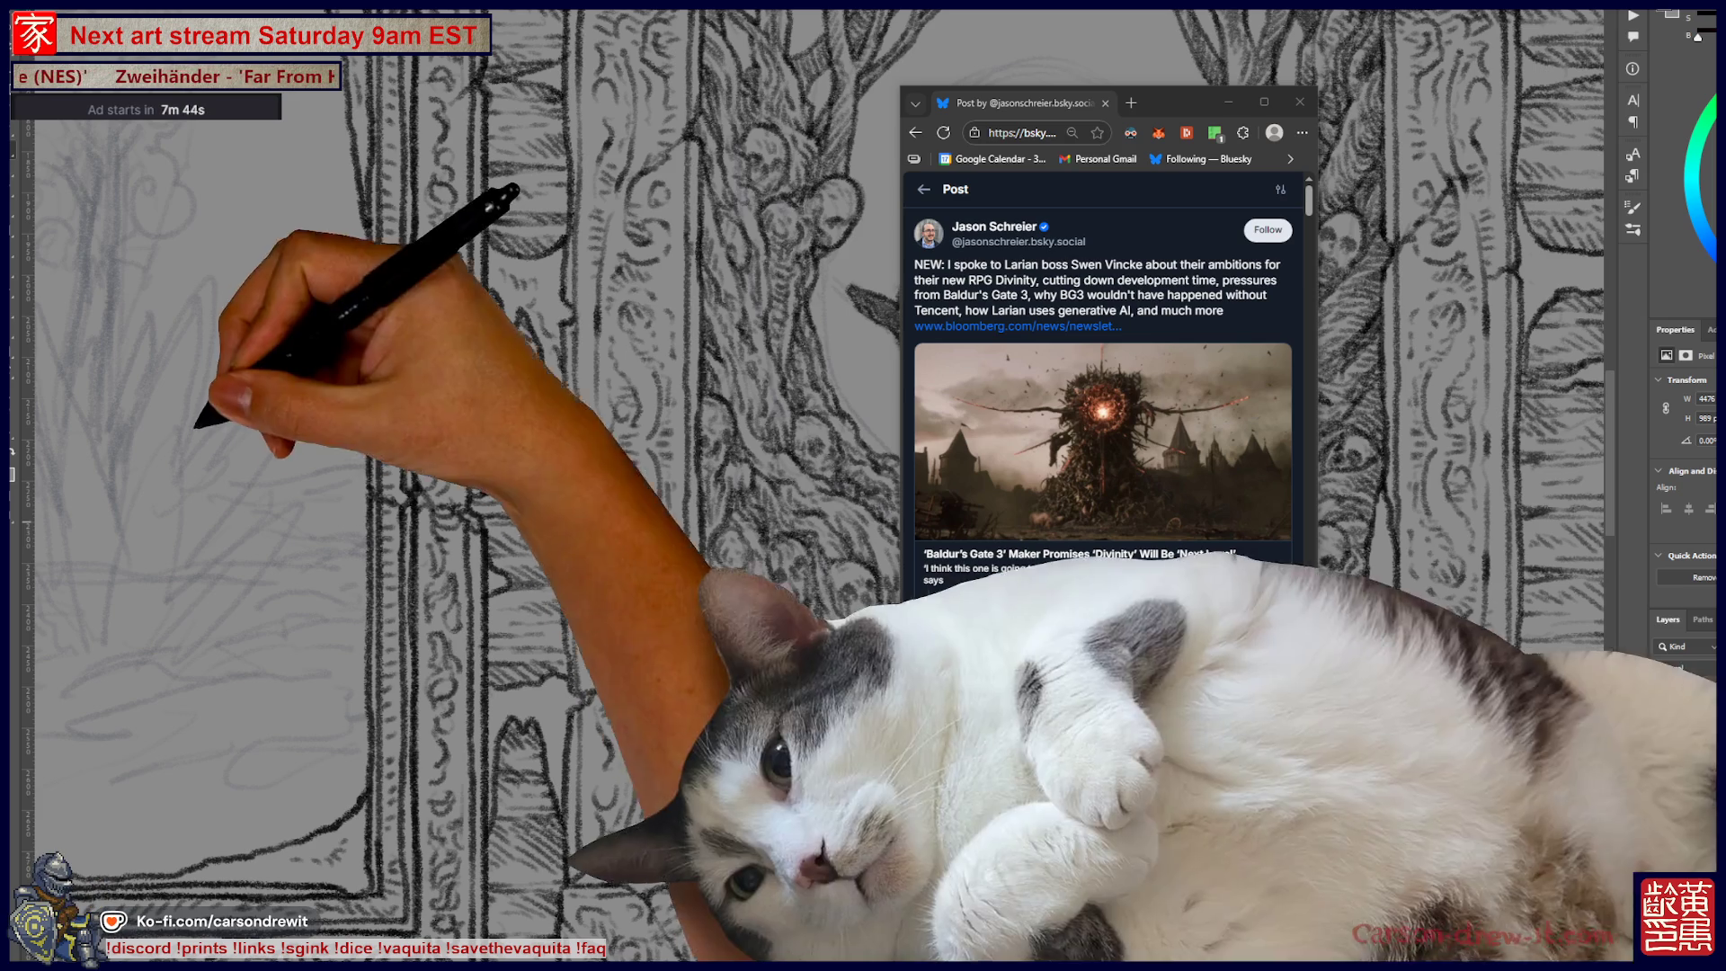
Step: Move the browser beside the sketch, zoom the post to 300% then back to 100%, and open the Bloomberg article
left_click_drag(1169, 101, 963, 2)
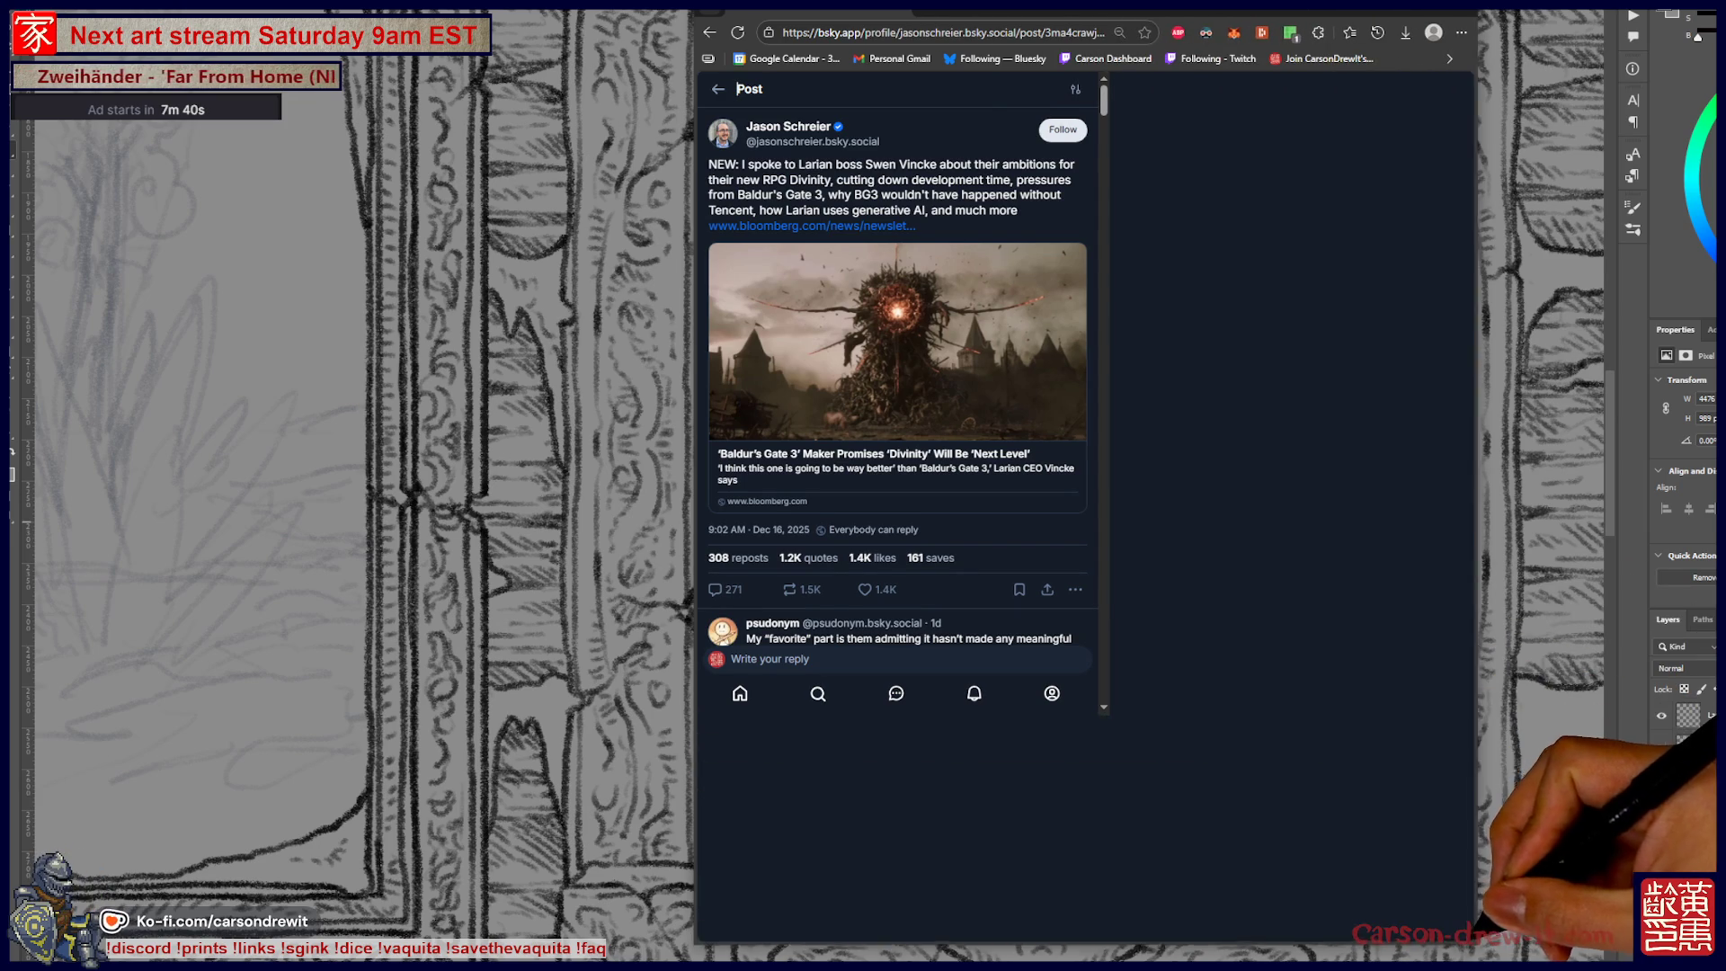
key("ctrl+plus")
key("ctrl+plus")
key("ctrl+plus")
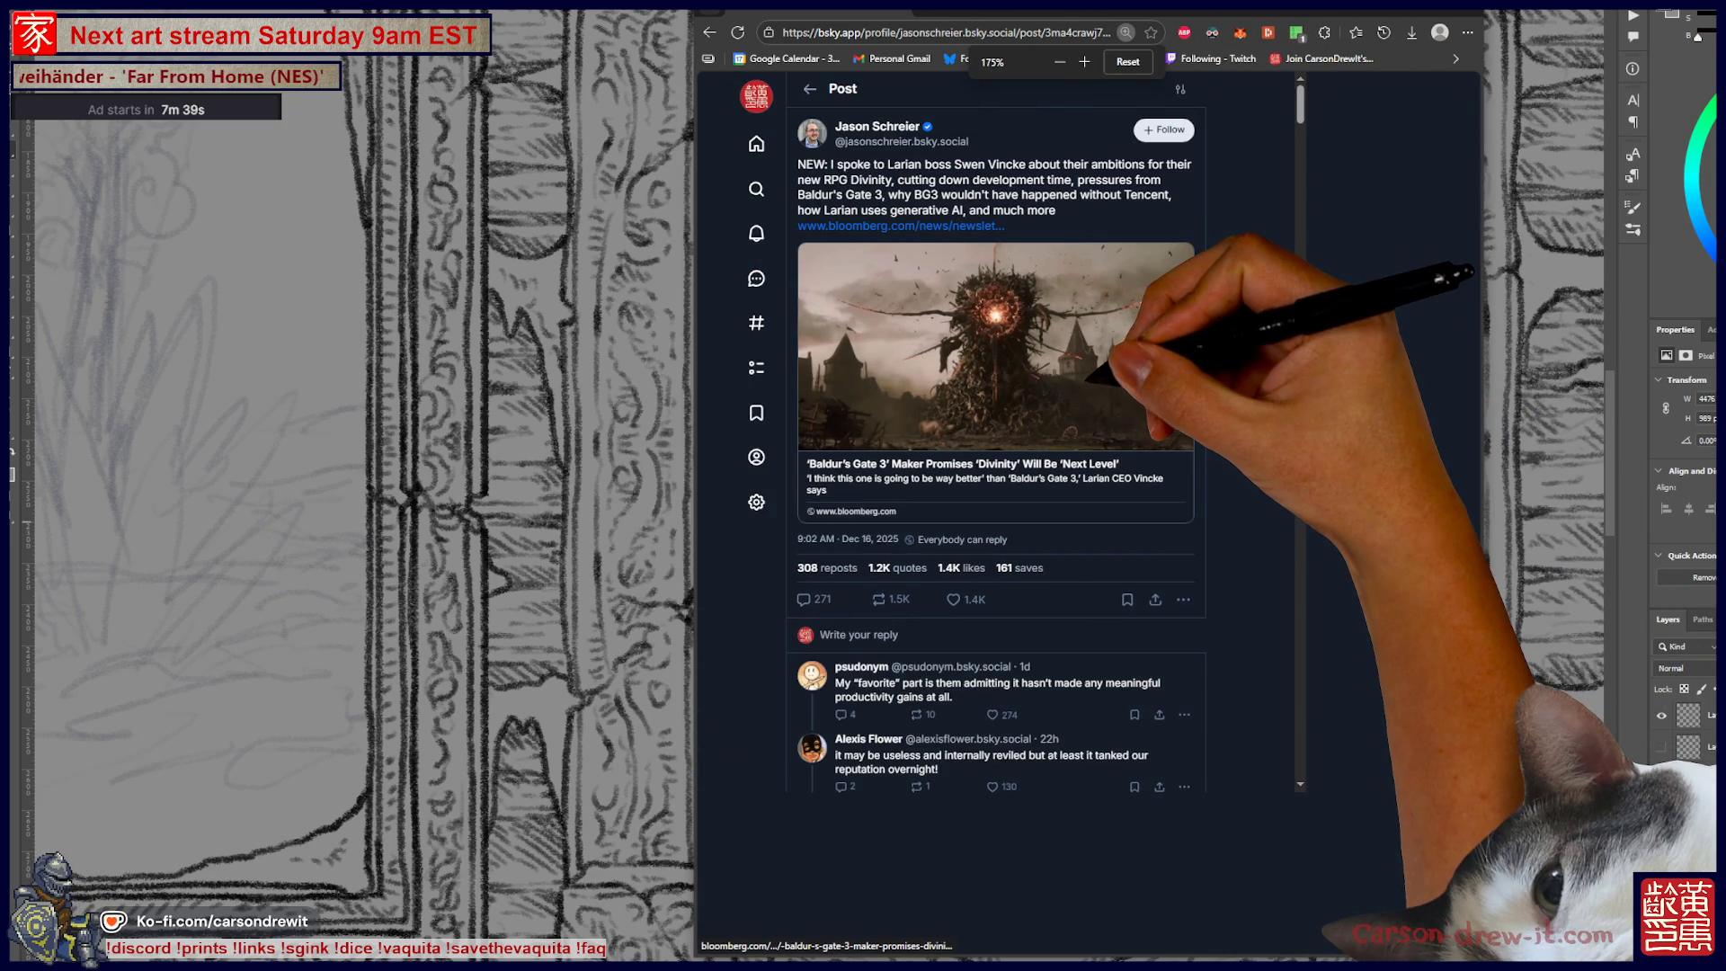
key("ctrl+minus")
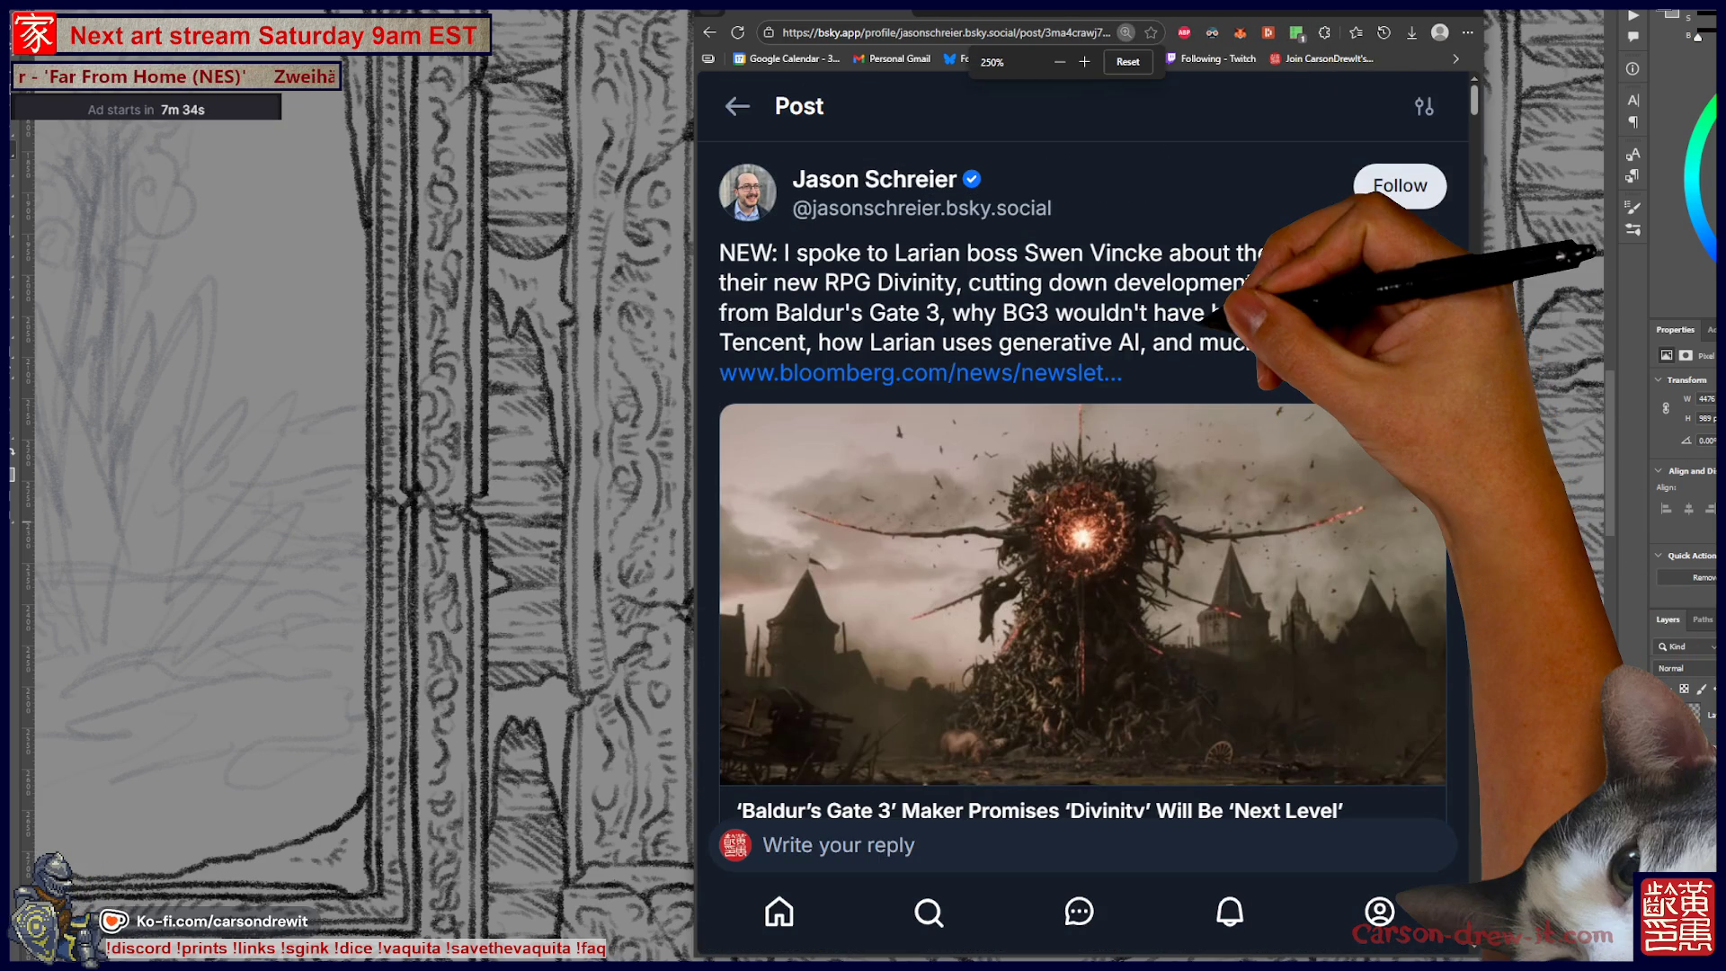
key("ctrl+minus")
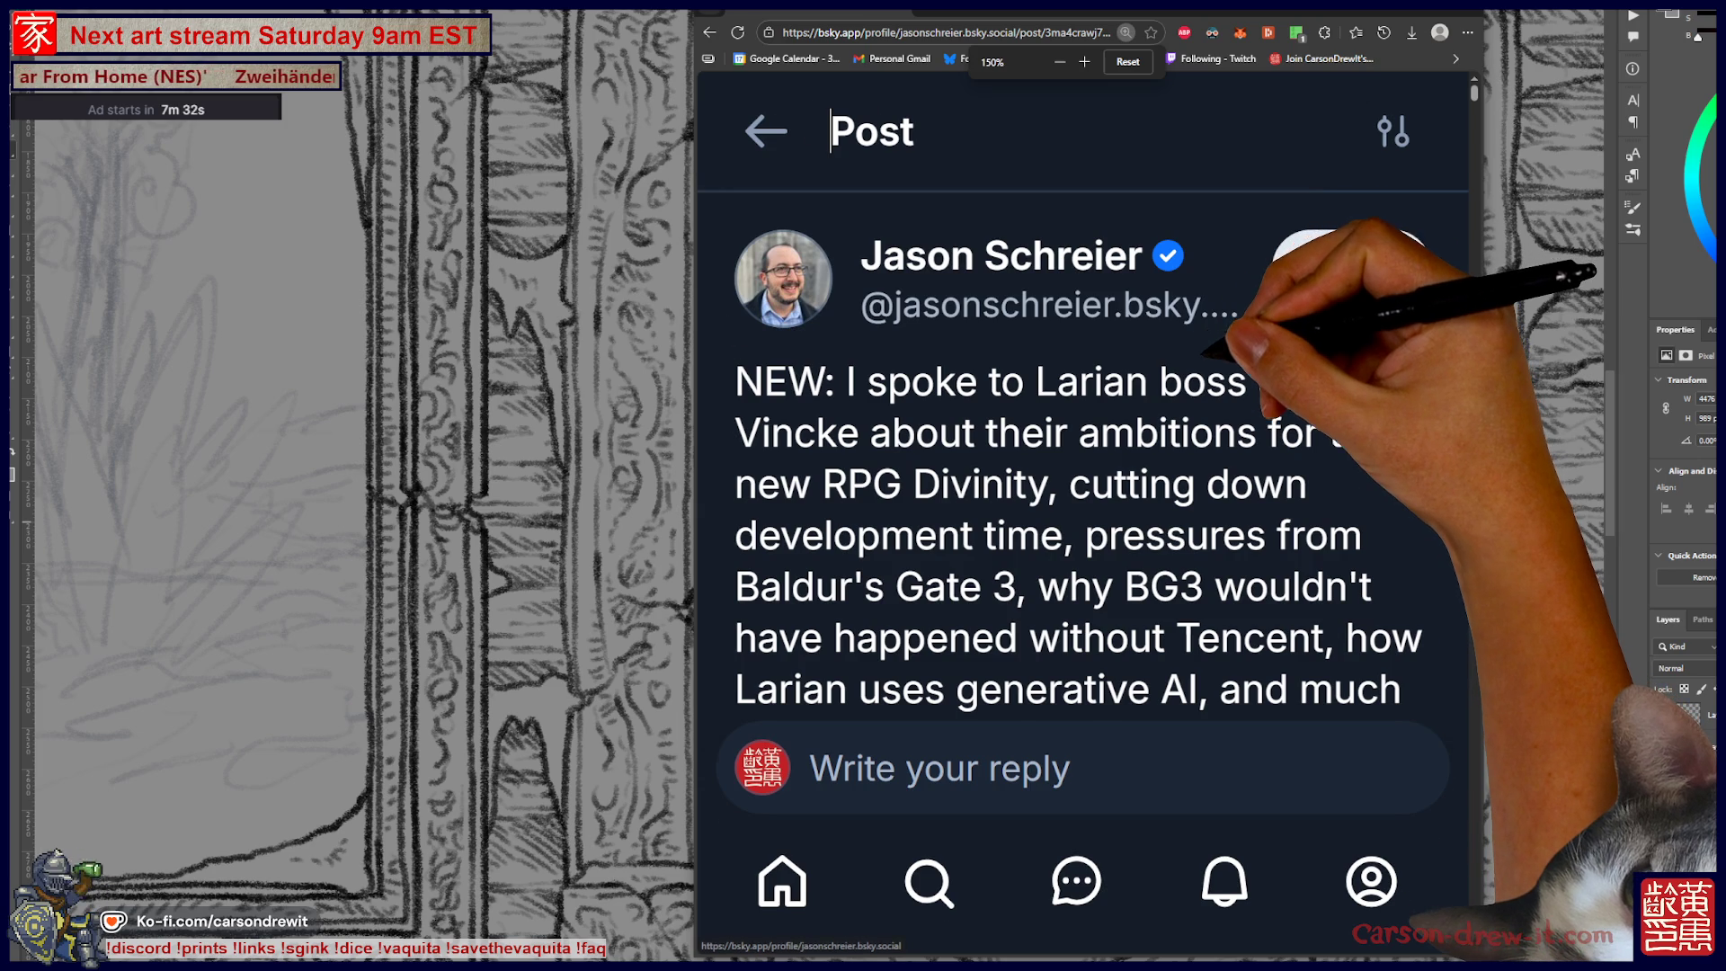
key("ctrl+minus")
key("ctrl+minus")
key("ctrl+minus")
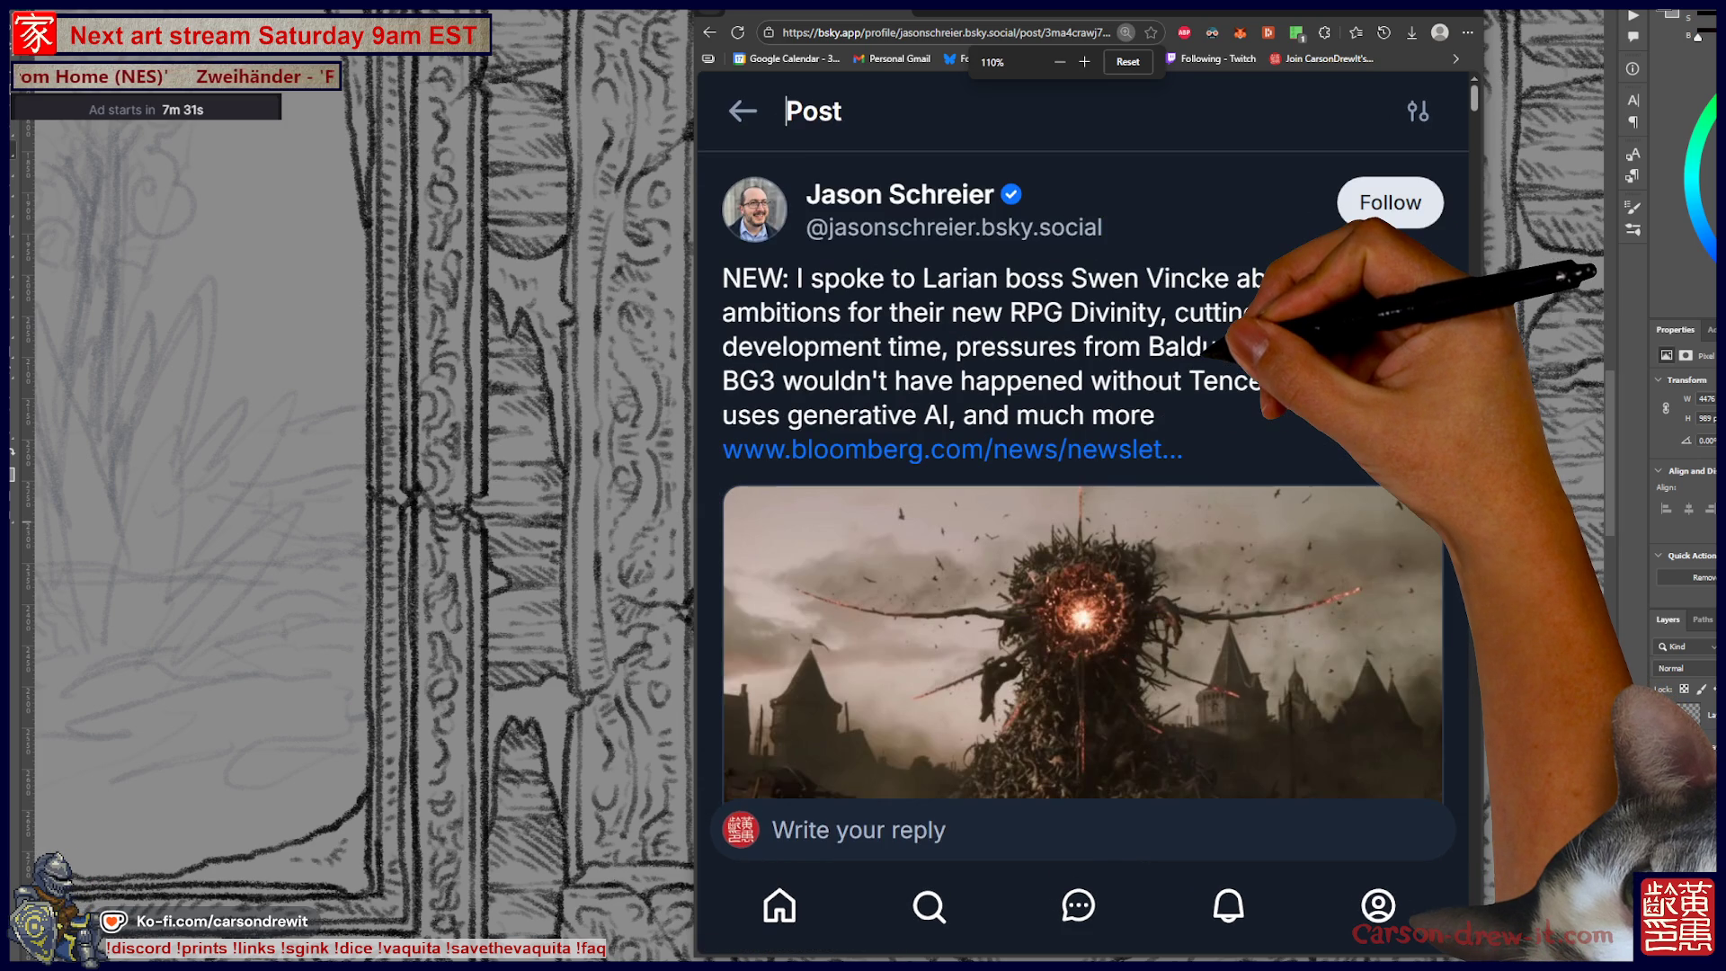
key("ctrl+minus")
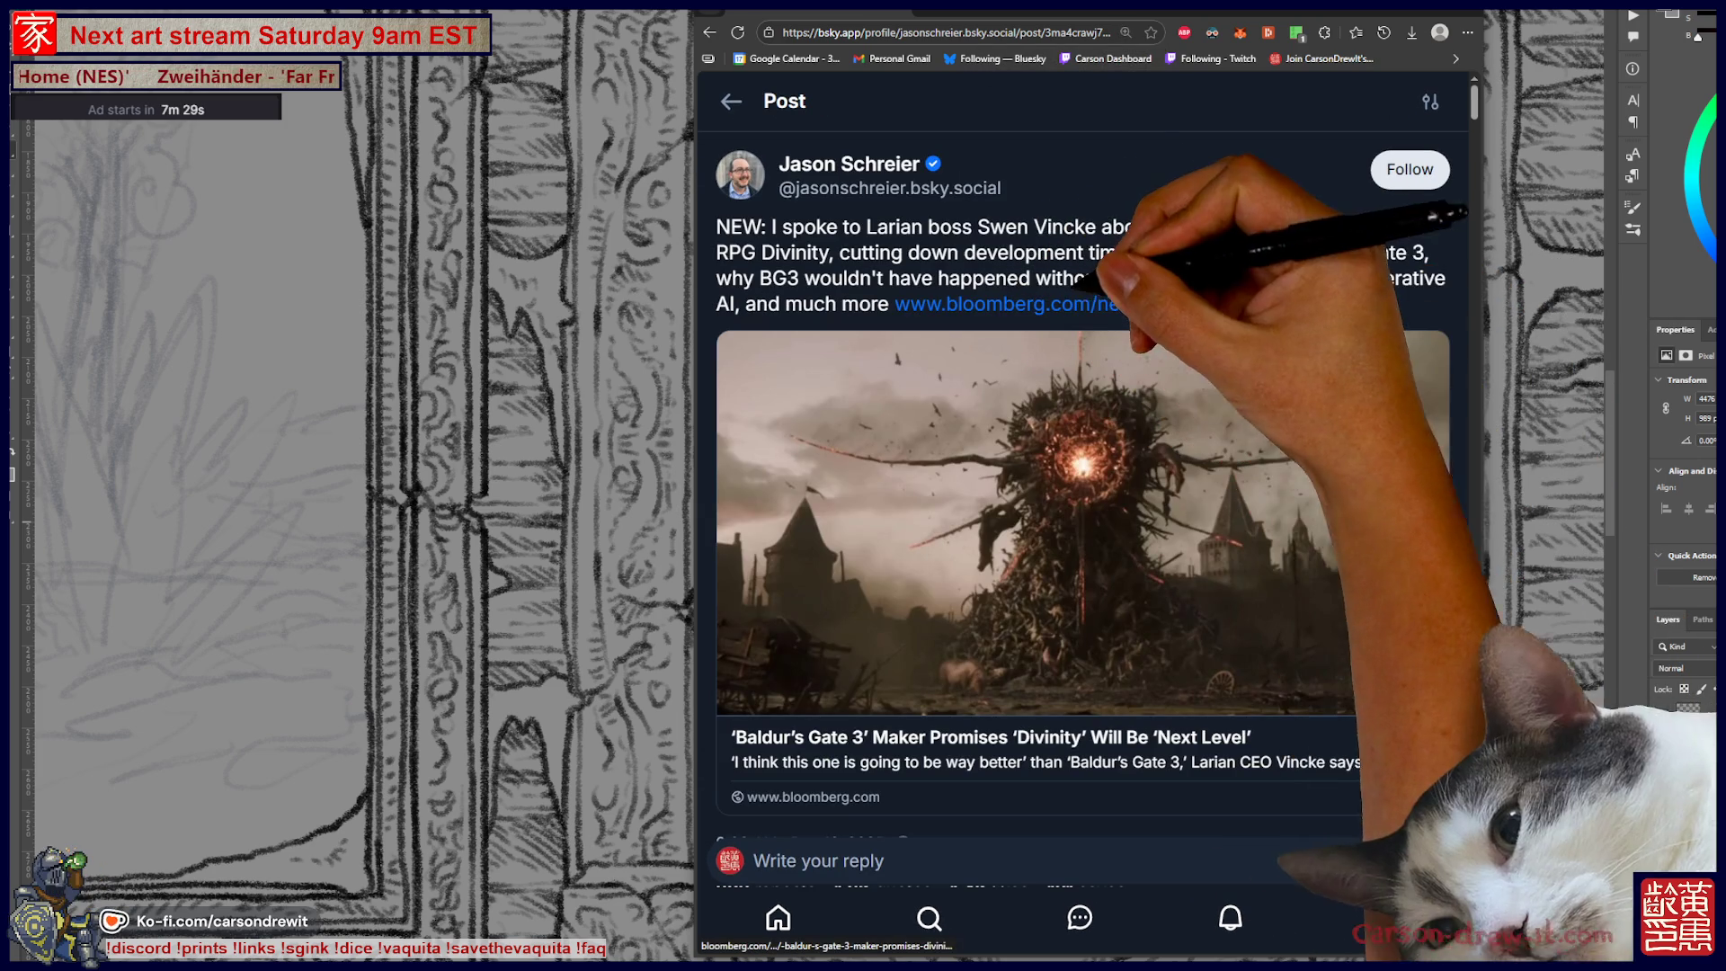
key("ctrl+minus")
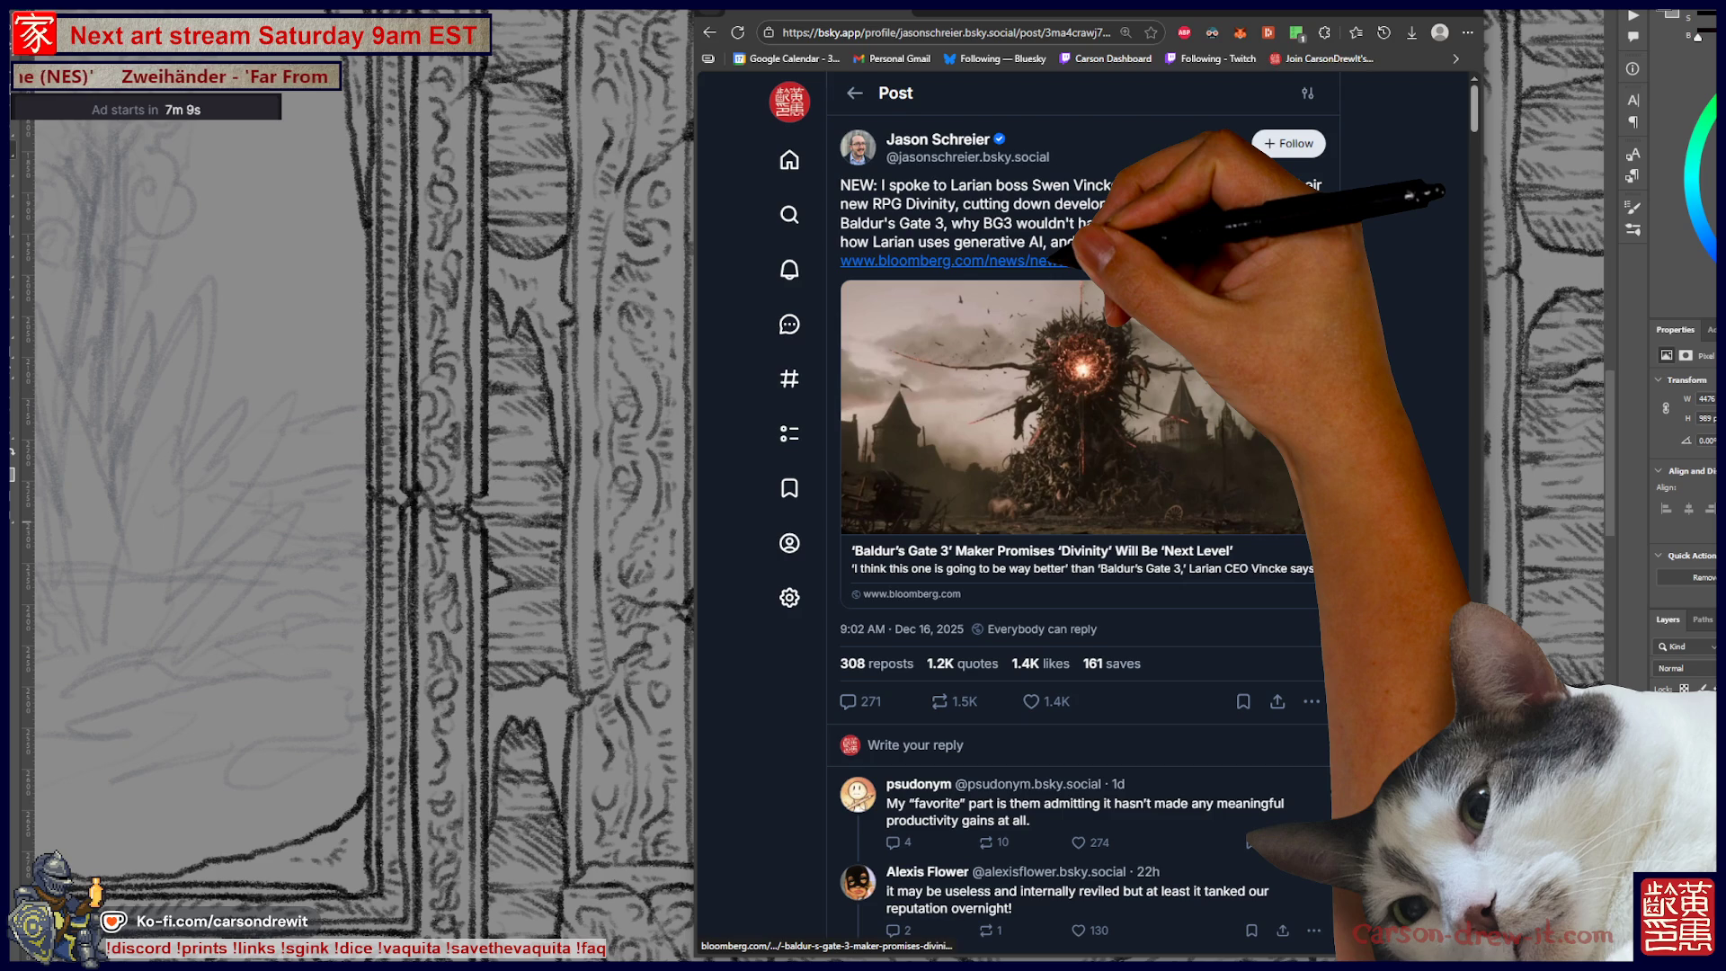
left_click(953, 261)
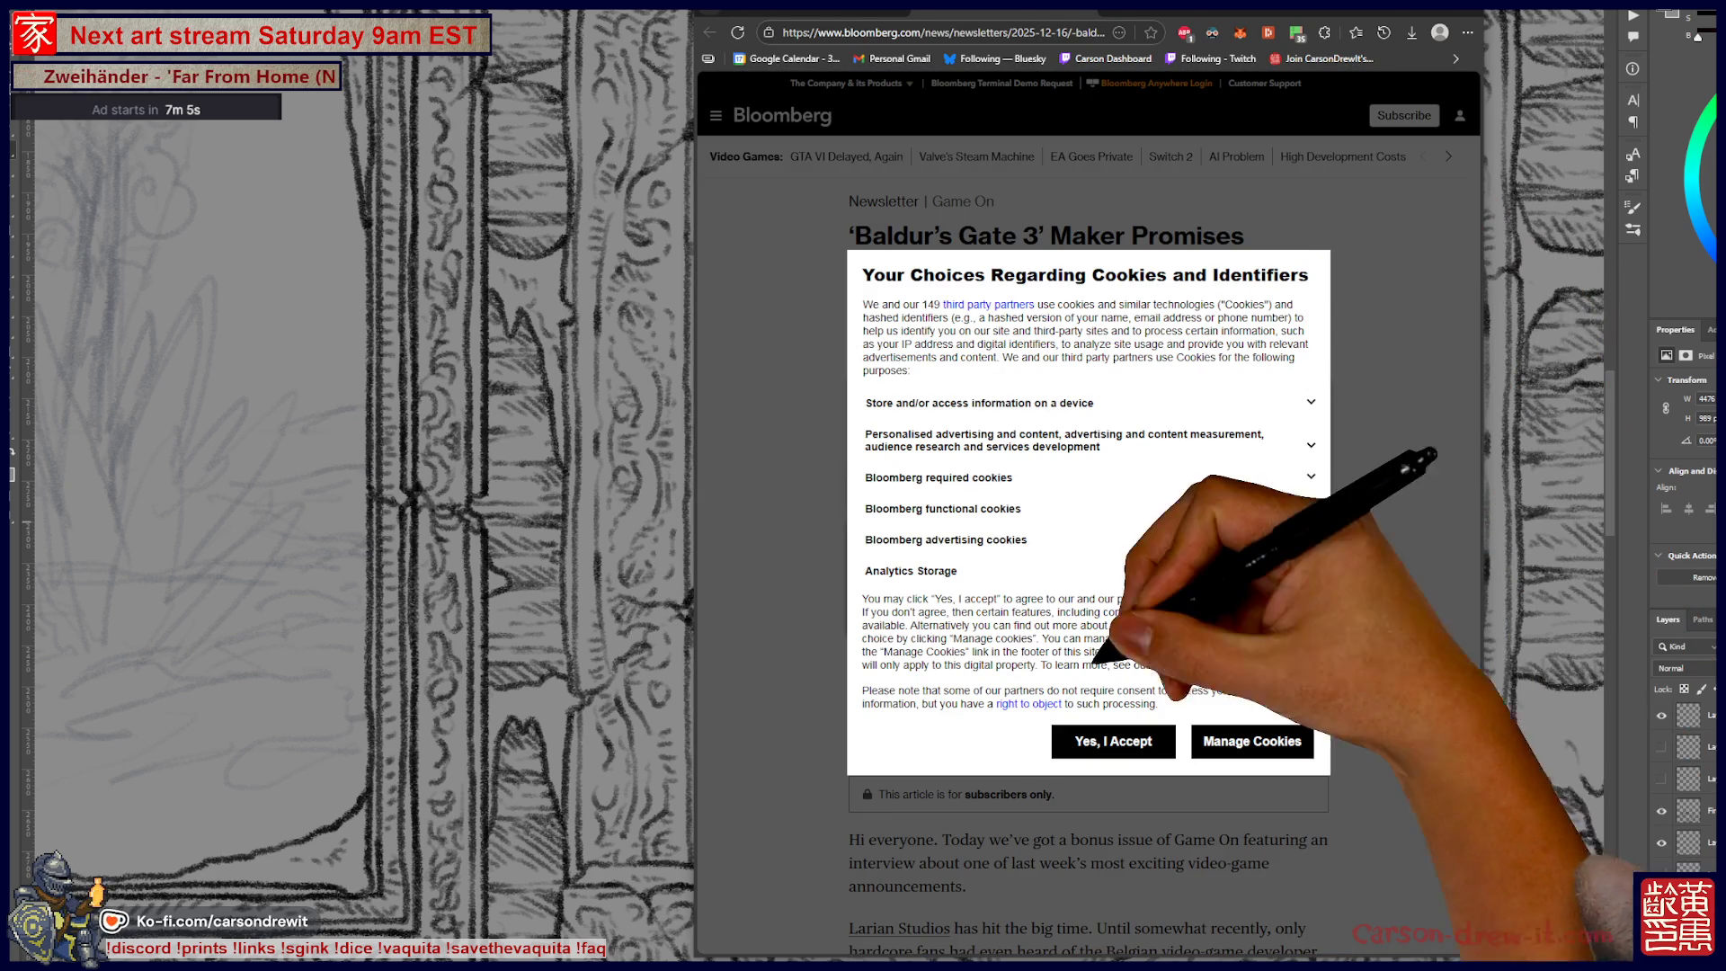
Step: Reject all cookies on the Bloomberg article through its cookie settings
left_click(1113, 741)
scroll(1088, 540, "down", 3)
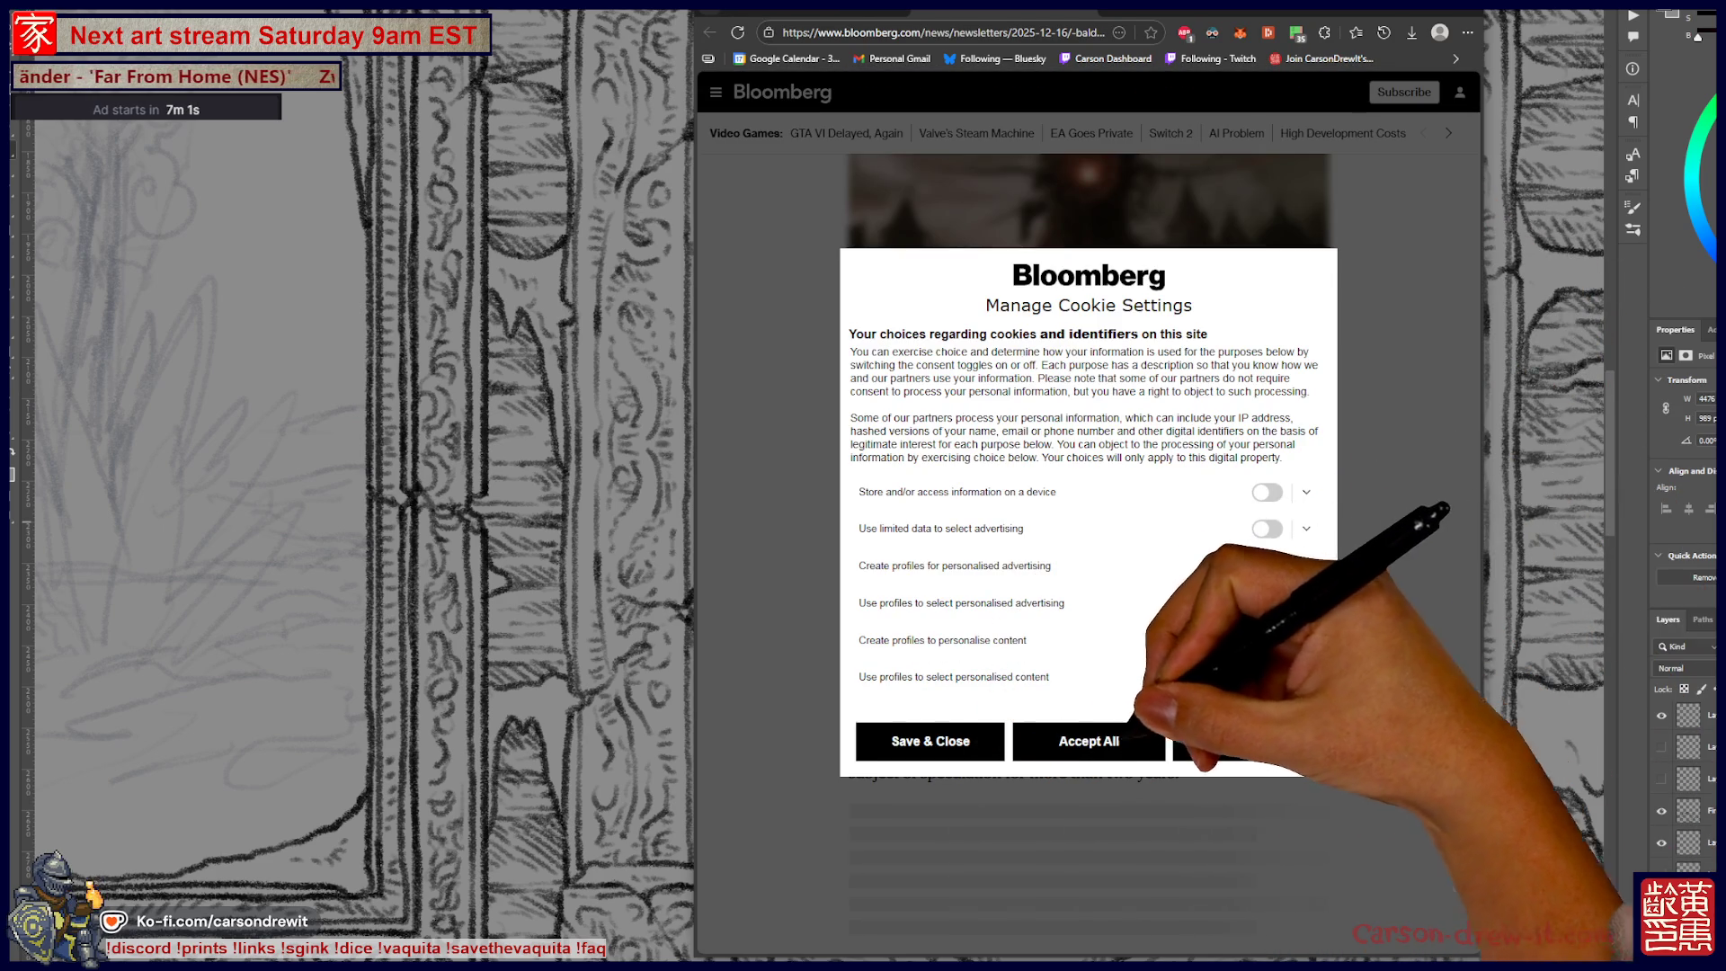
left_click(1258, 741)
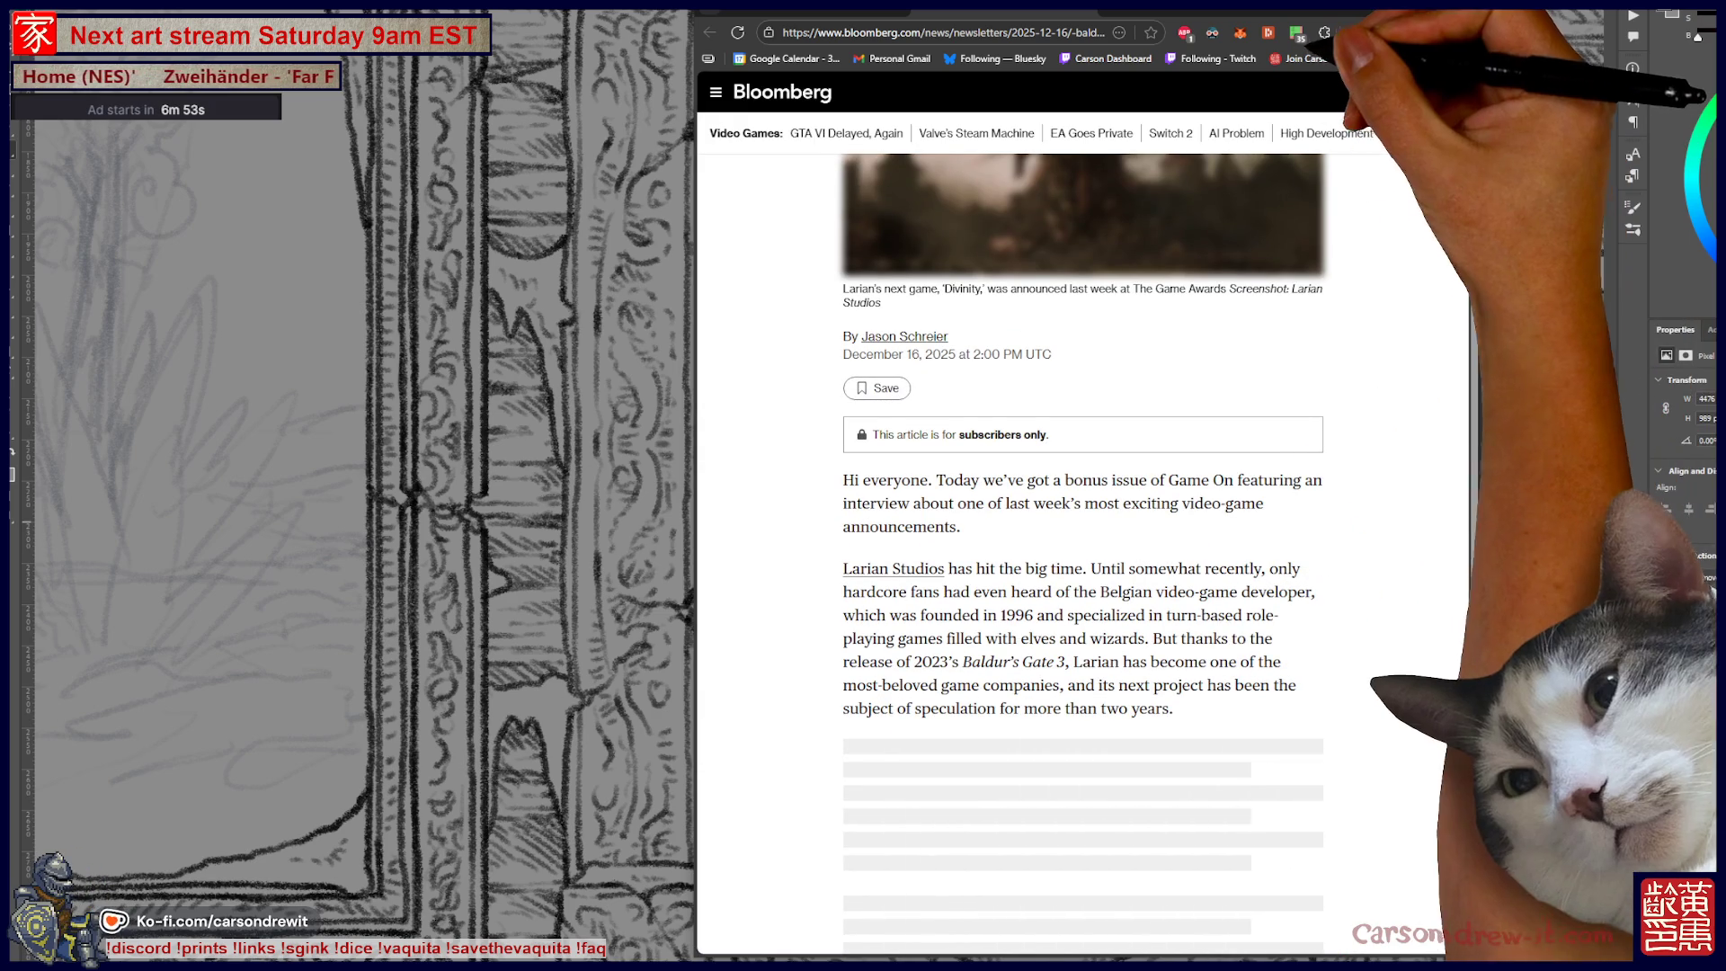
Step: Allow assets.bwbx.io in uMatrix, reload the article, and close the panel
left_click(1297, 32)
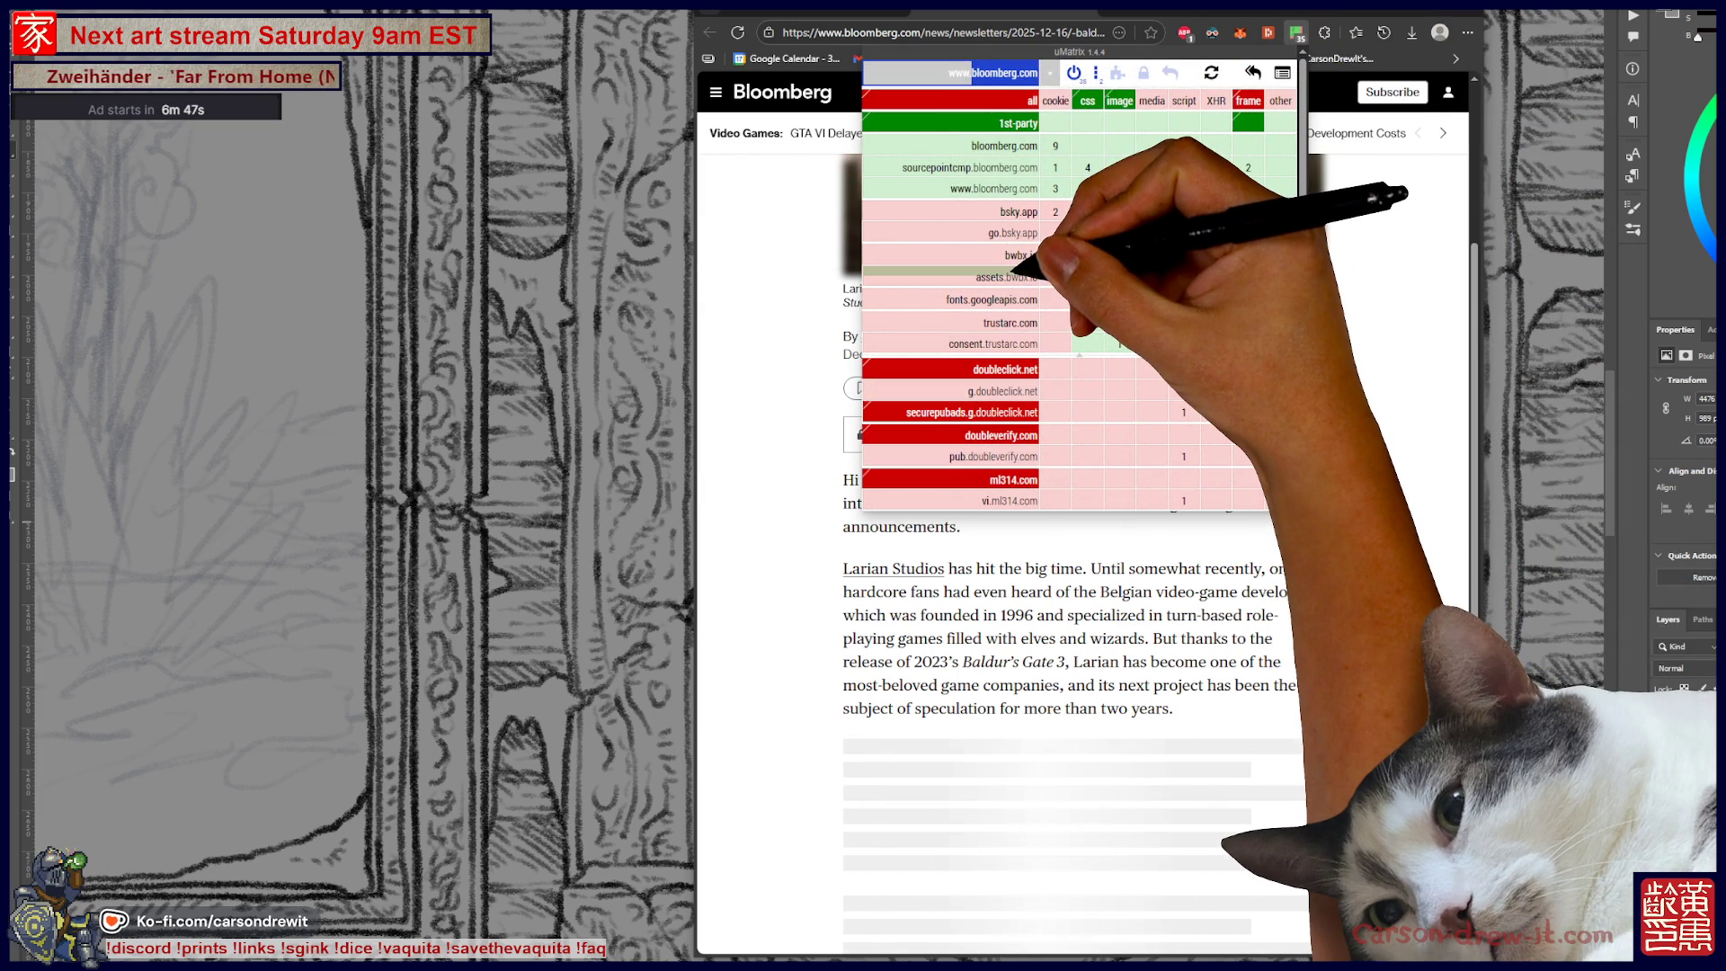
left_click(1016, 275)
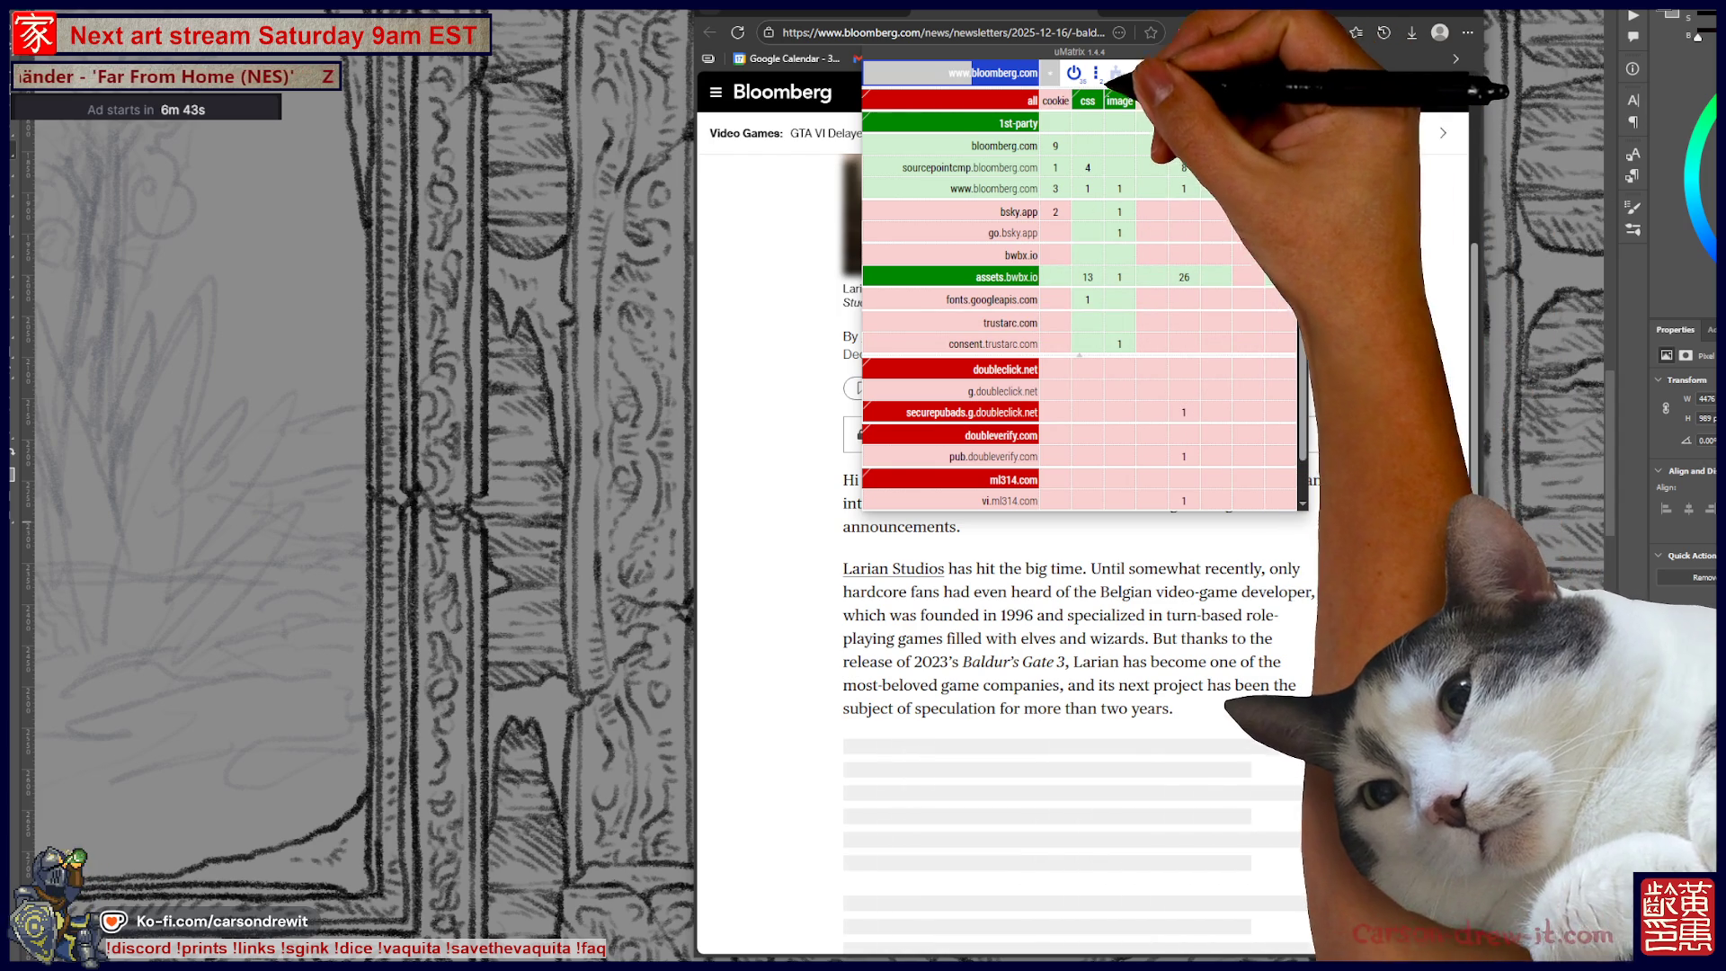
left_click(1211, 72)
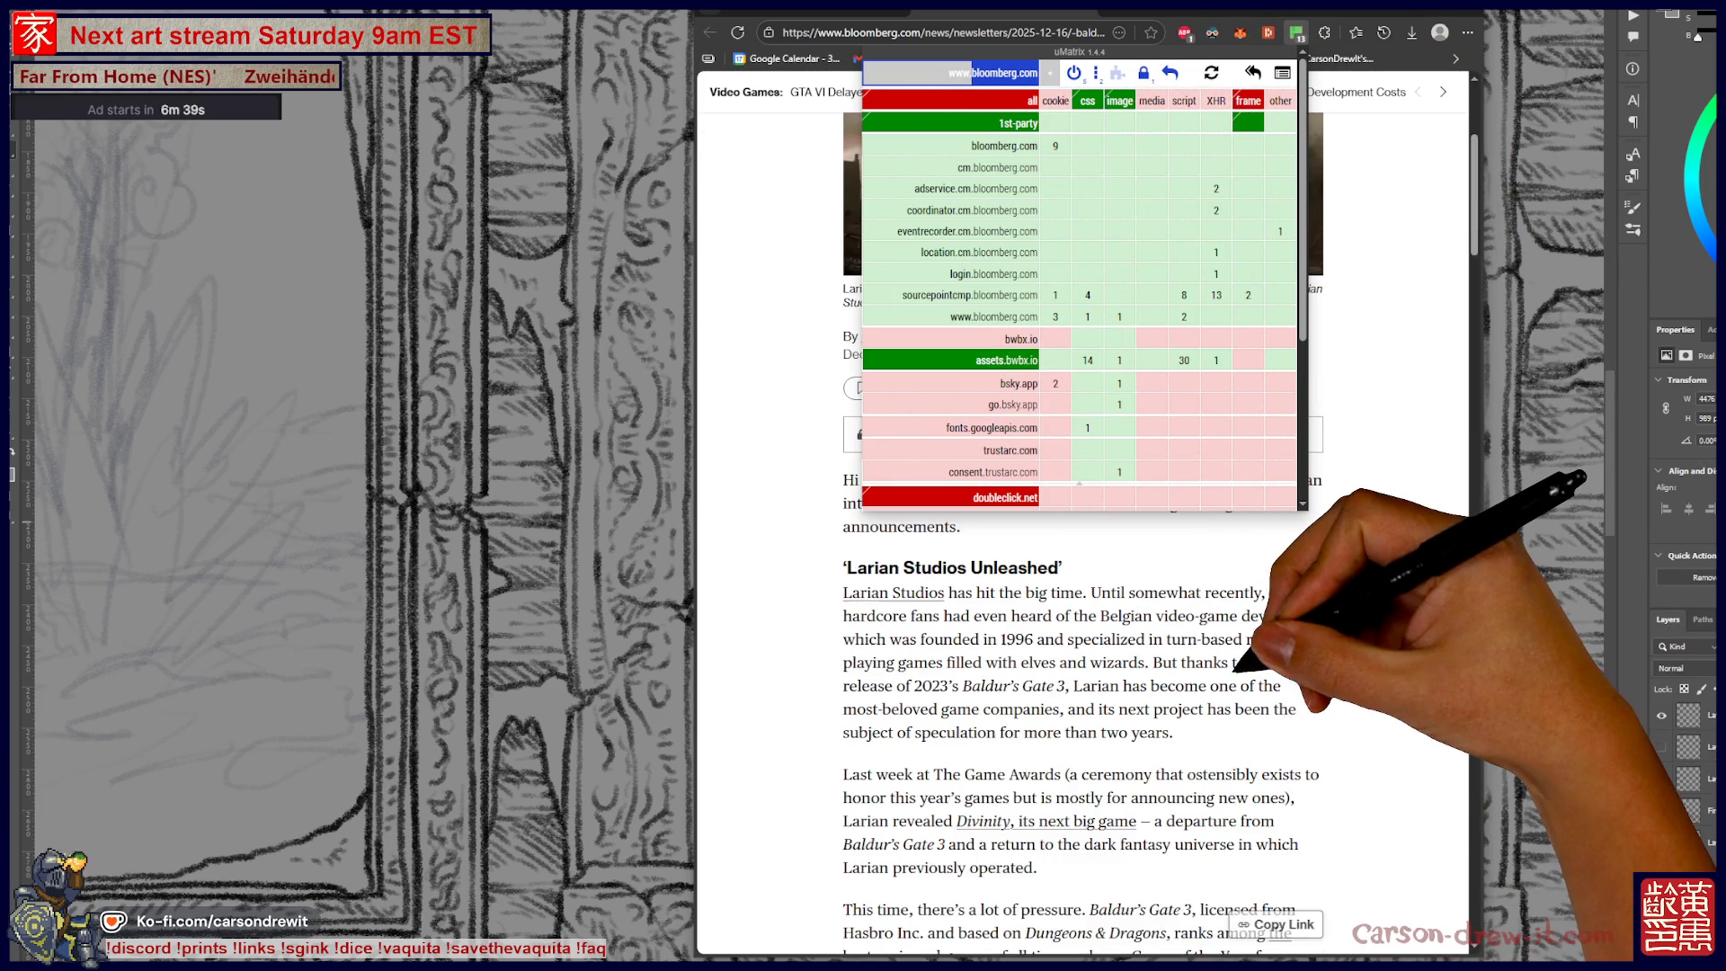
scroll(1240, 572, "down", 5)
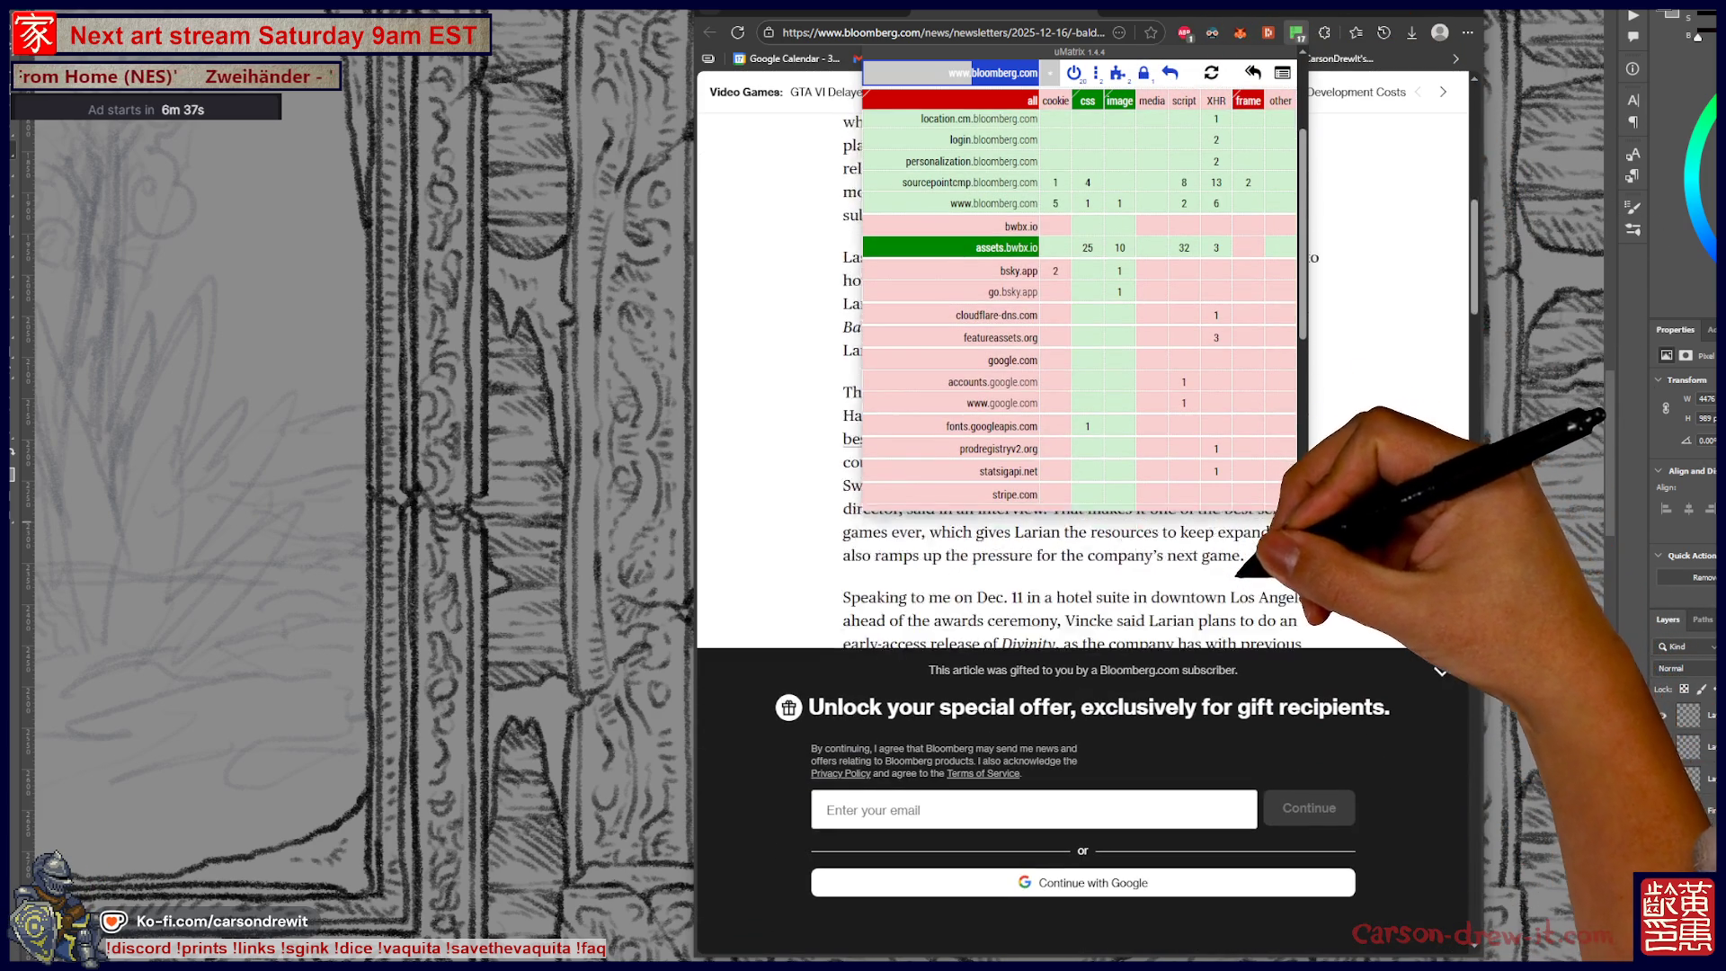
scroll(1240, 572, "down", 5)
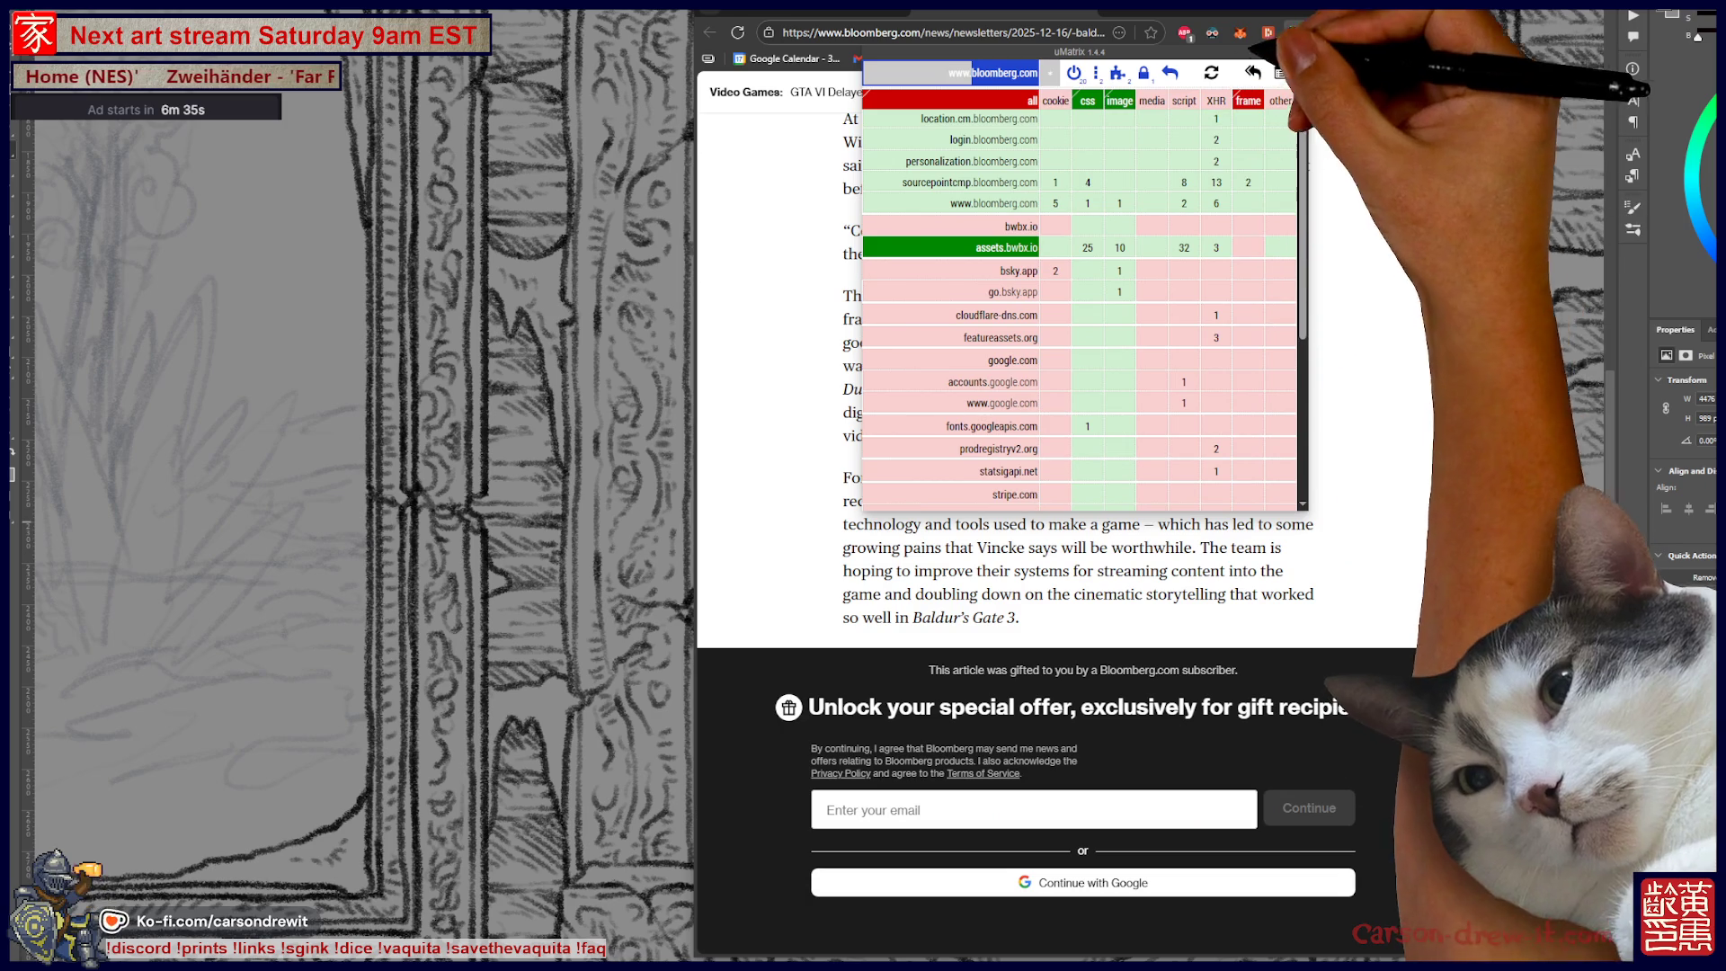
key("Escape")
scroll(1079, 387, "up", 10)
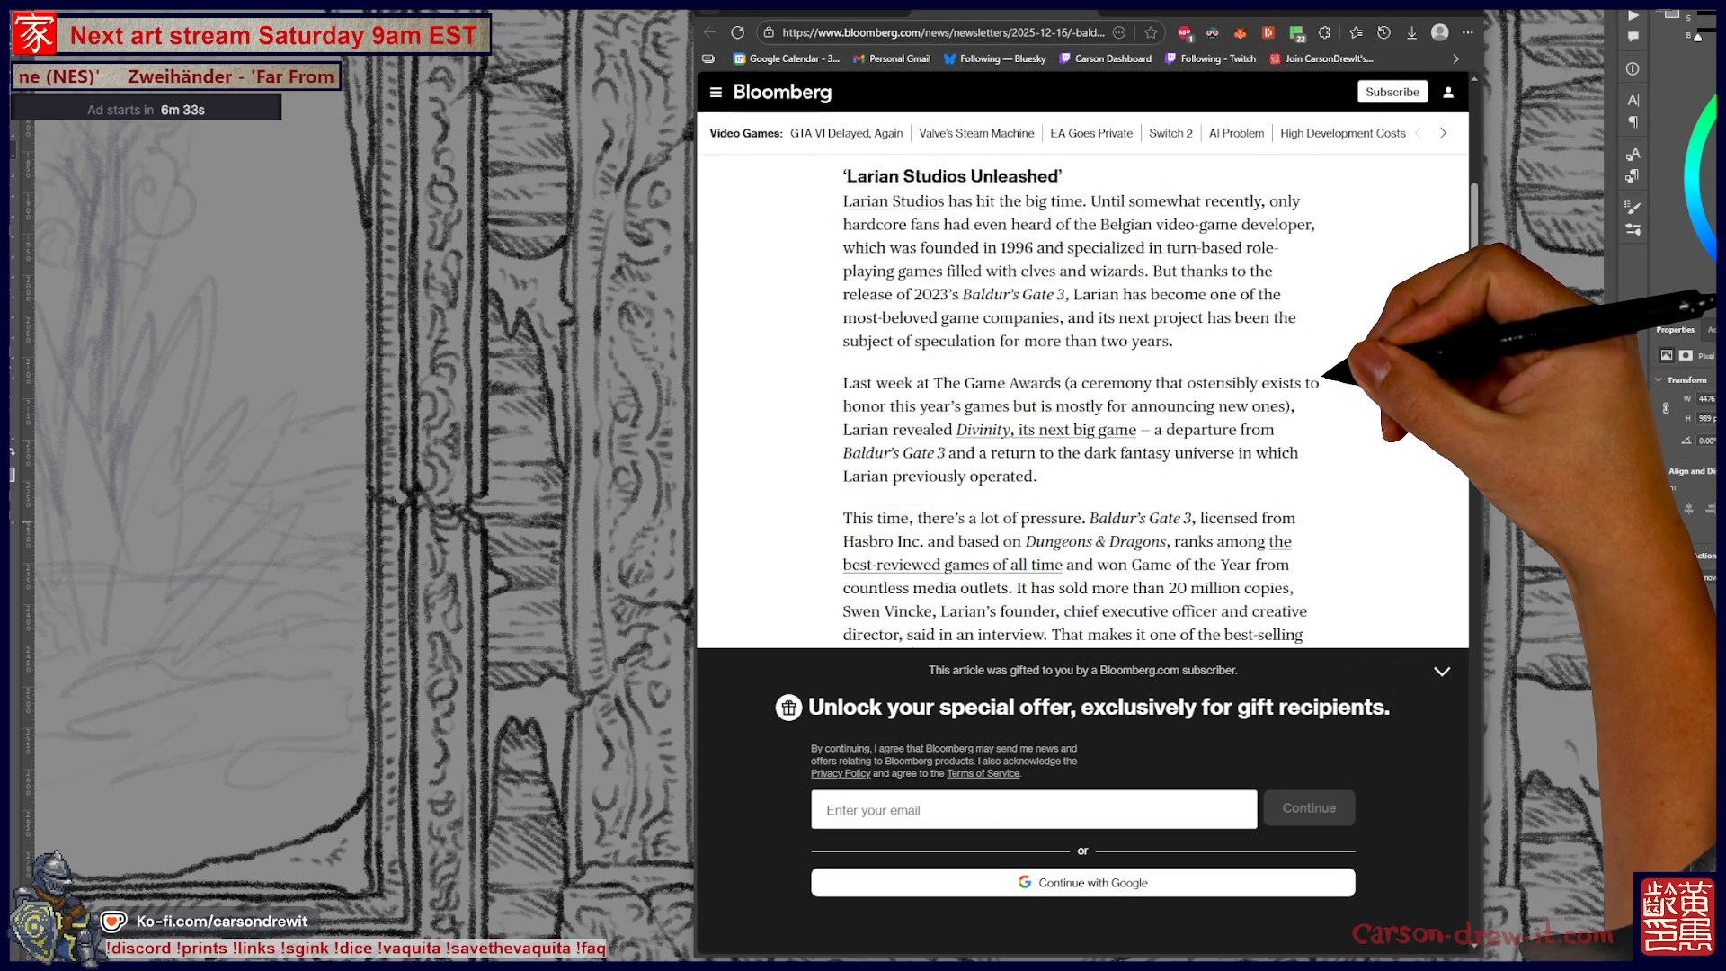
scroll(1079, 387, "up", 5)
scroll(1079, 386, "down", 3)
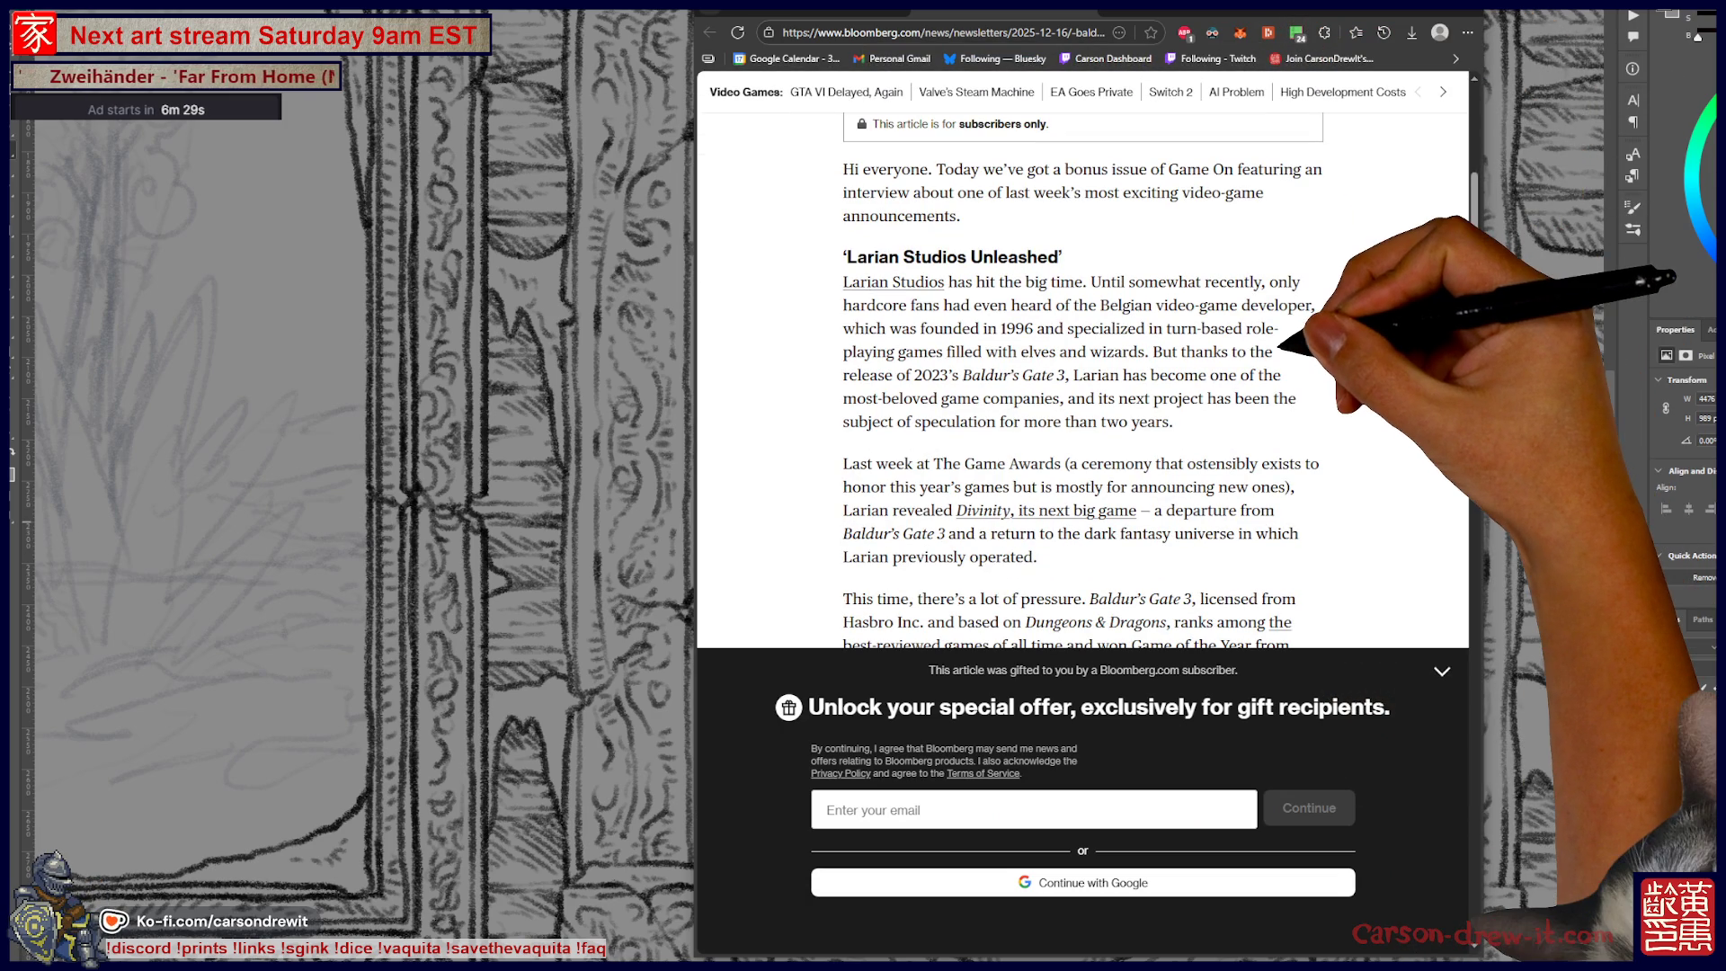
scroll(1078, 377, "down", 2)
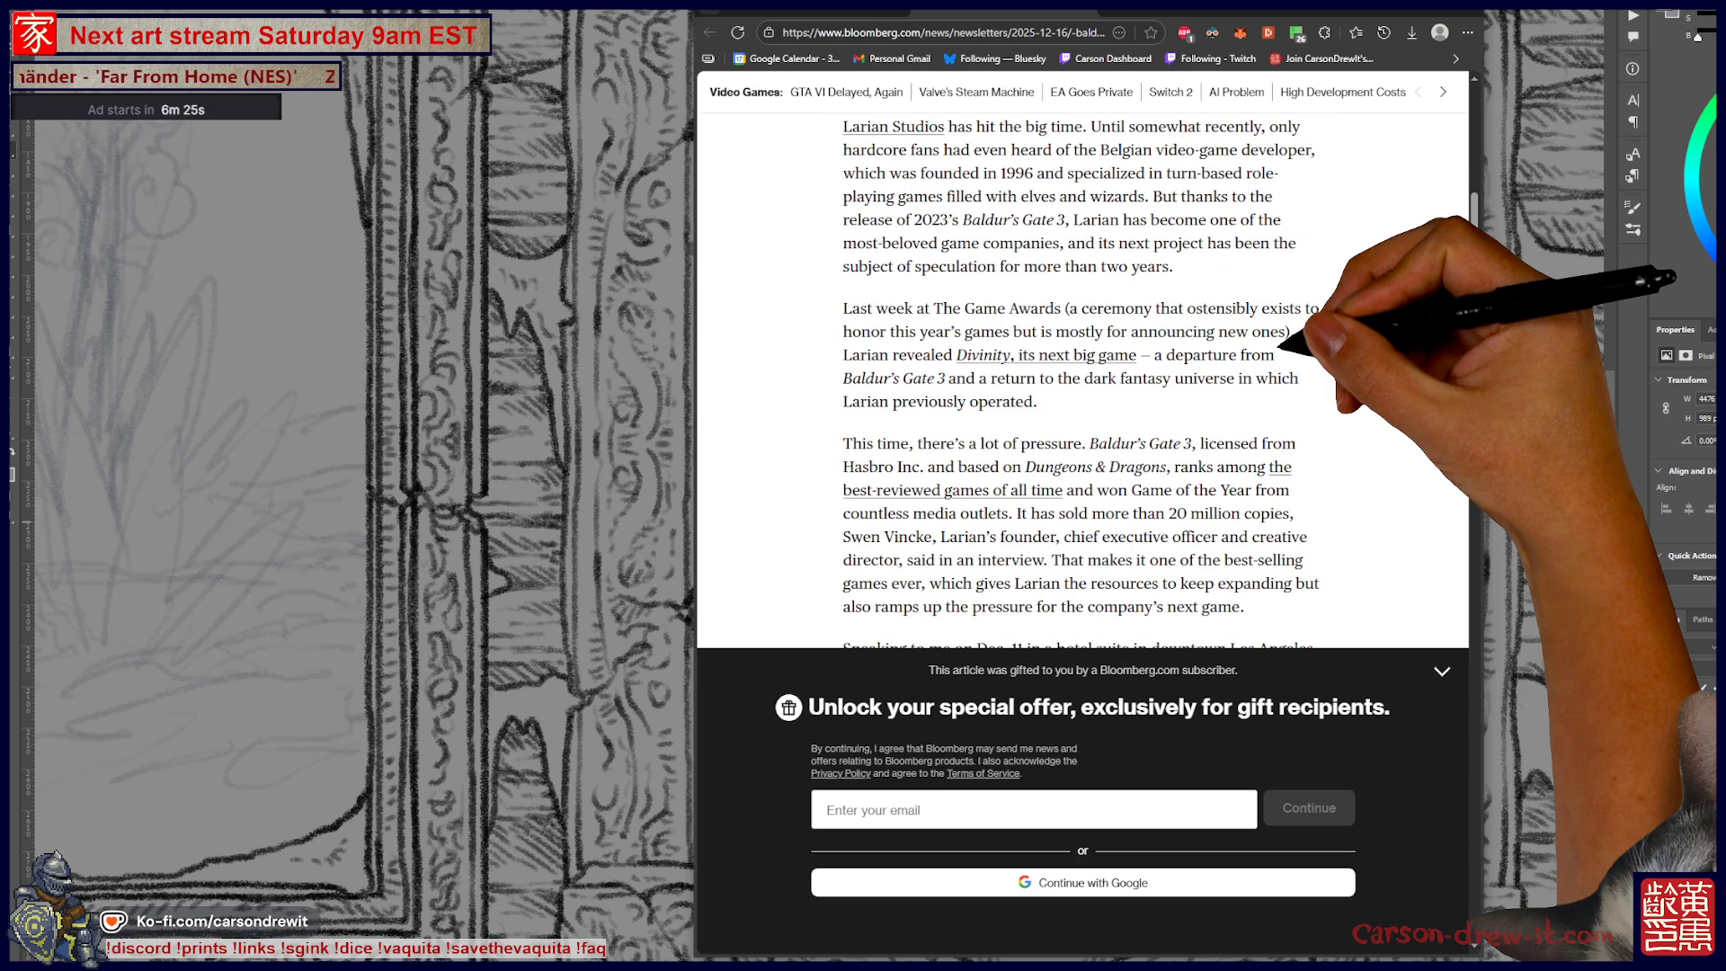
key("ctrl+f")
type("gene")
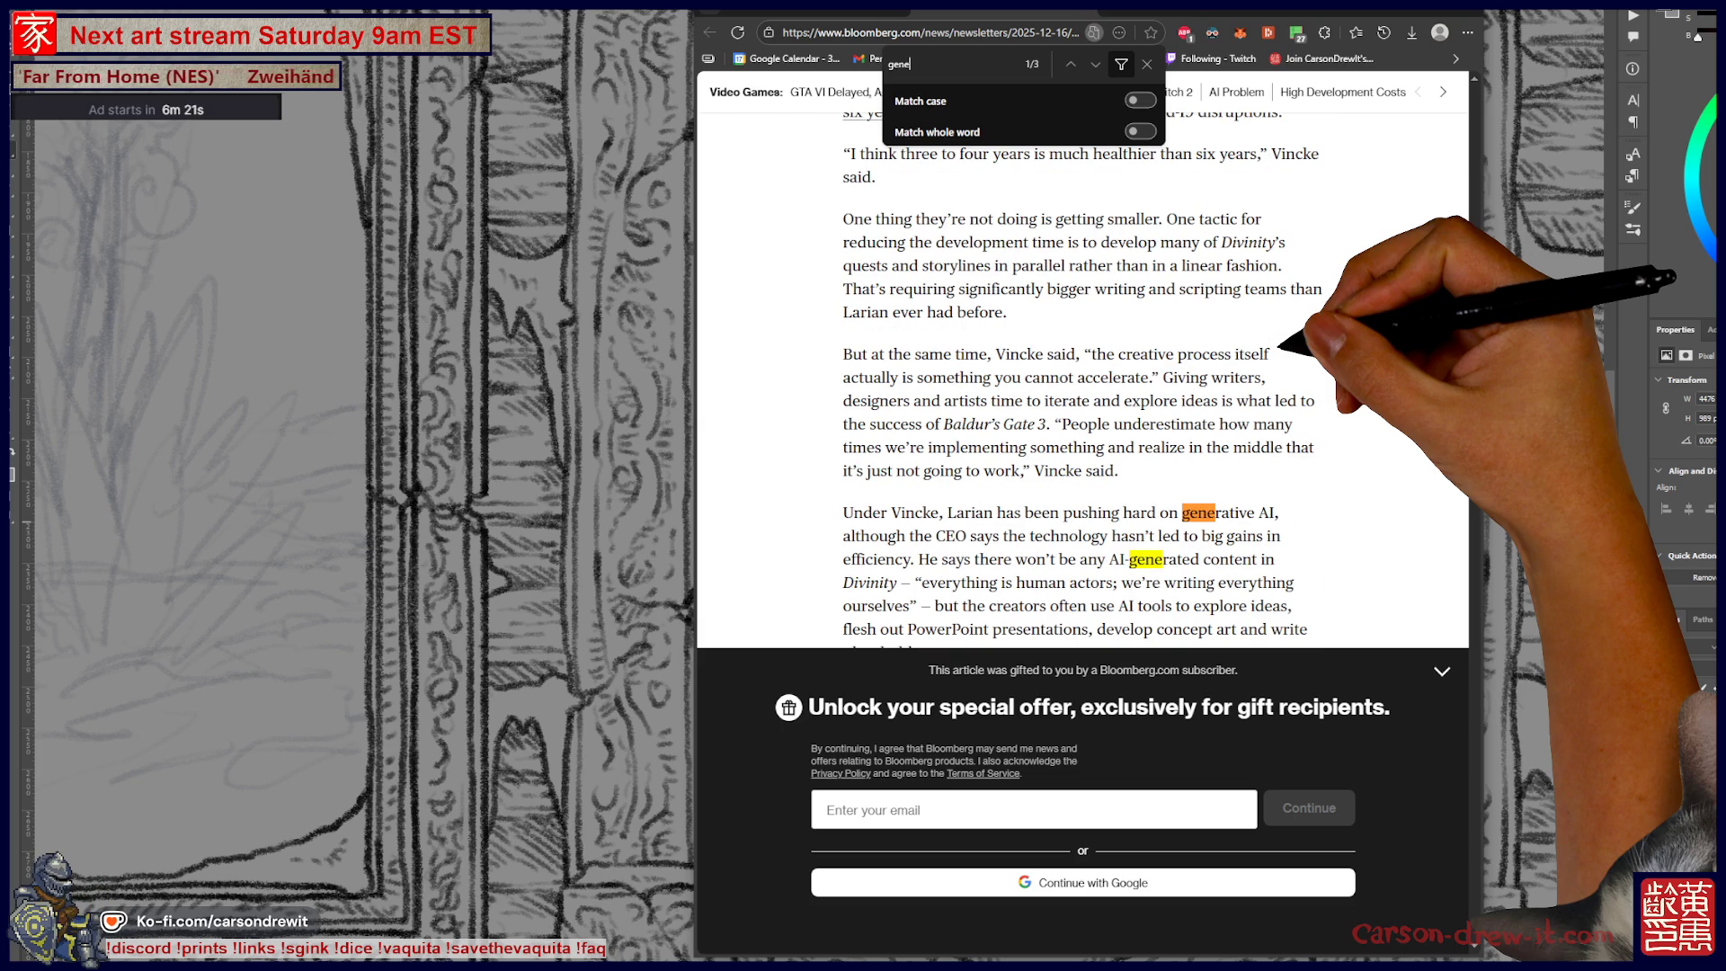
key("Escape")
scroll(972, 512, "down", 3)
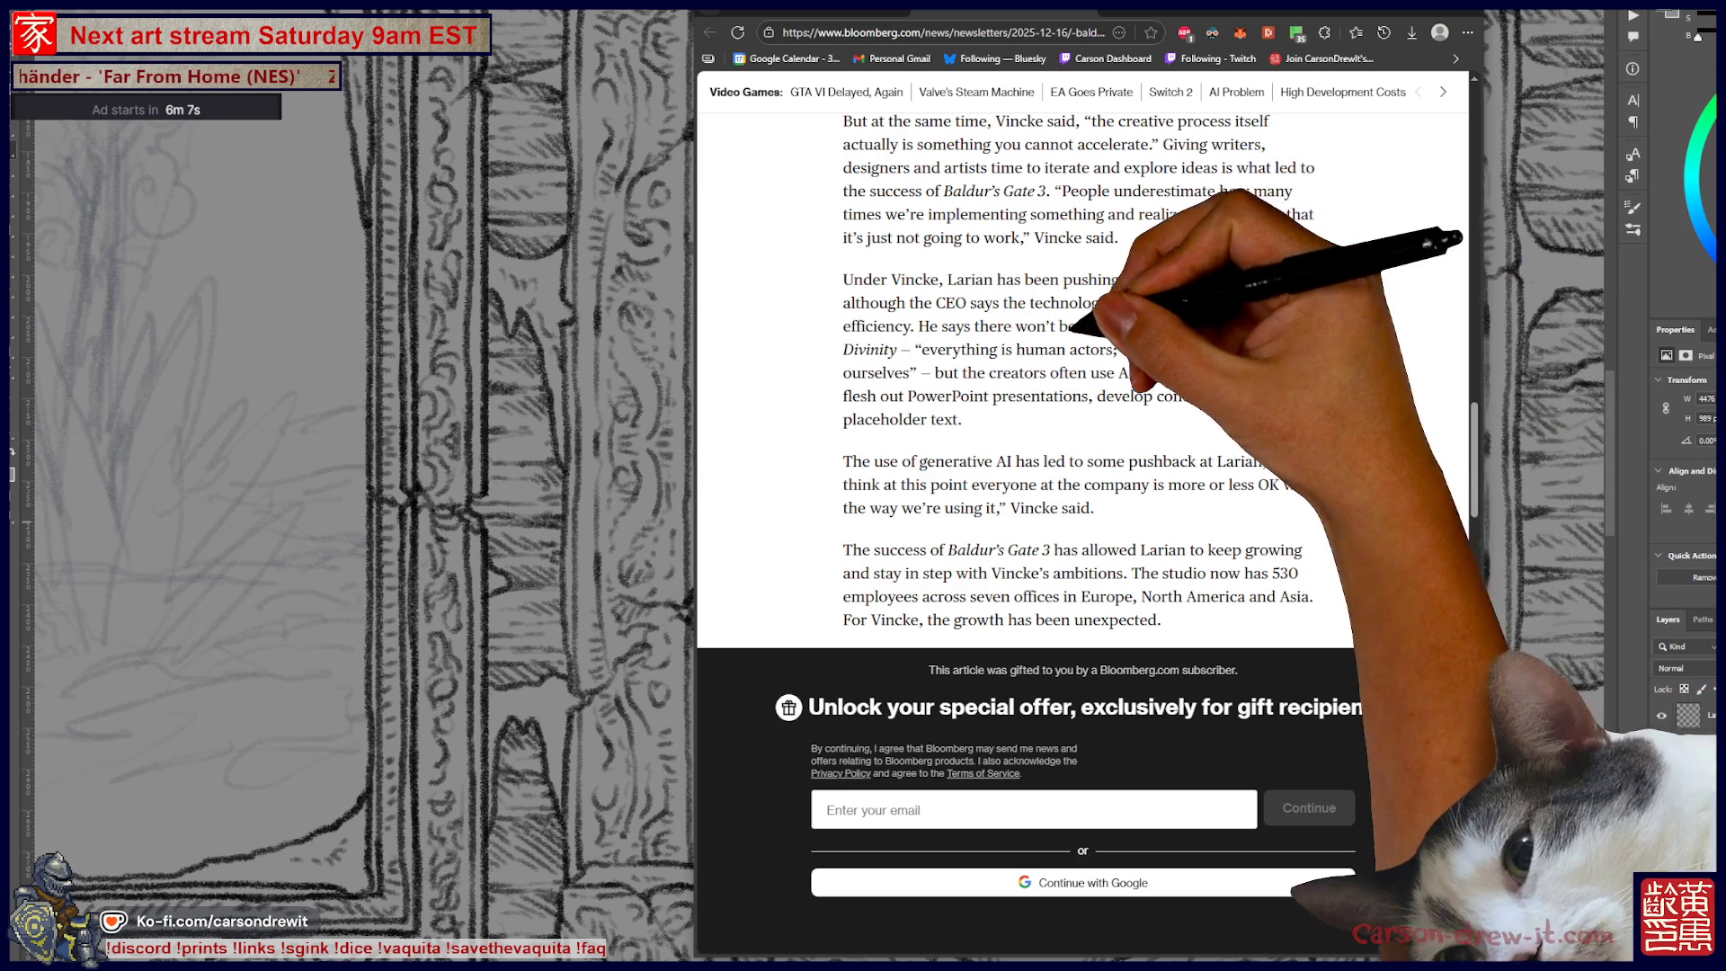
left_click_drag(1013, 326, 1160, 326)
left_click_drag(917, 326, 1240, 328)
left_click(1250, 334)
scroll(1250, 342, "up", 1)
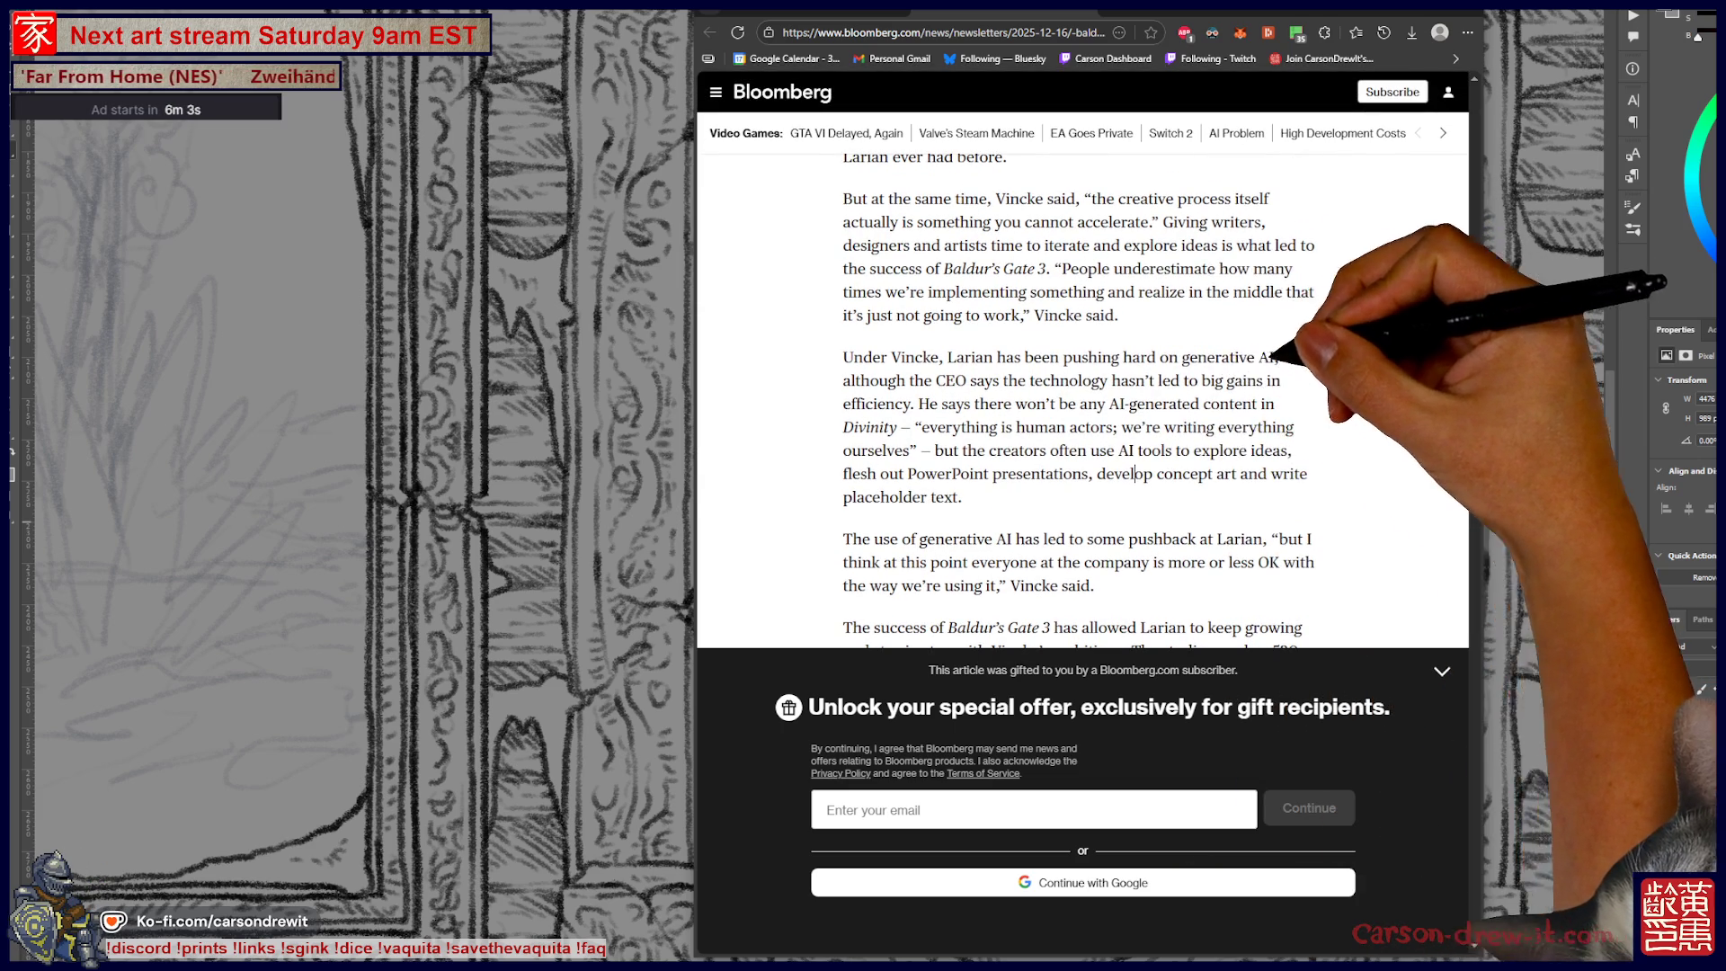
mouse_move(930, 357)
left_mouse_down()
mouse_move(1040, 358)
mouse_move(1078, 404)
mouse_move(1281, 380)
left_mouse_up()
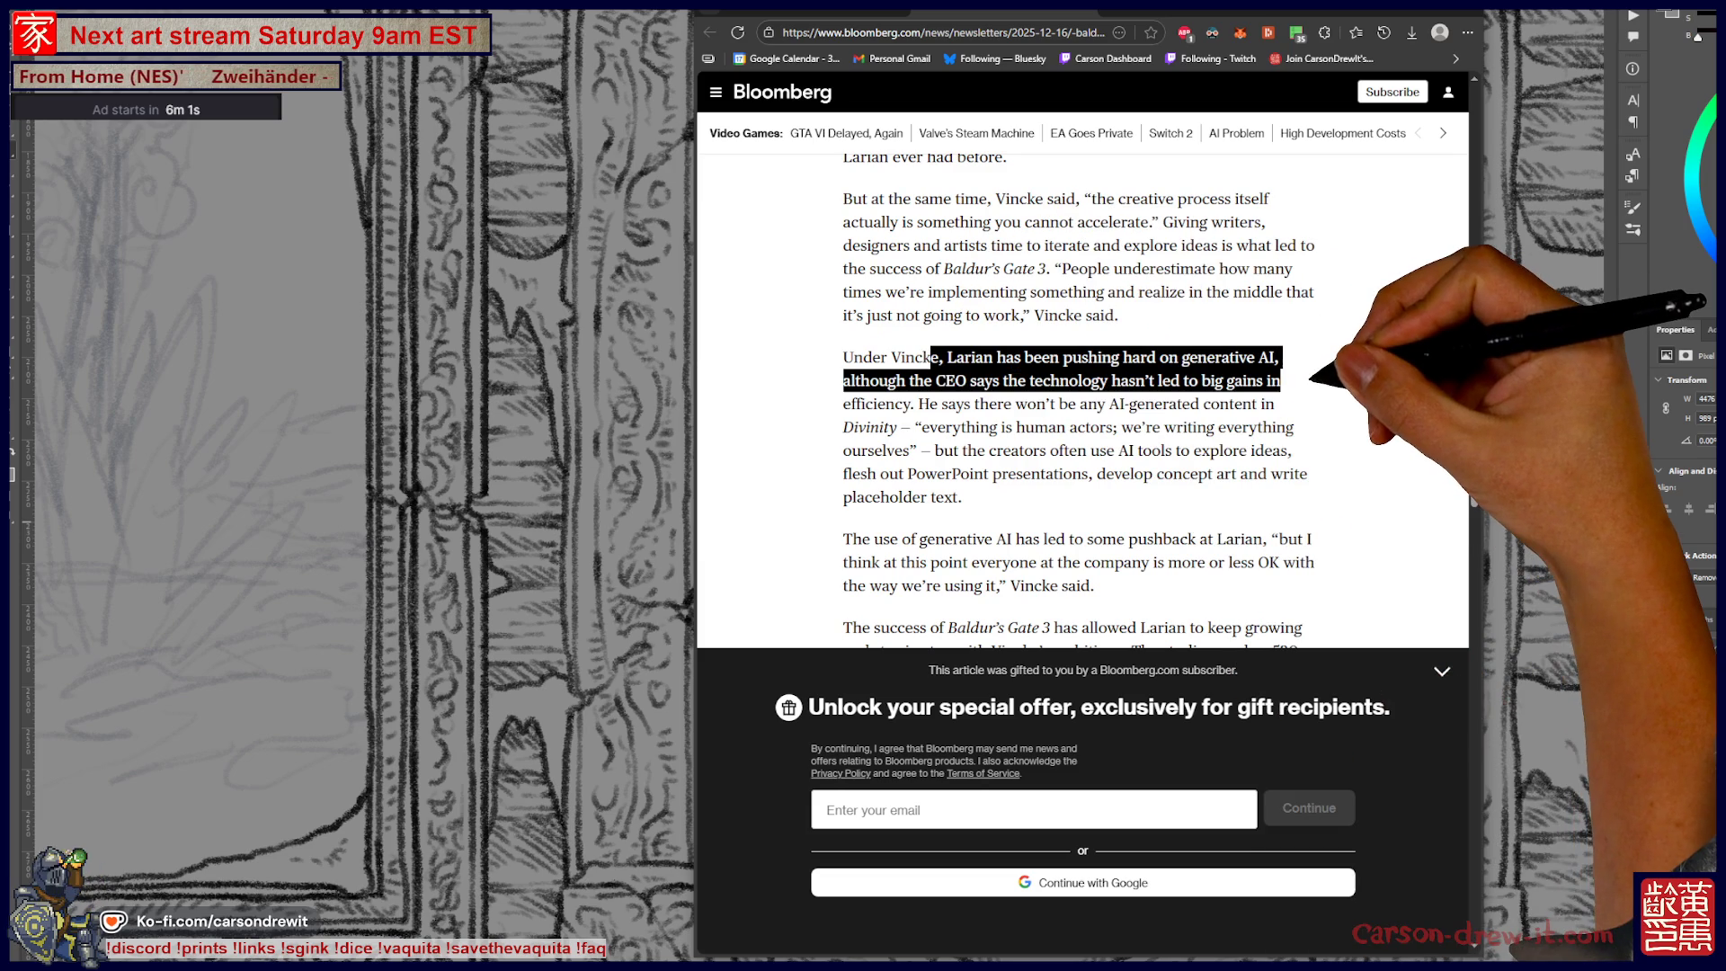
left_click(1259, 404)
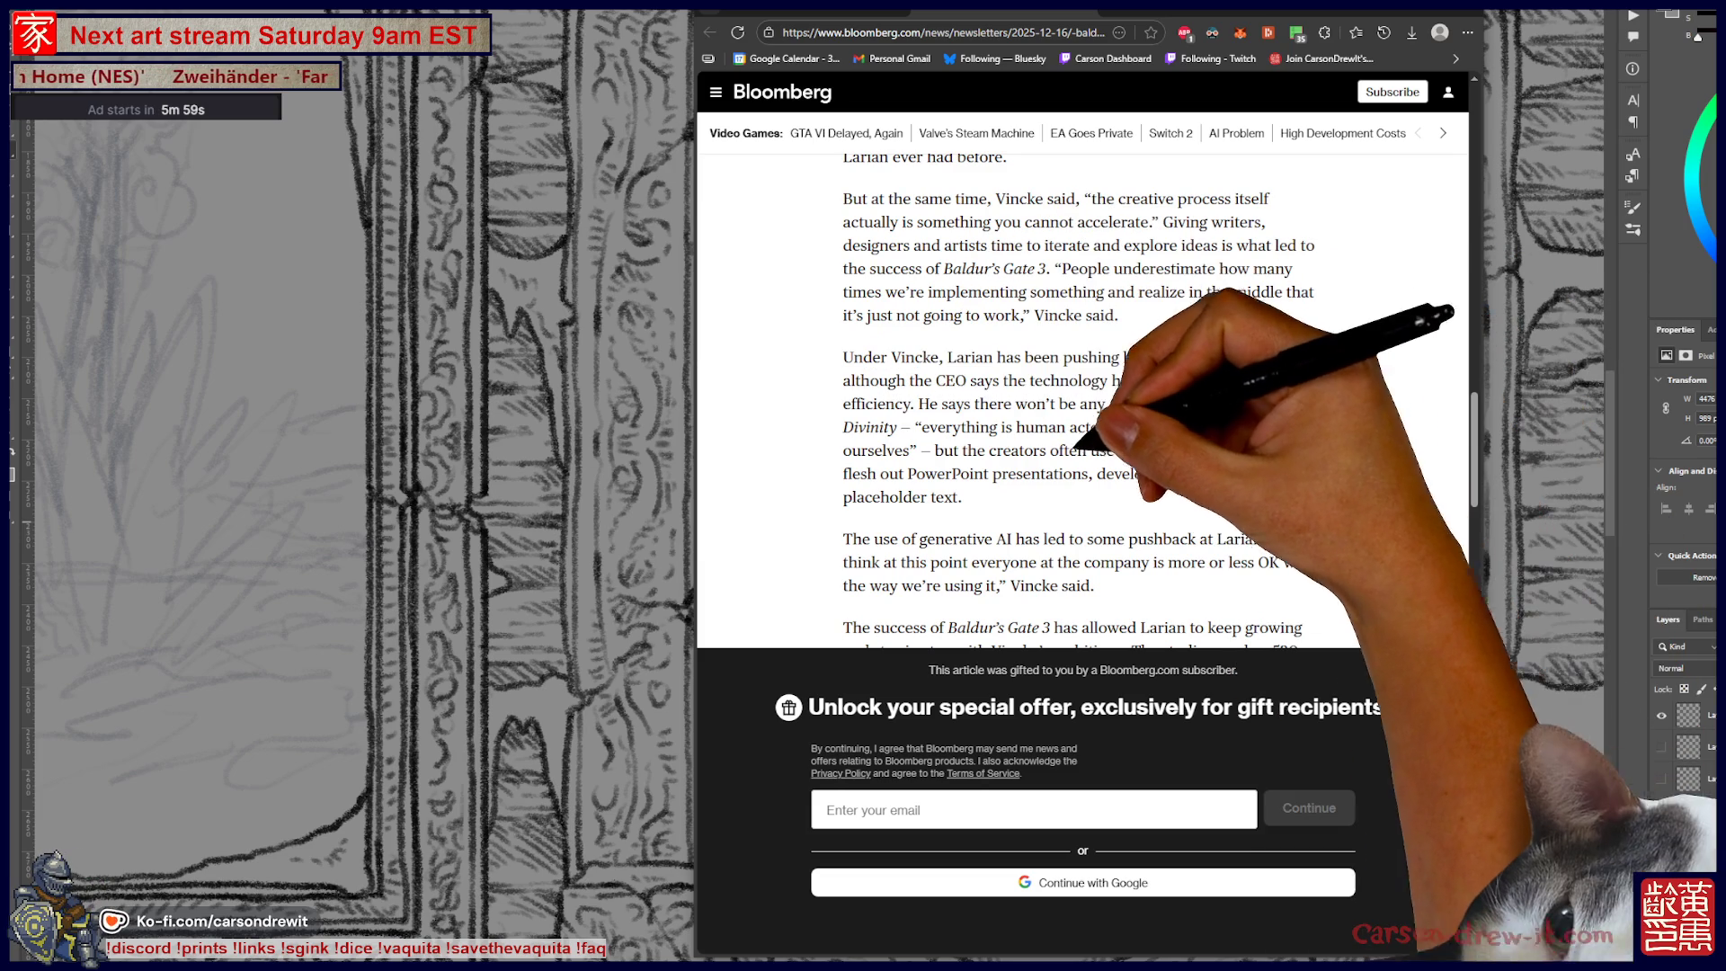
left_click_drag(931, 404, 1159, 415)
left_click(1134, 424)
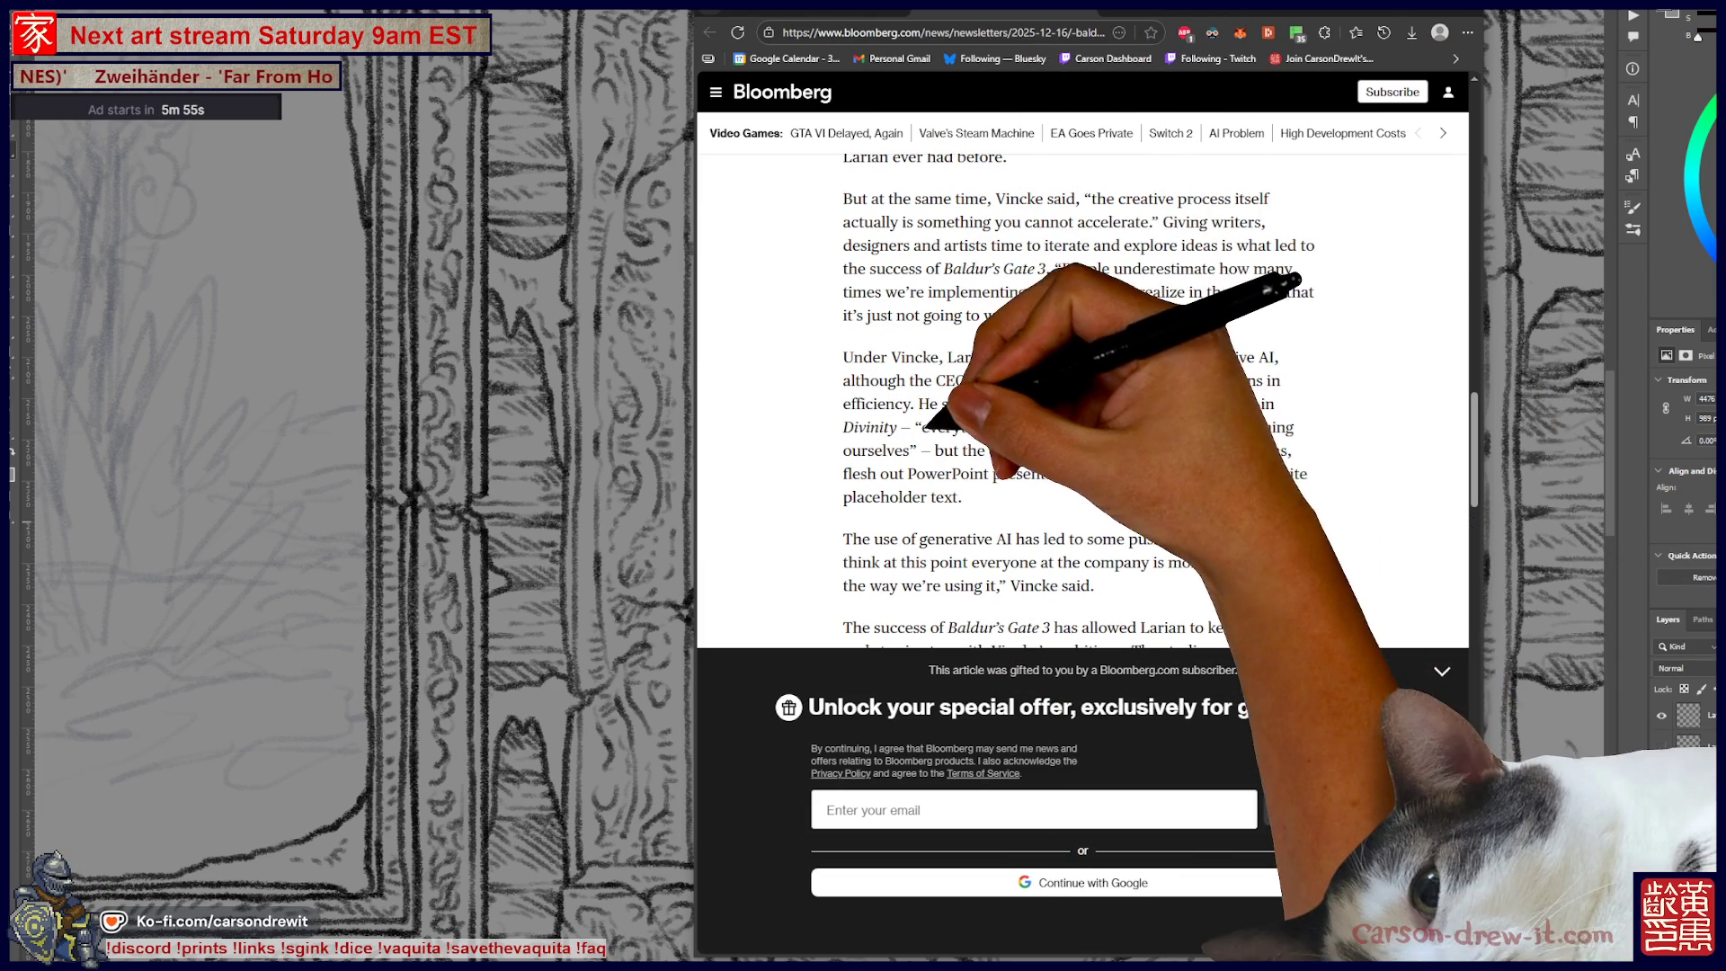
left_click_drag(921, 427, 1169, 447)
left_click(1160, 432)
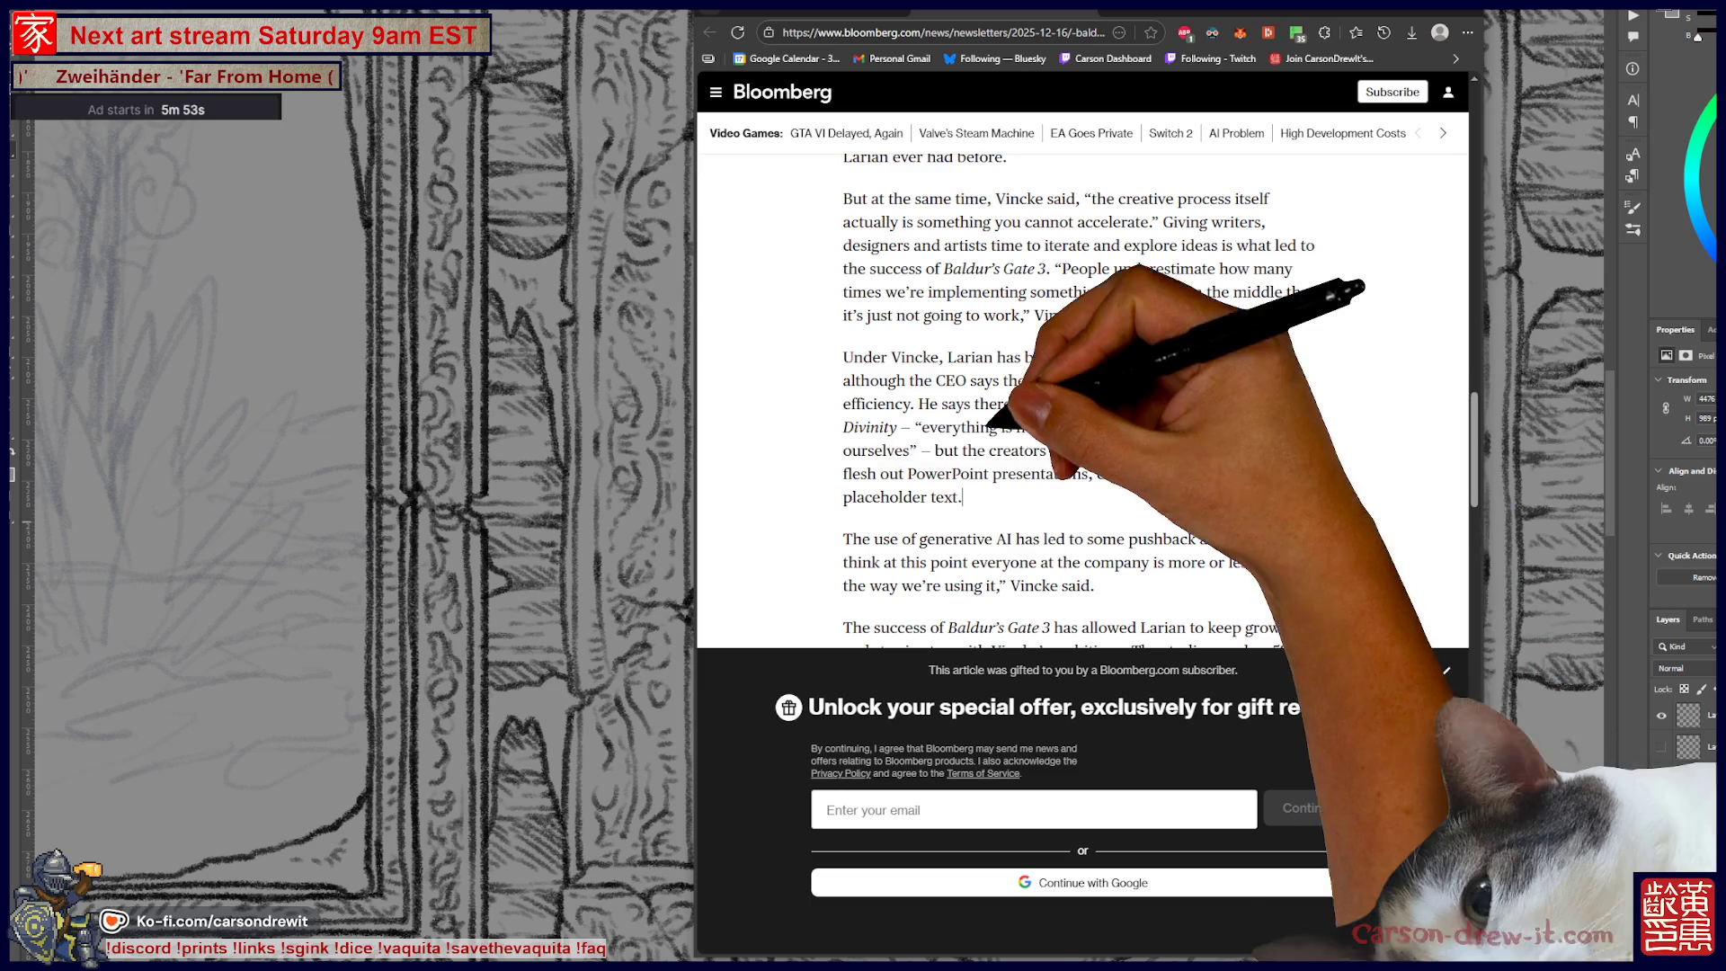
mouse_move(917, 403)
left_mouse_down()
mouse_move(1295, 432)
mouse_move(943, 451)
mouse_move(900, 427)
left_mouse_up()
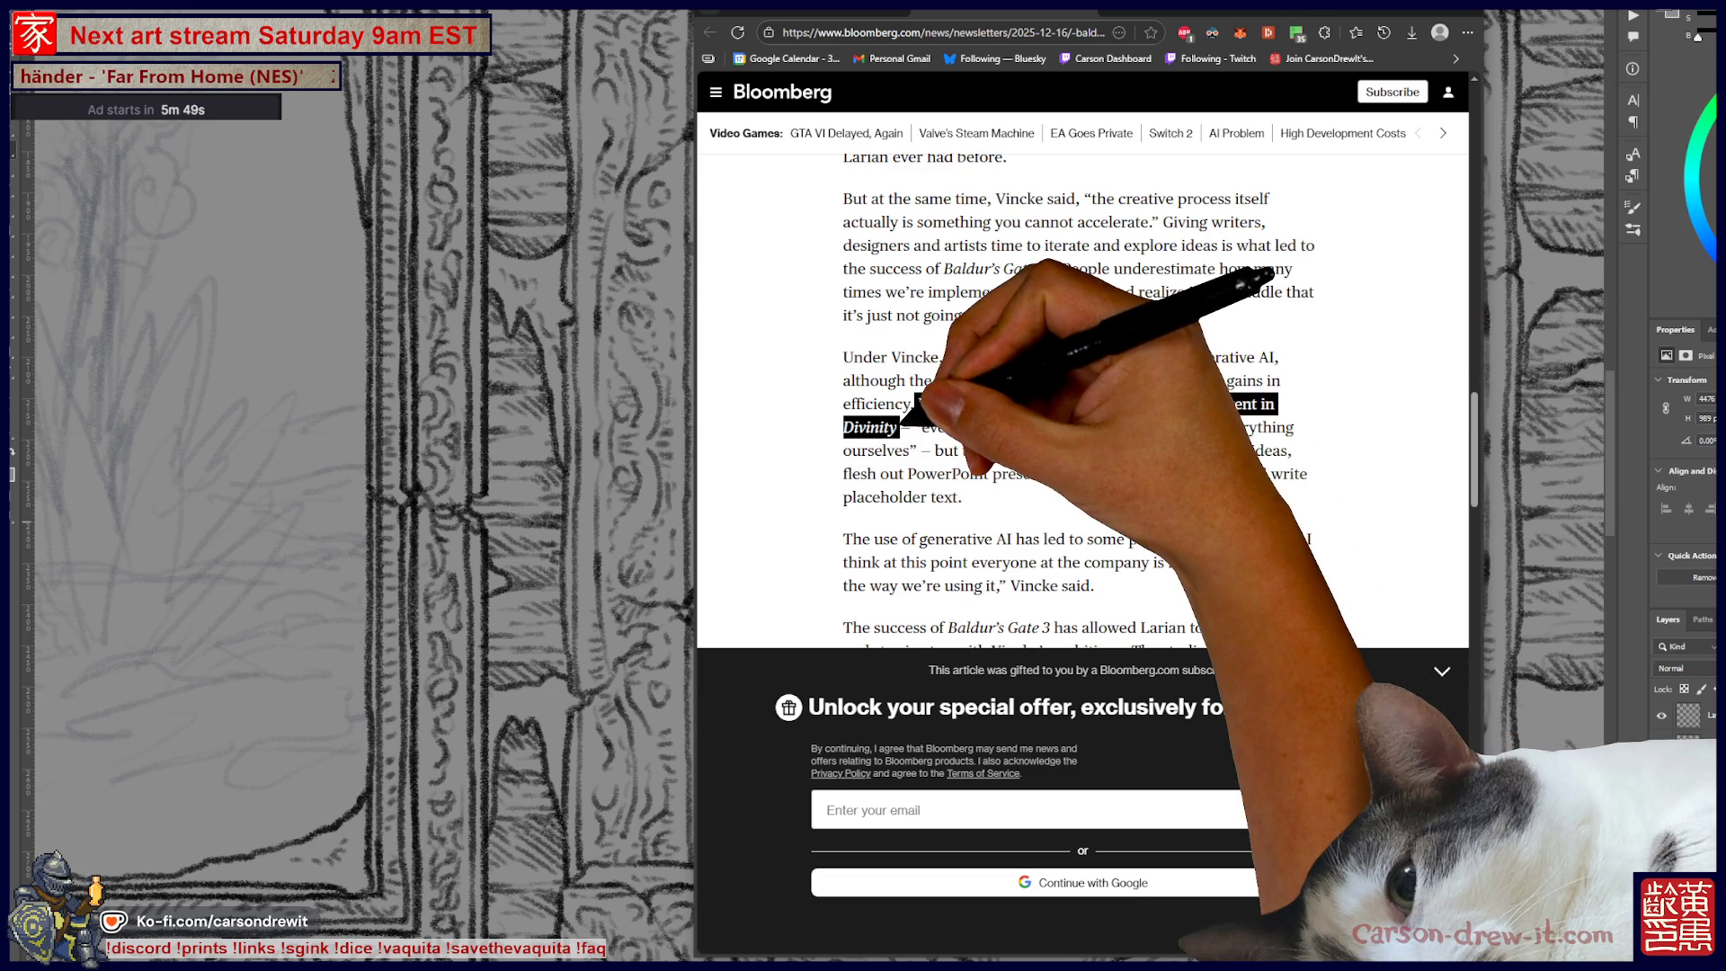
left_click(906, 418)
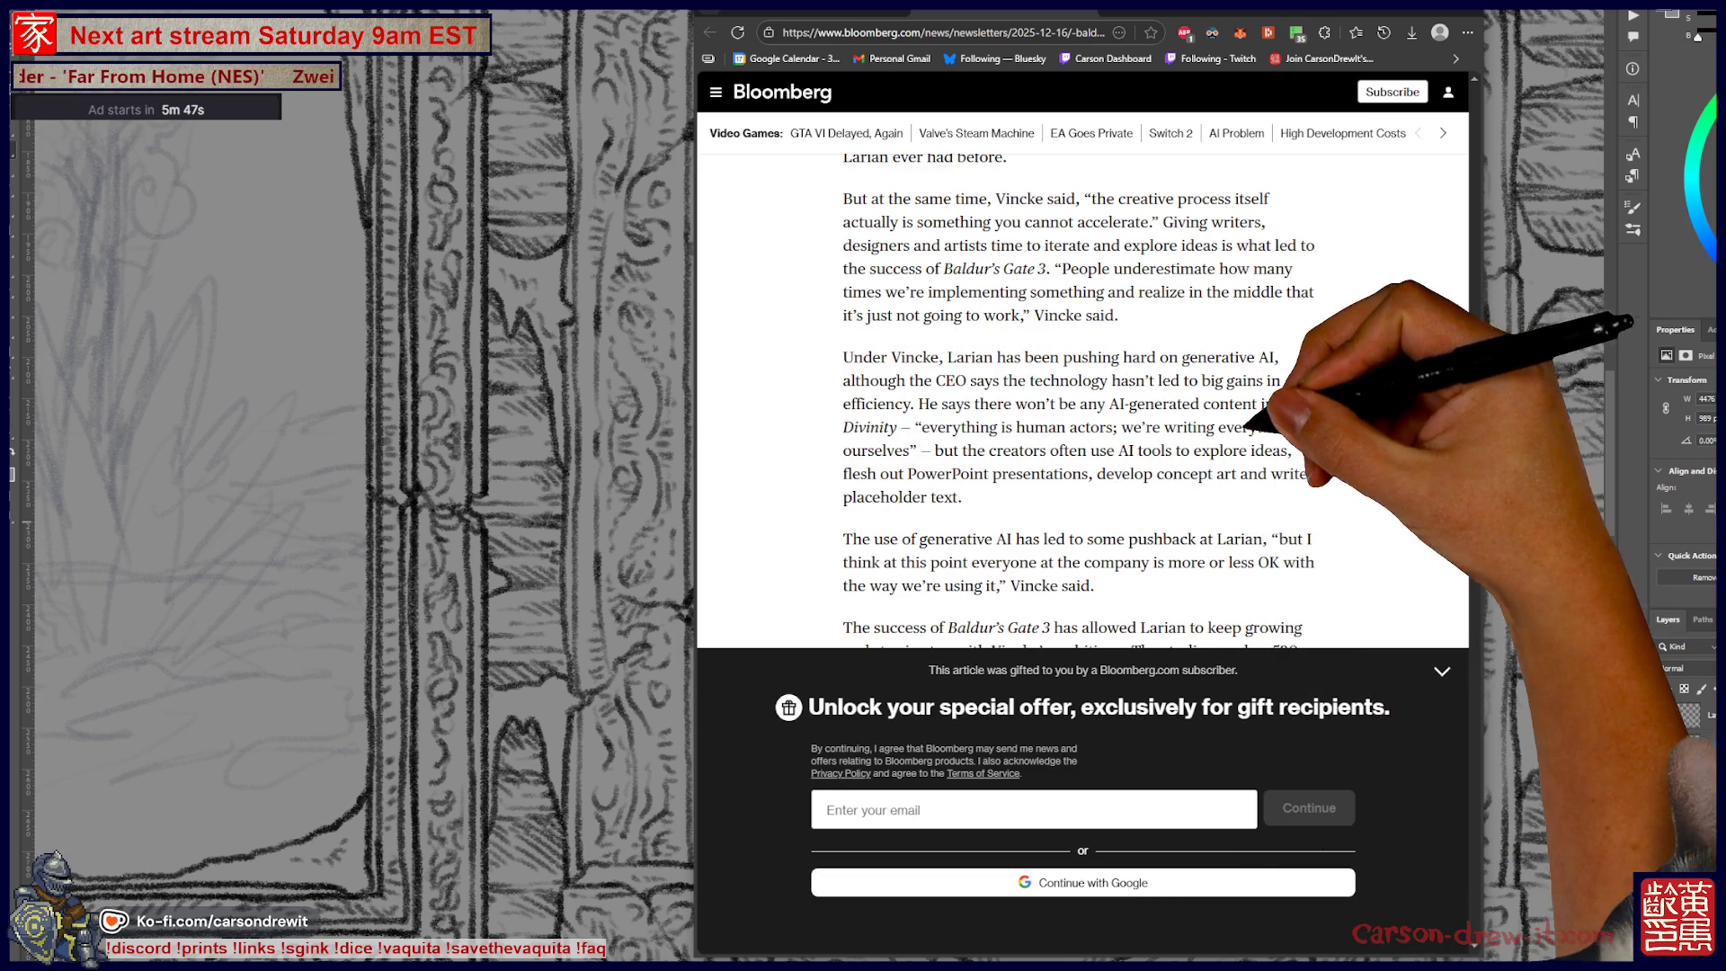
mouse_move(1008, 488)
left_mouse_down()
mouse_move(890, 427)
mouse_move(980, 467)
mouse_move(939, 451)
mouse_move(1180, 451)
left_mouse_up()
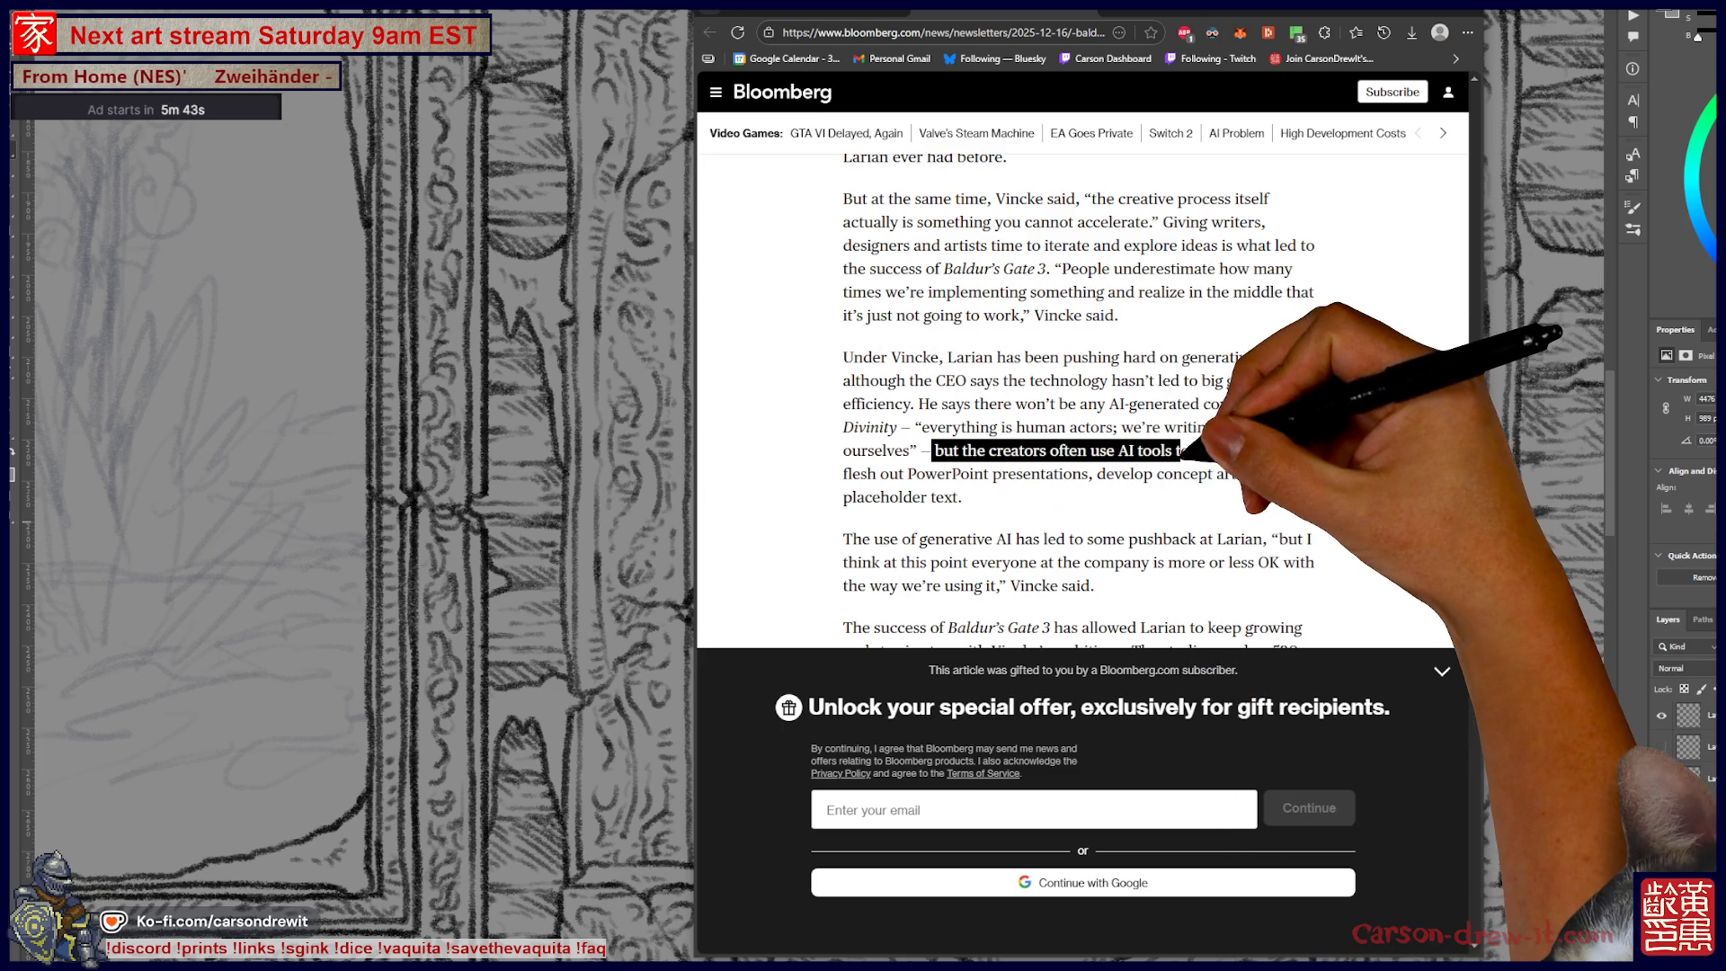
left_click(963, 497)
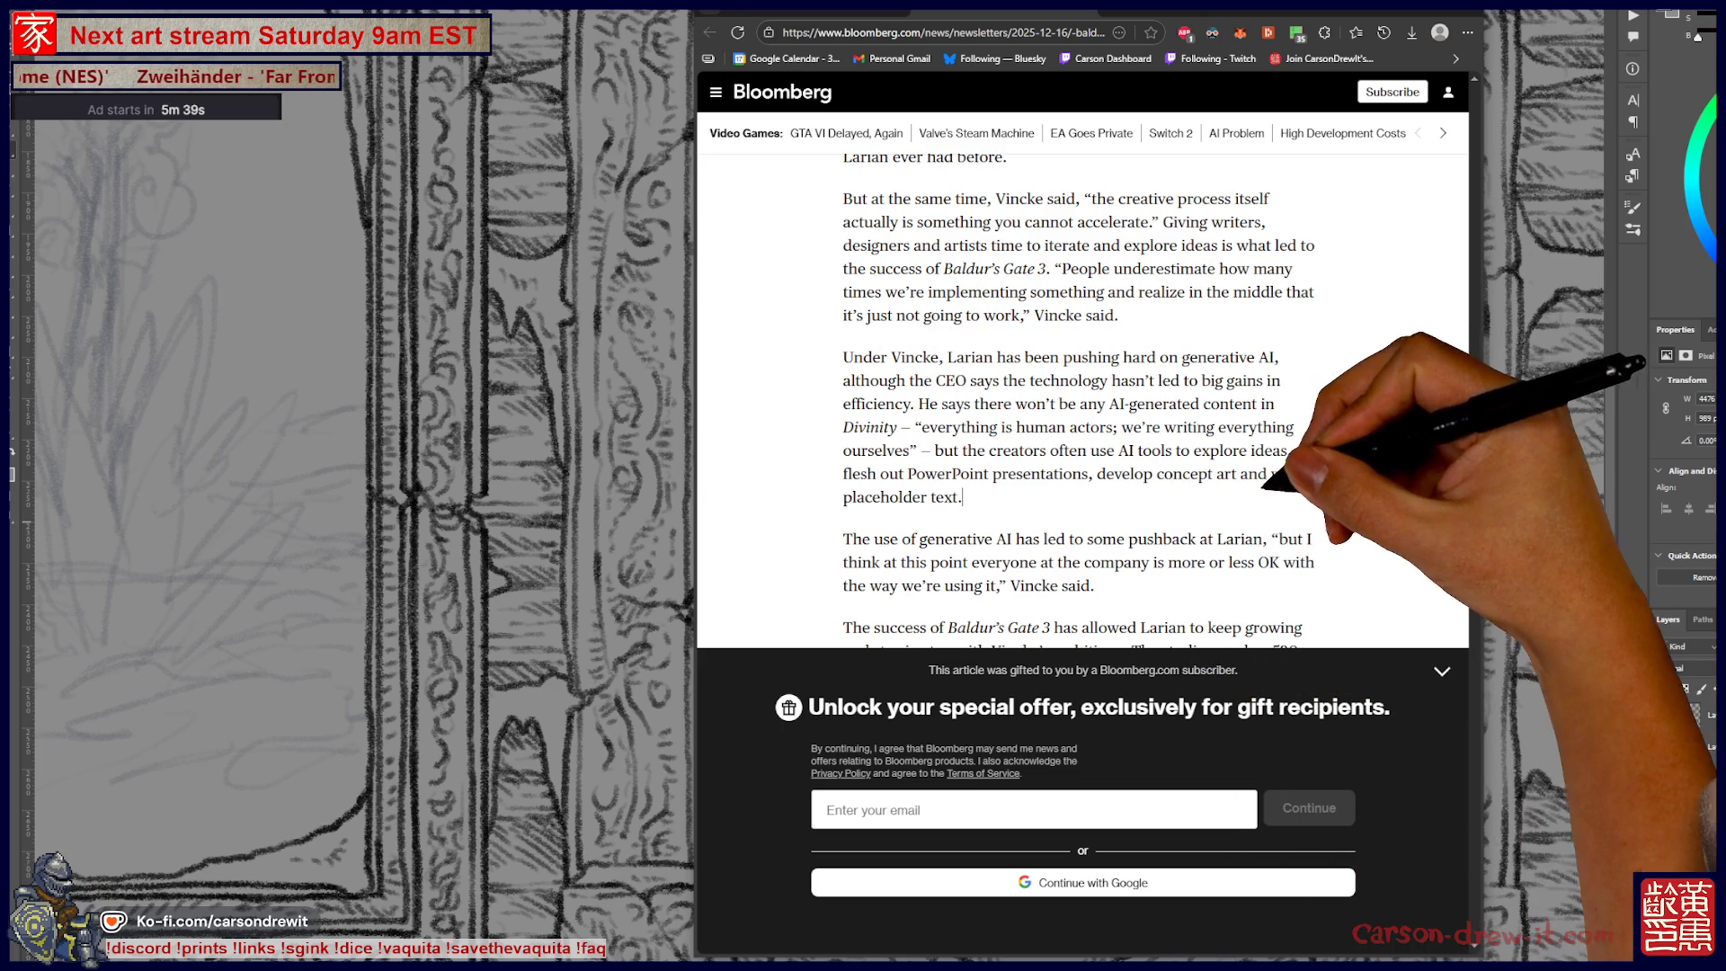
left_click_drag(962, 497, 843, 449)
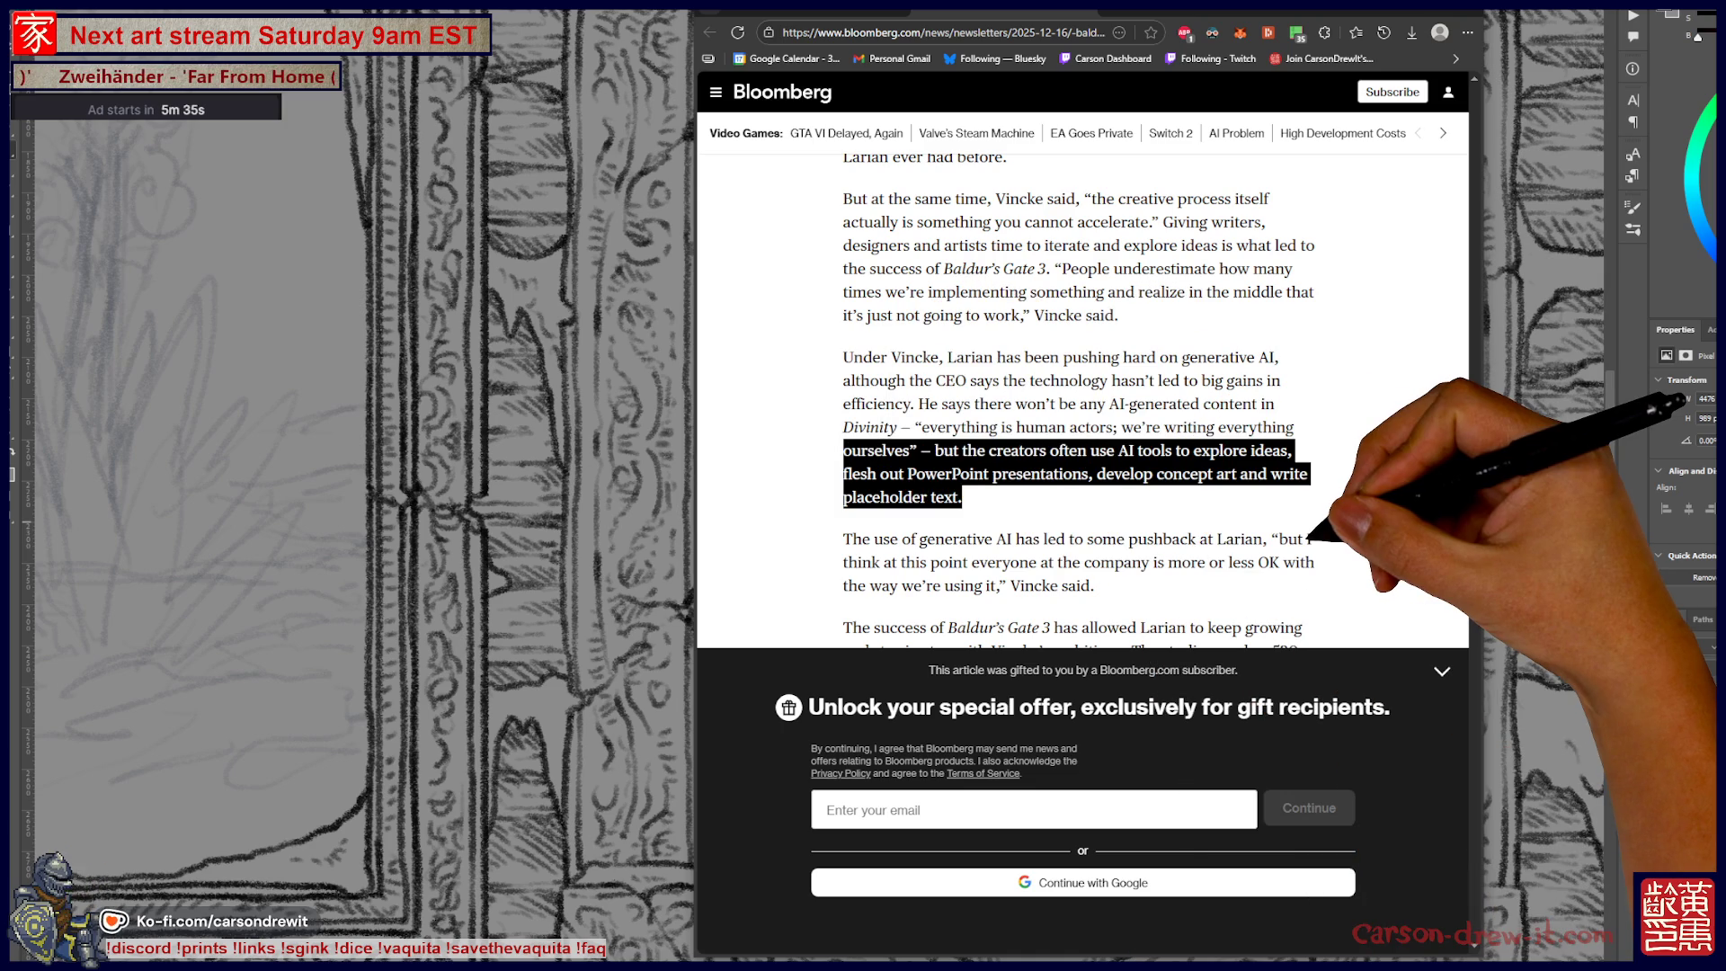
left_click(1136, 512)
scroll(1084, 378, "down", 2)
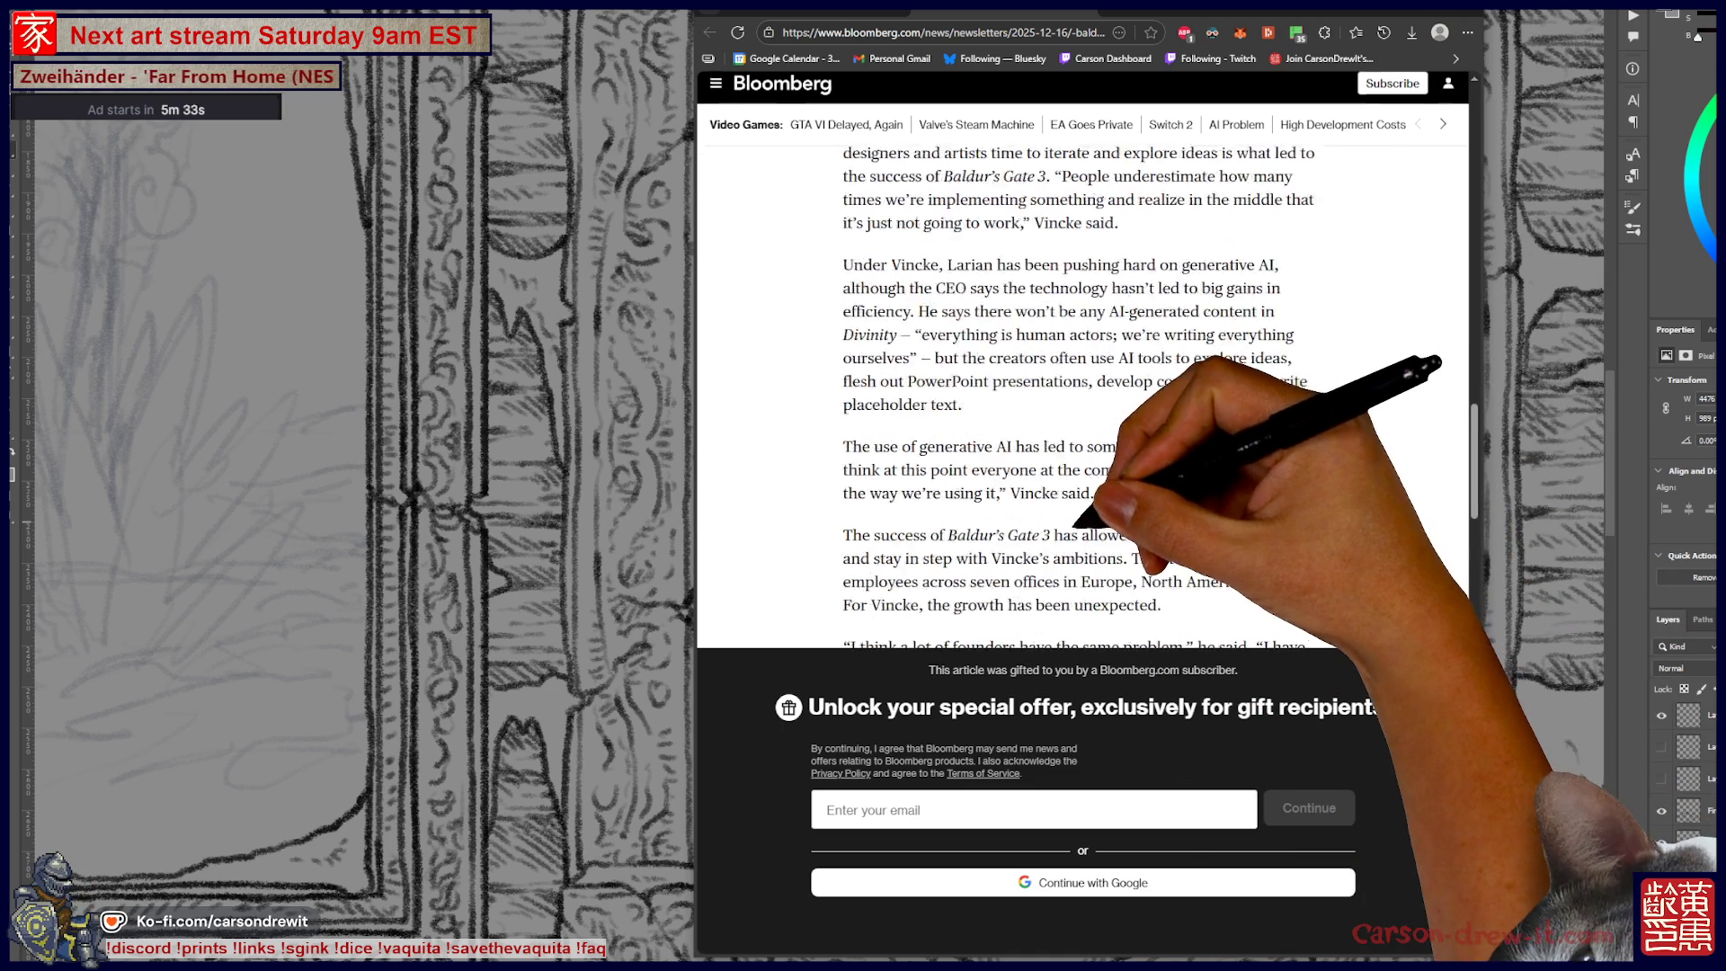
triple_click(998, 406)
left_click(1054, 472)
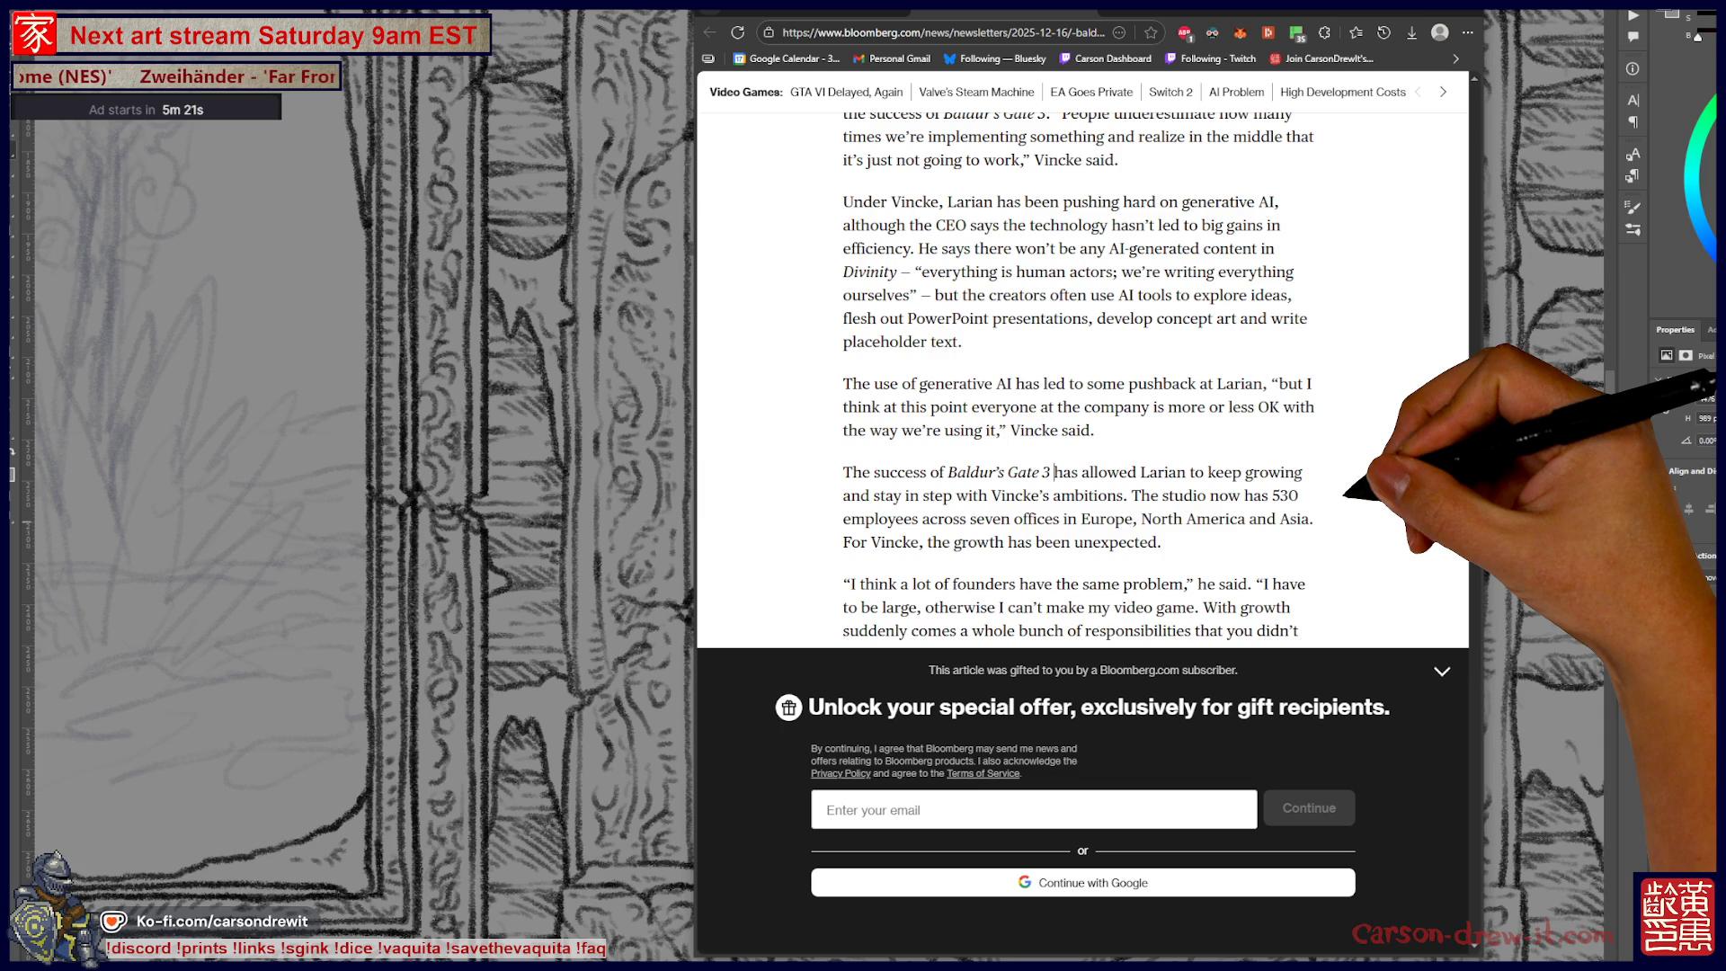
scroll(1079, 378, "down", 2)
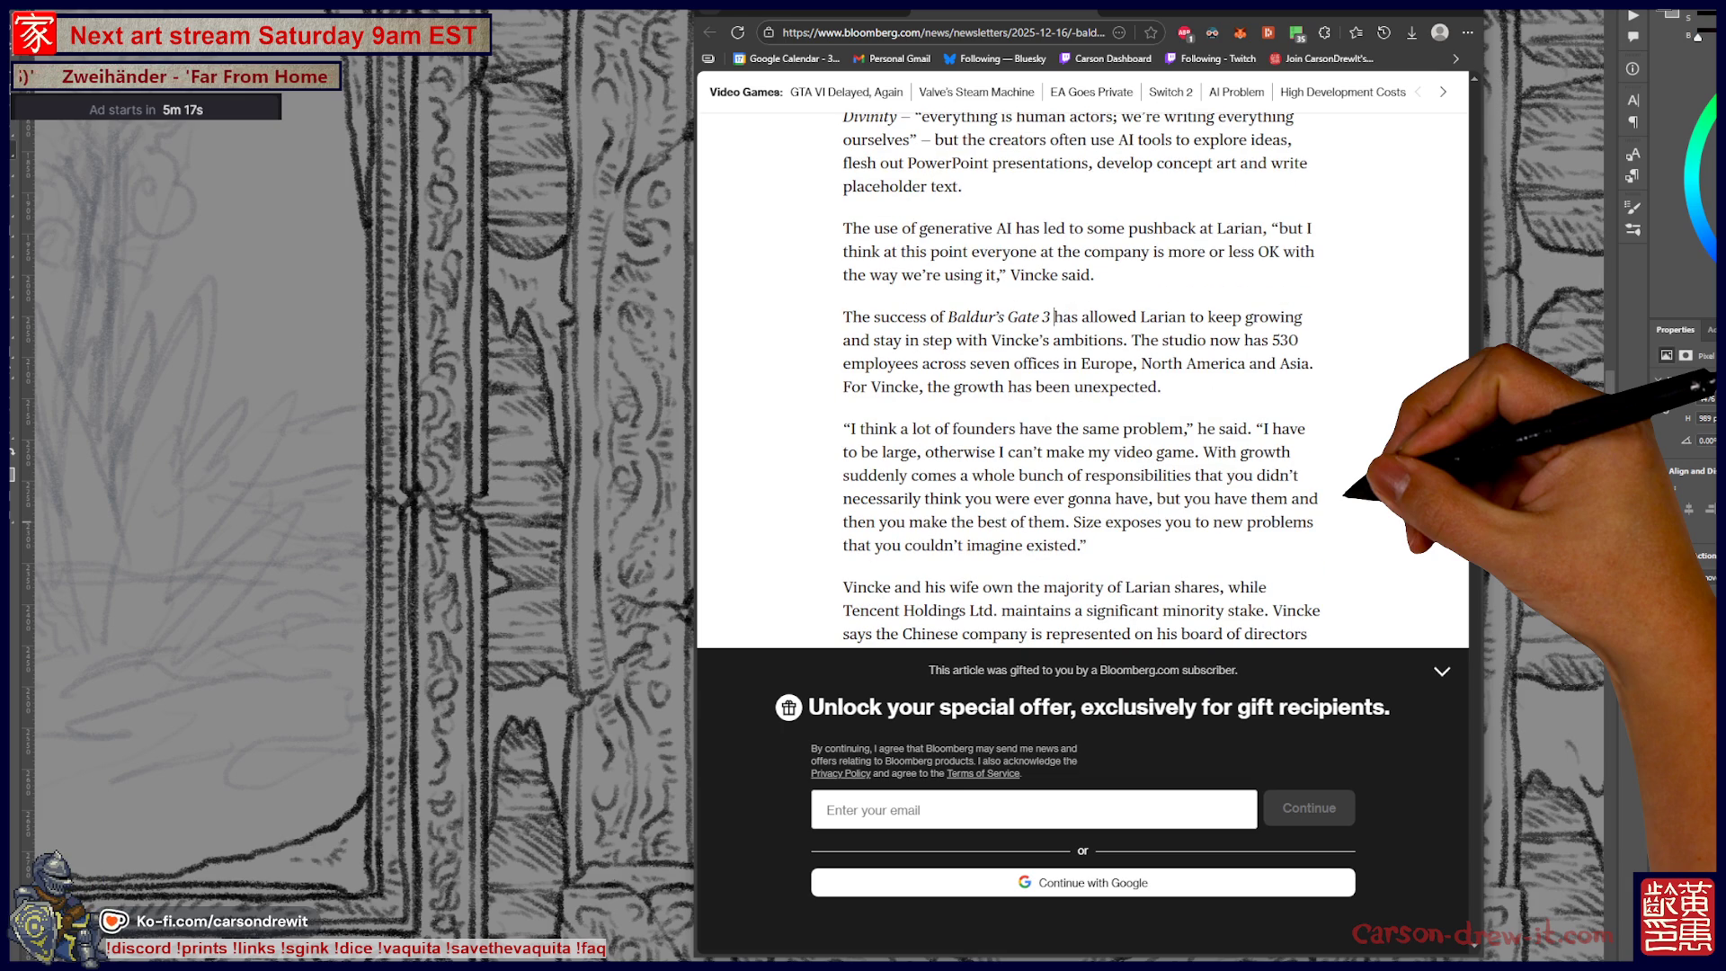
scroll(1079, 377, "down", 2)
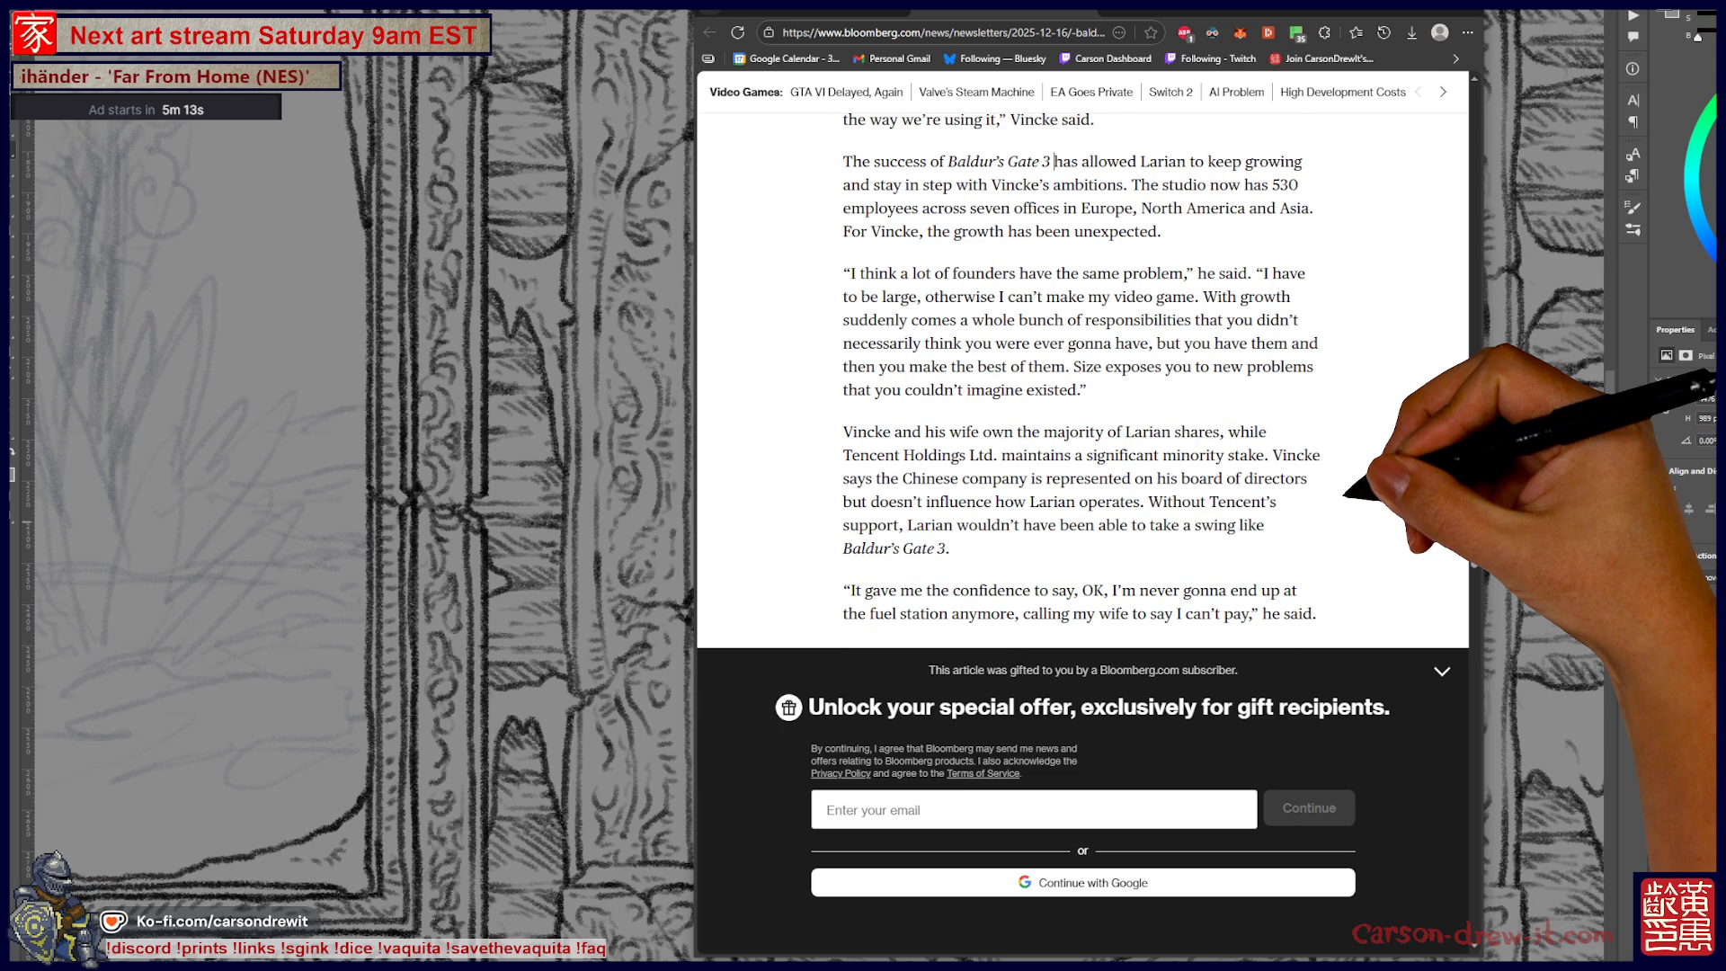
scroll(1078, 378, "up", 2)
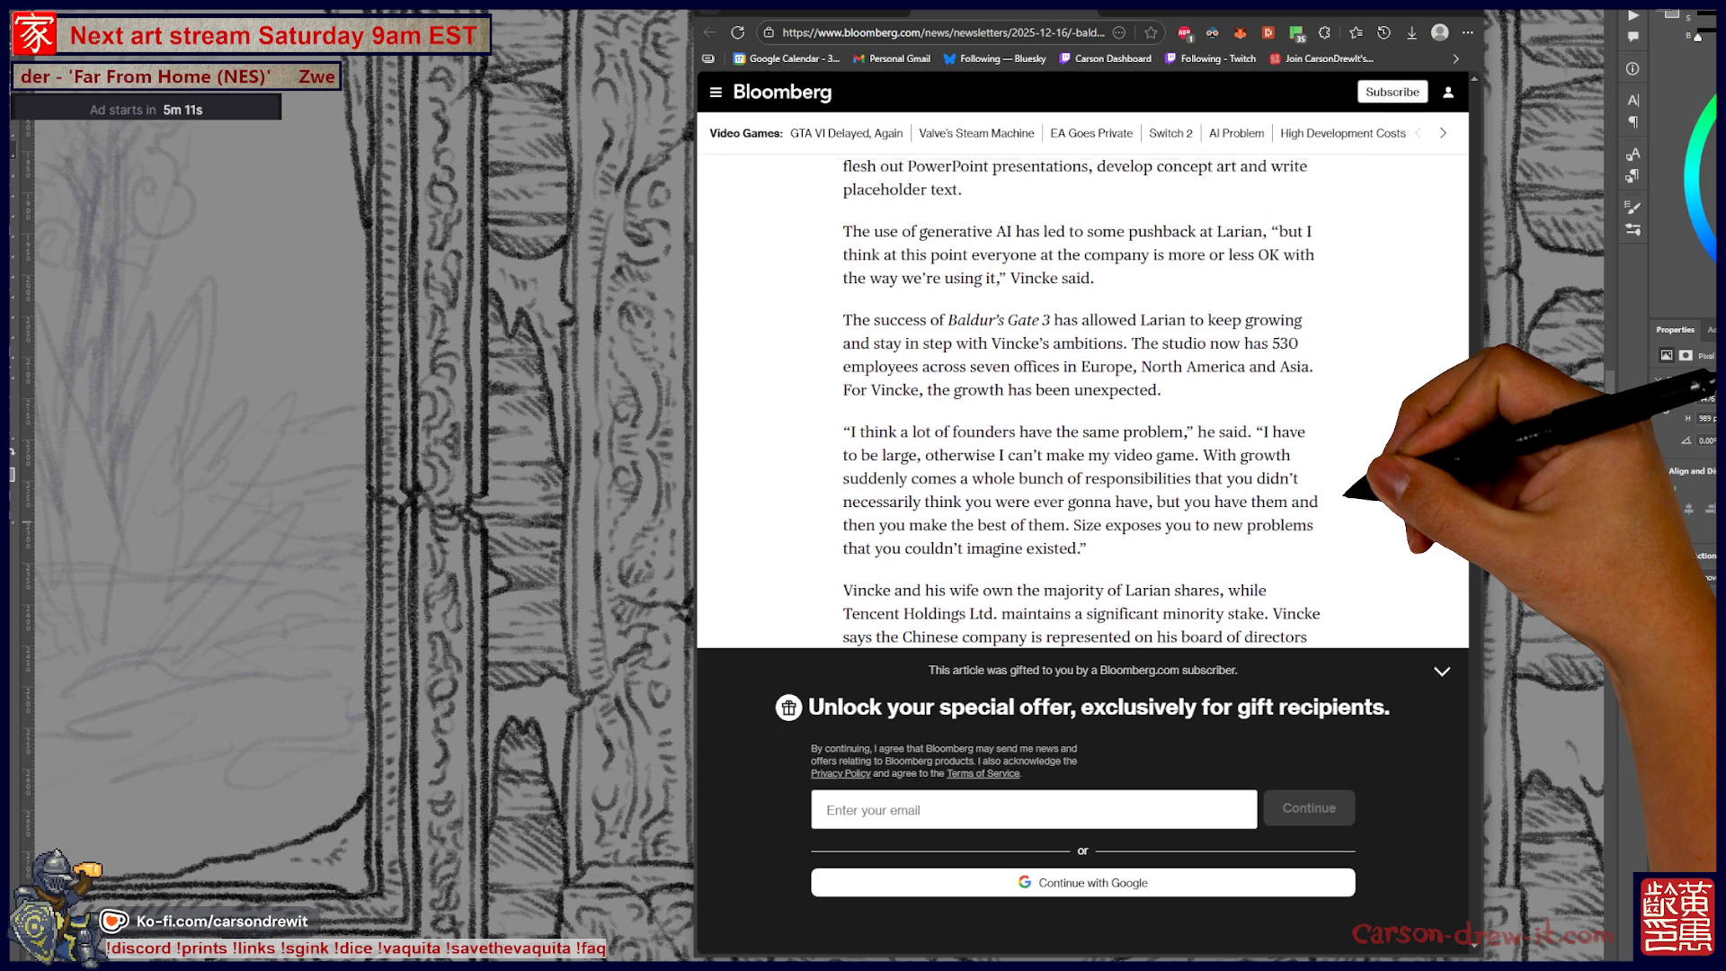
scroll(1079, 377, "down", 2)
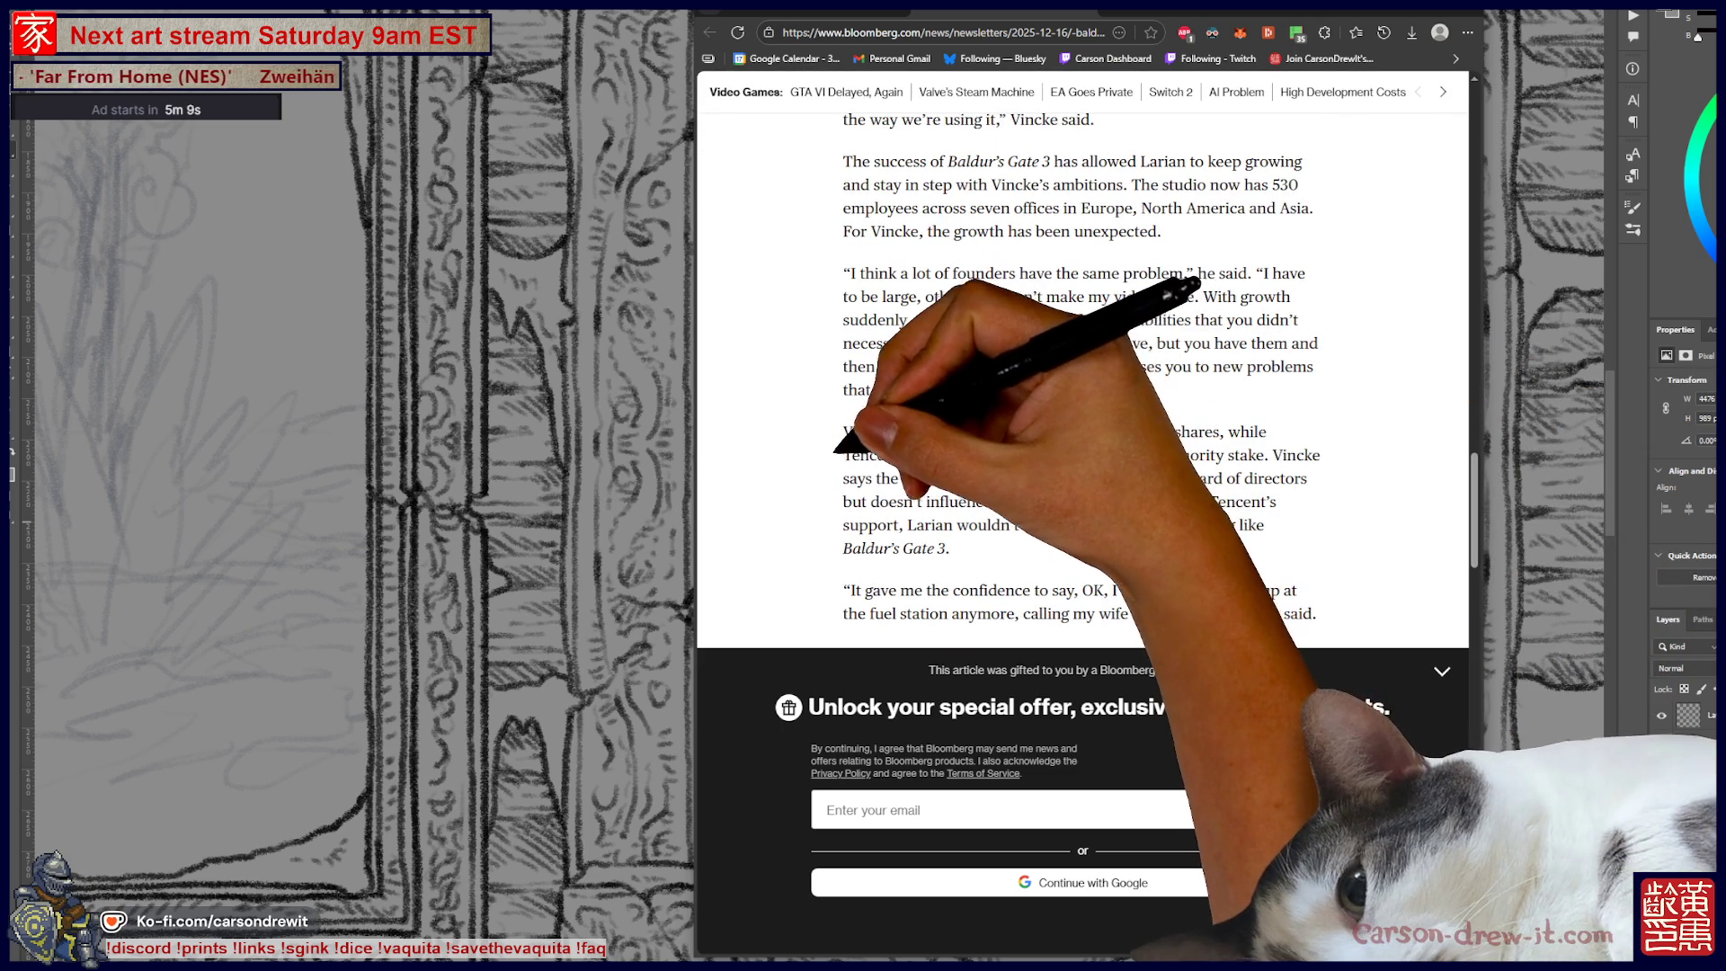
left_click_drag(844, 454, 1258, 432)
left_click(1271, 442)
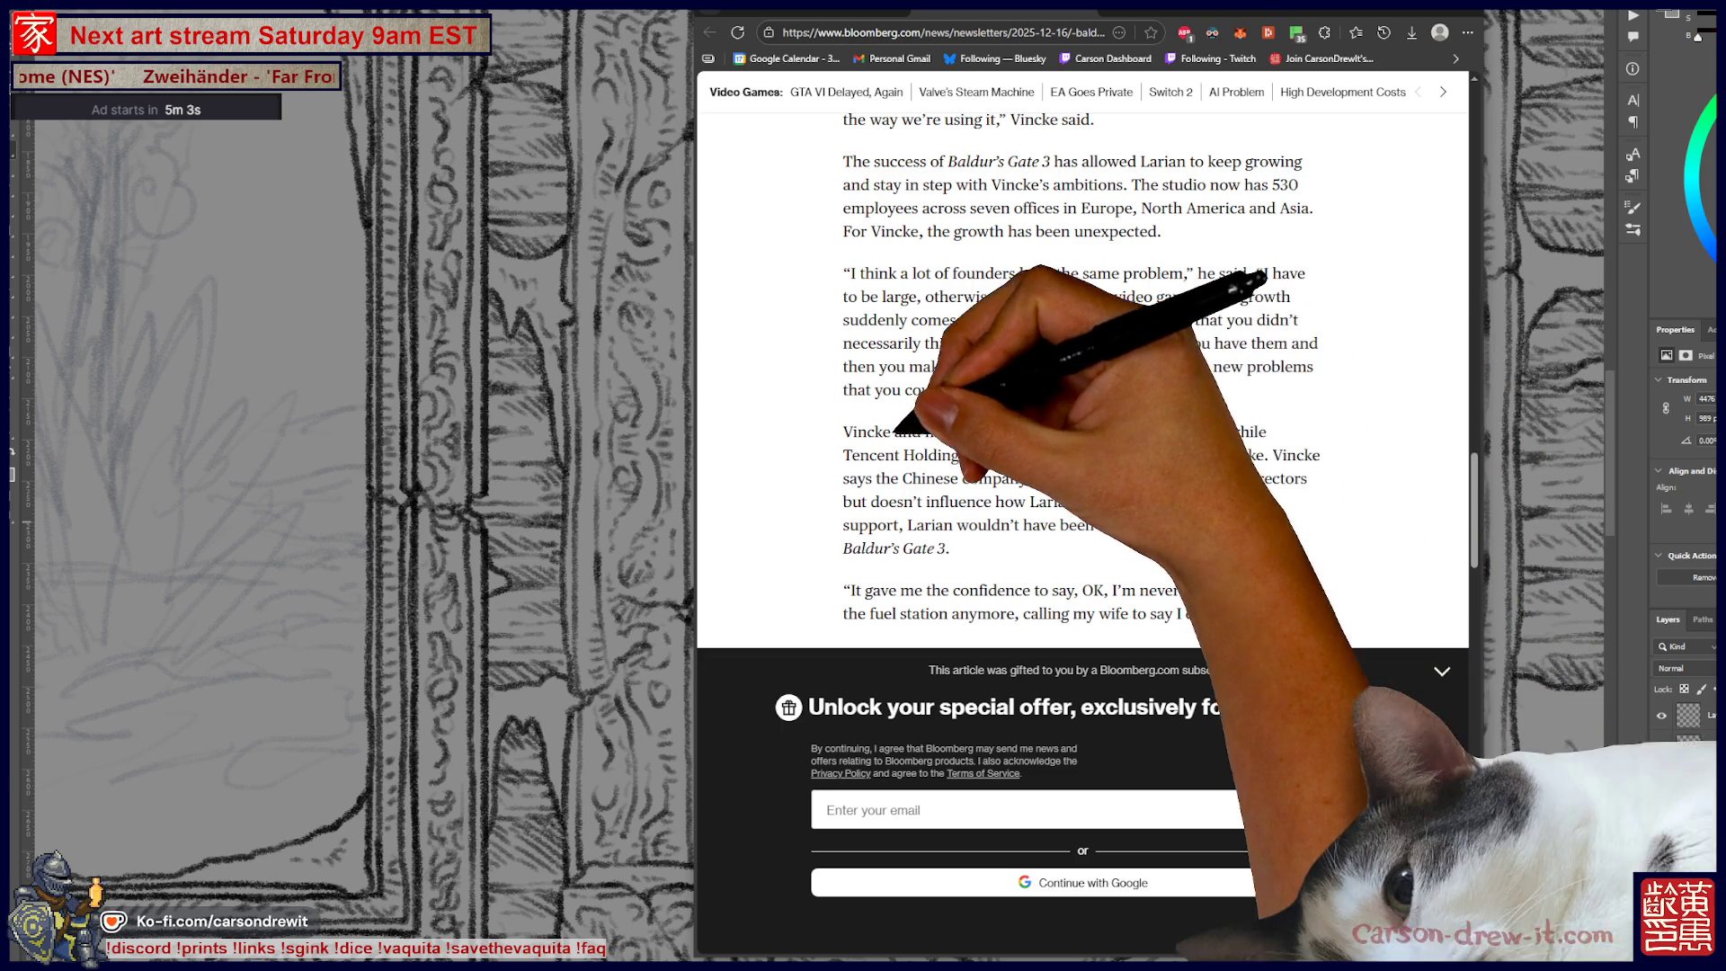
left_click_drag(844, 431, 979, 431)
left_click(838, 444)
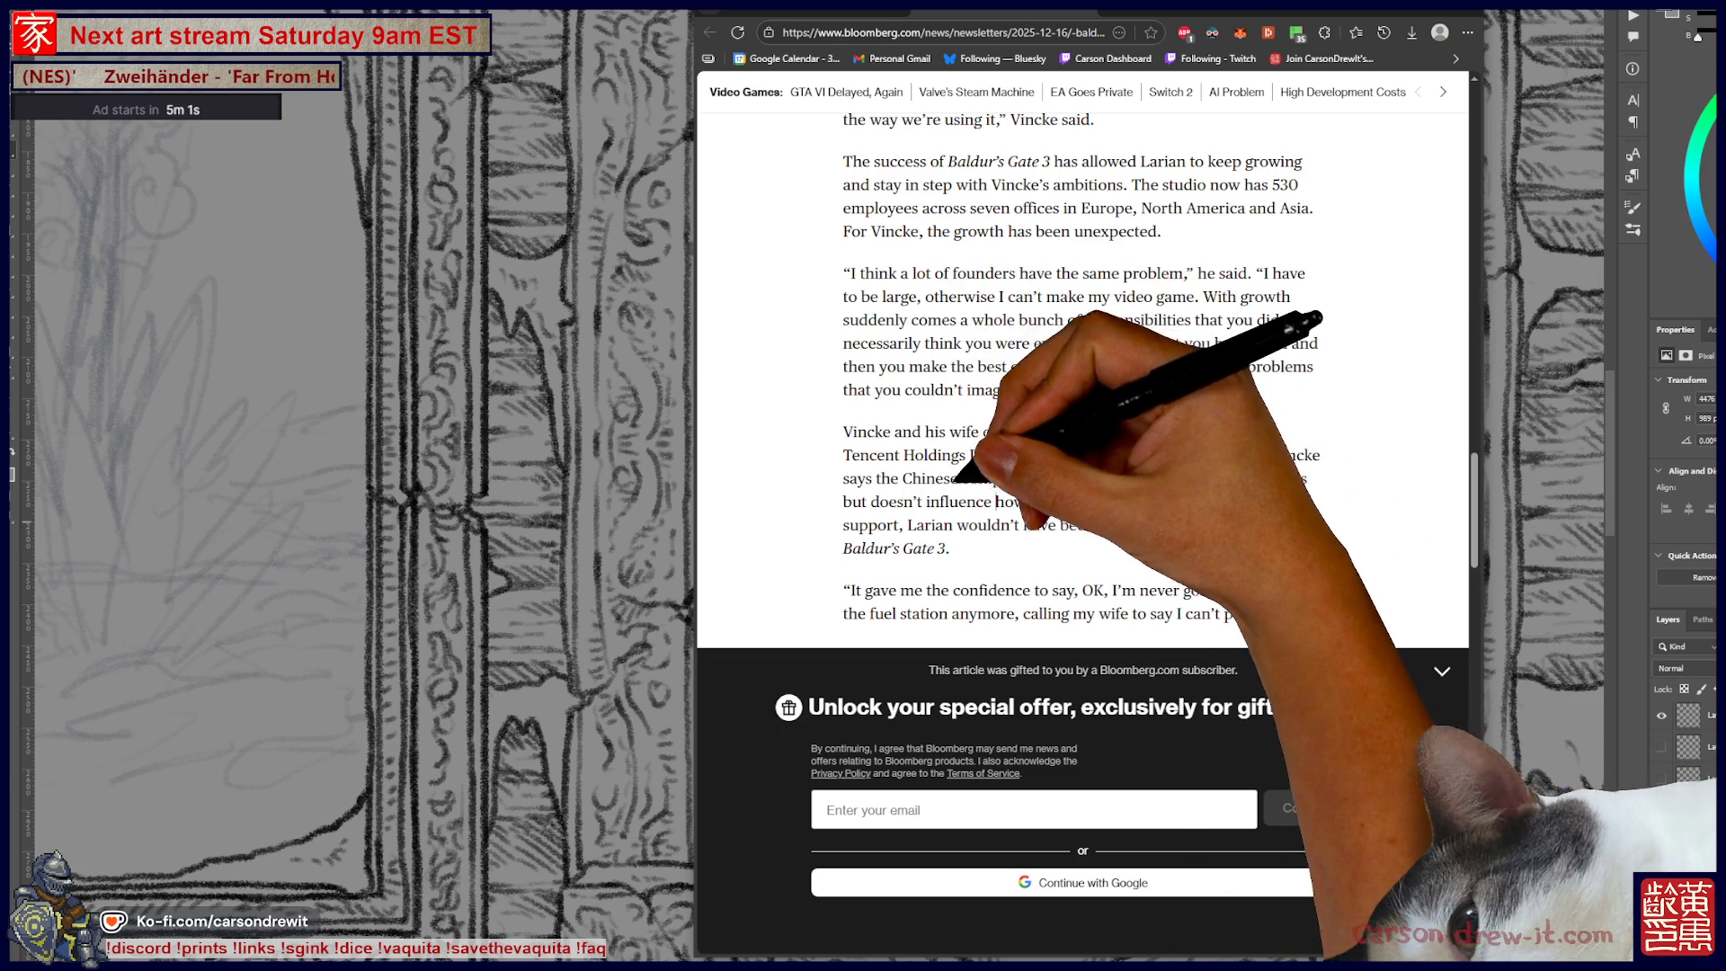
left_click_drag(841, 454, 998, 457)
left_click(1051, 539)
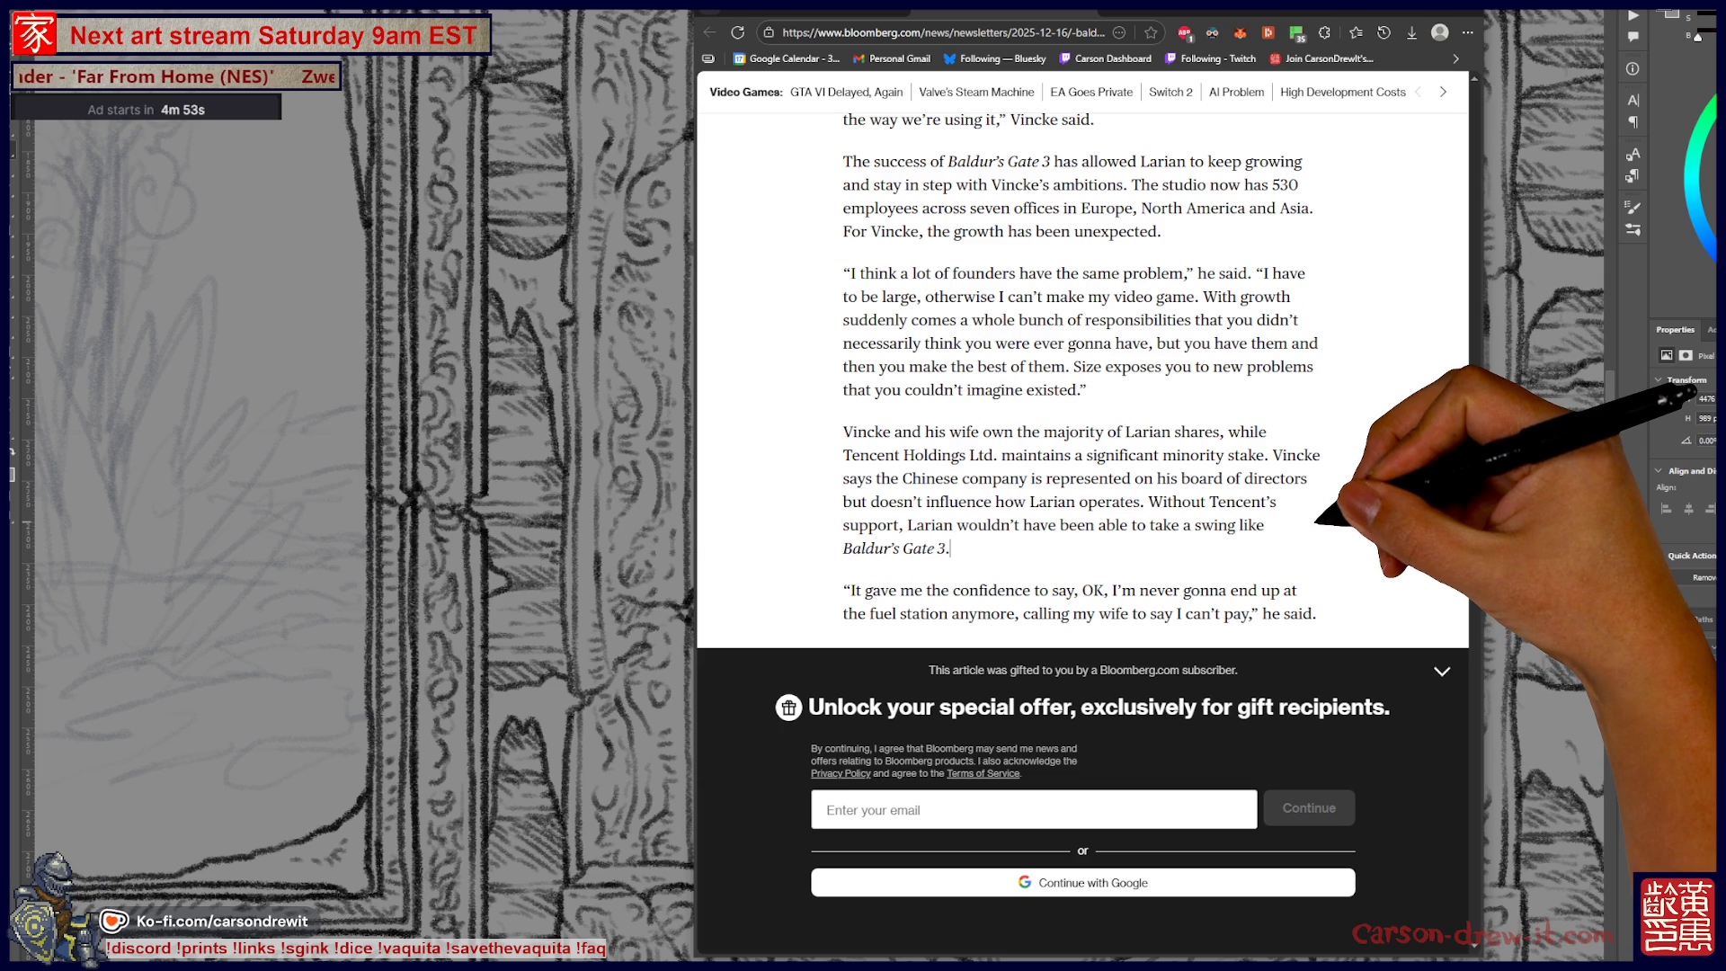
scroll(1083, 378, "down", 2)
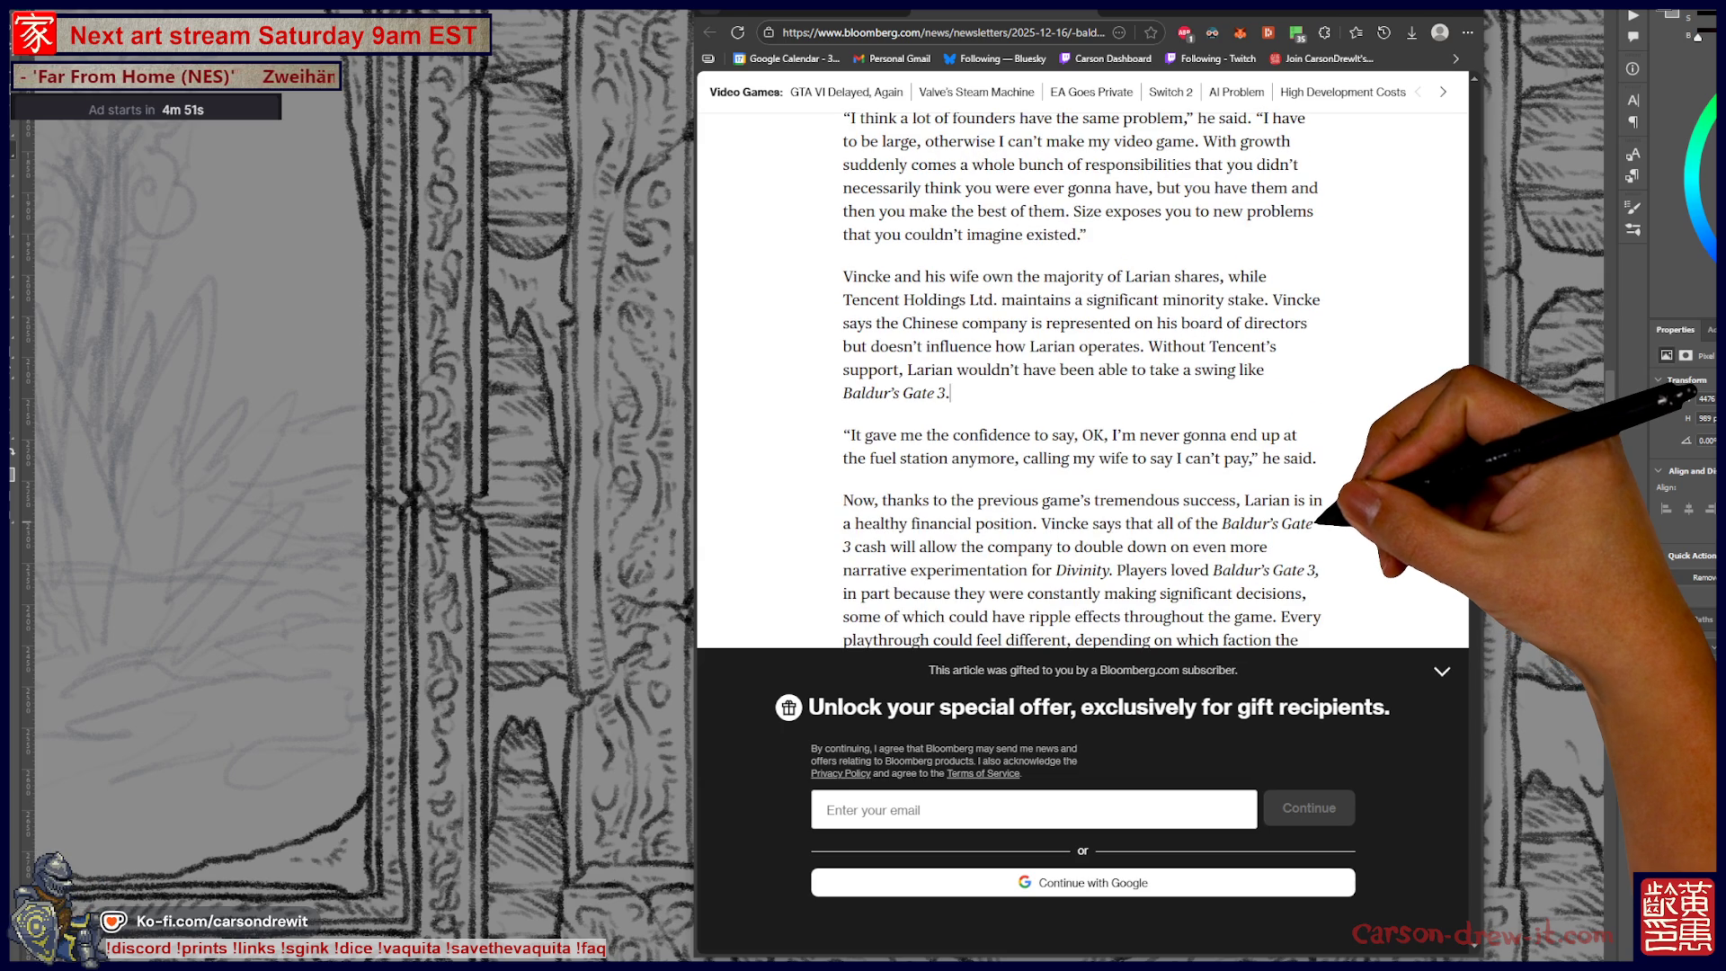
scroll(949, 393, "up", 1)
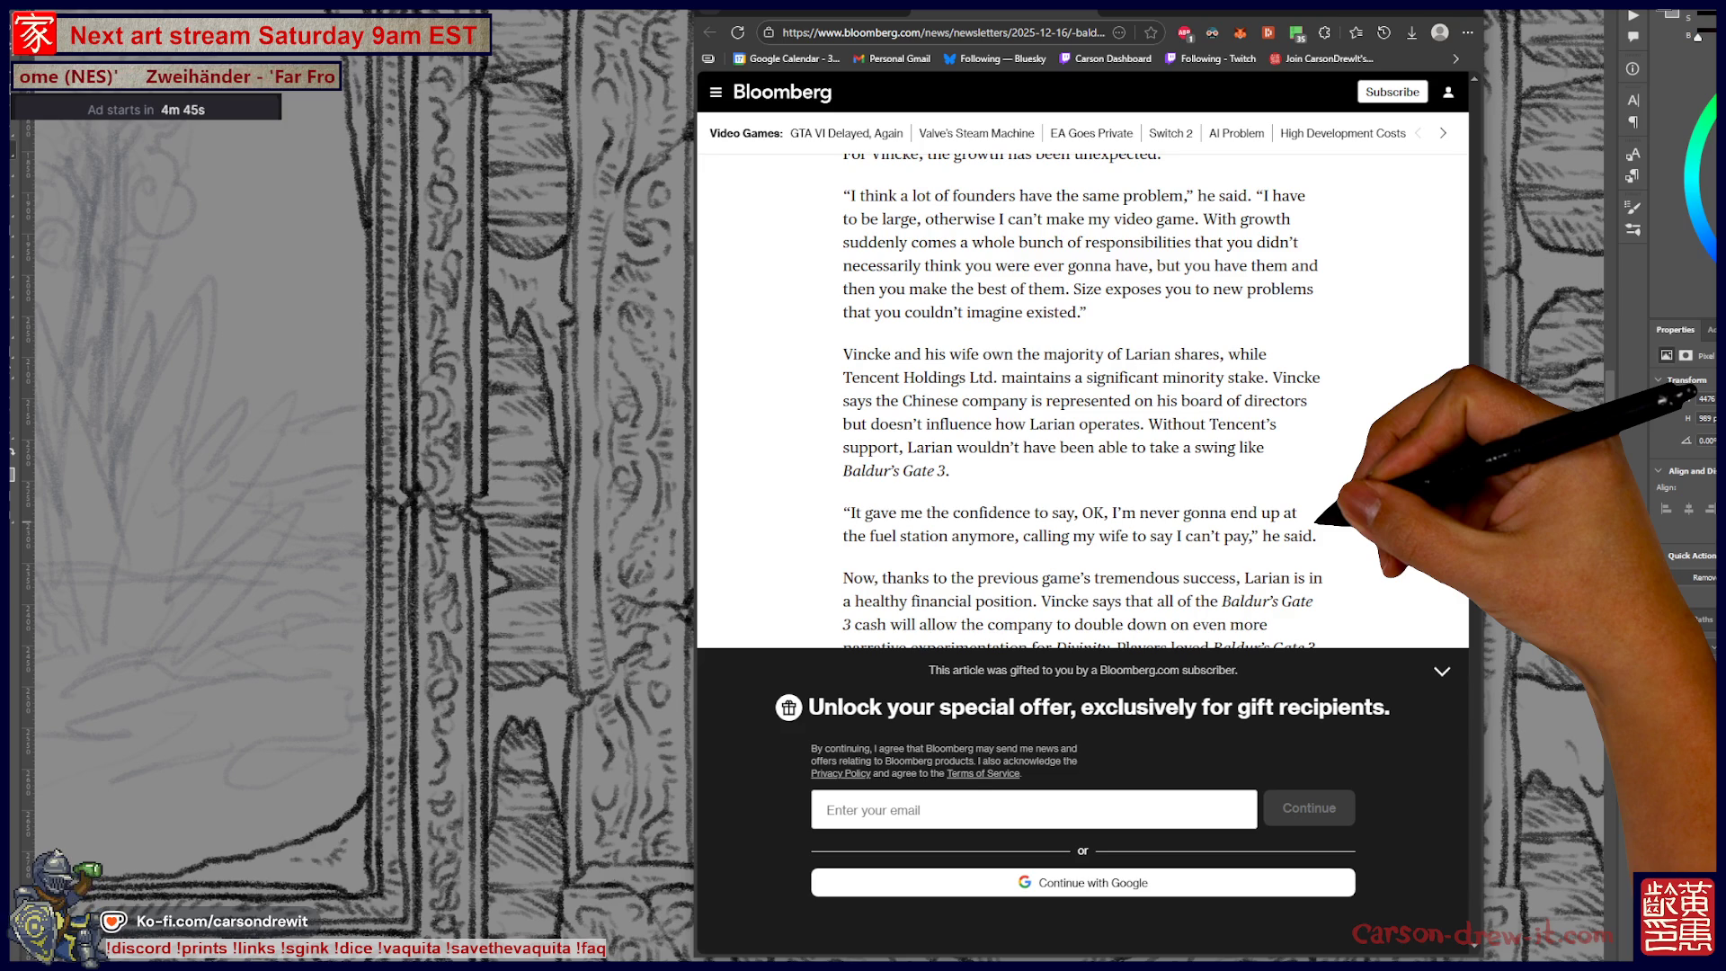
scroll(951, 470, "up", 5)
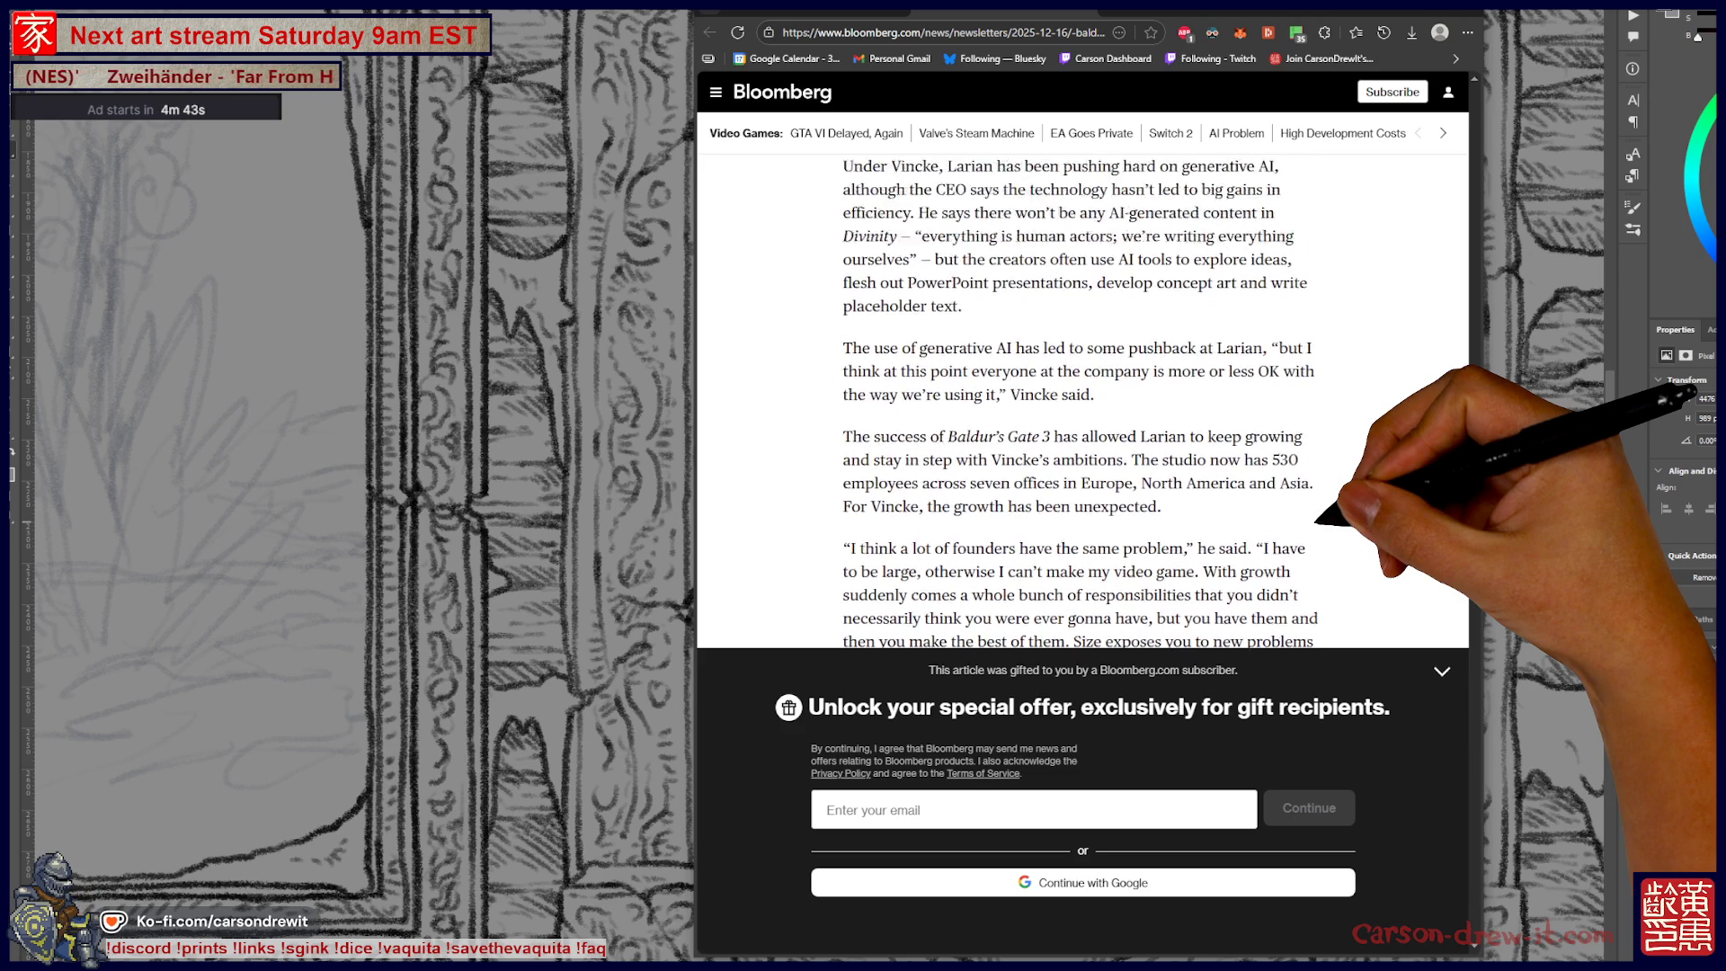
scroll(1079, 378, "up", 1)
scroll(1079, 377, "down", 1)
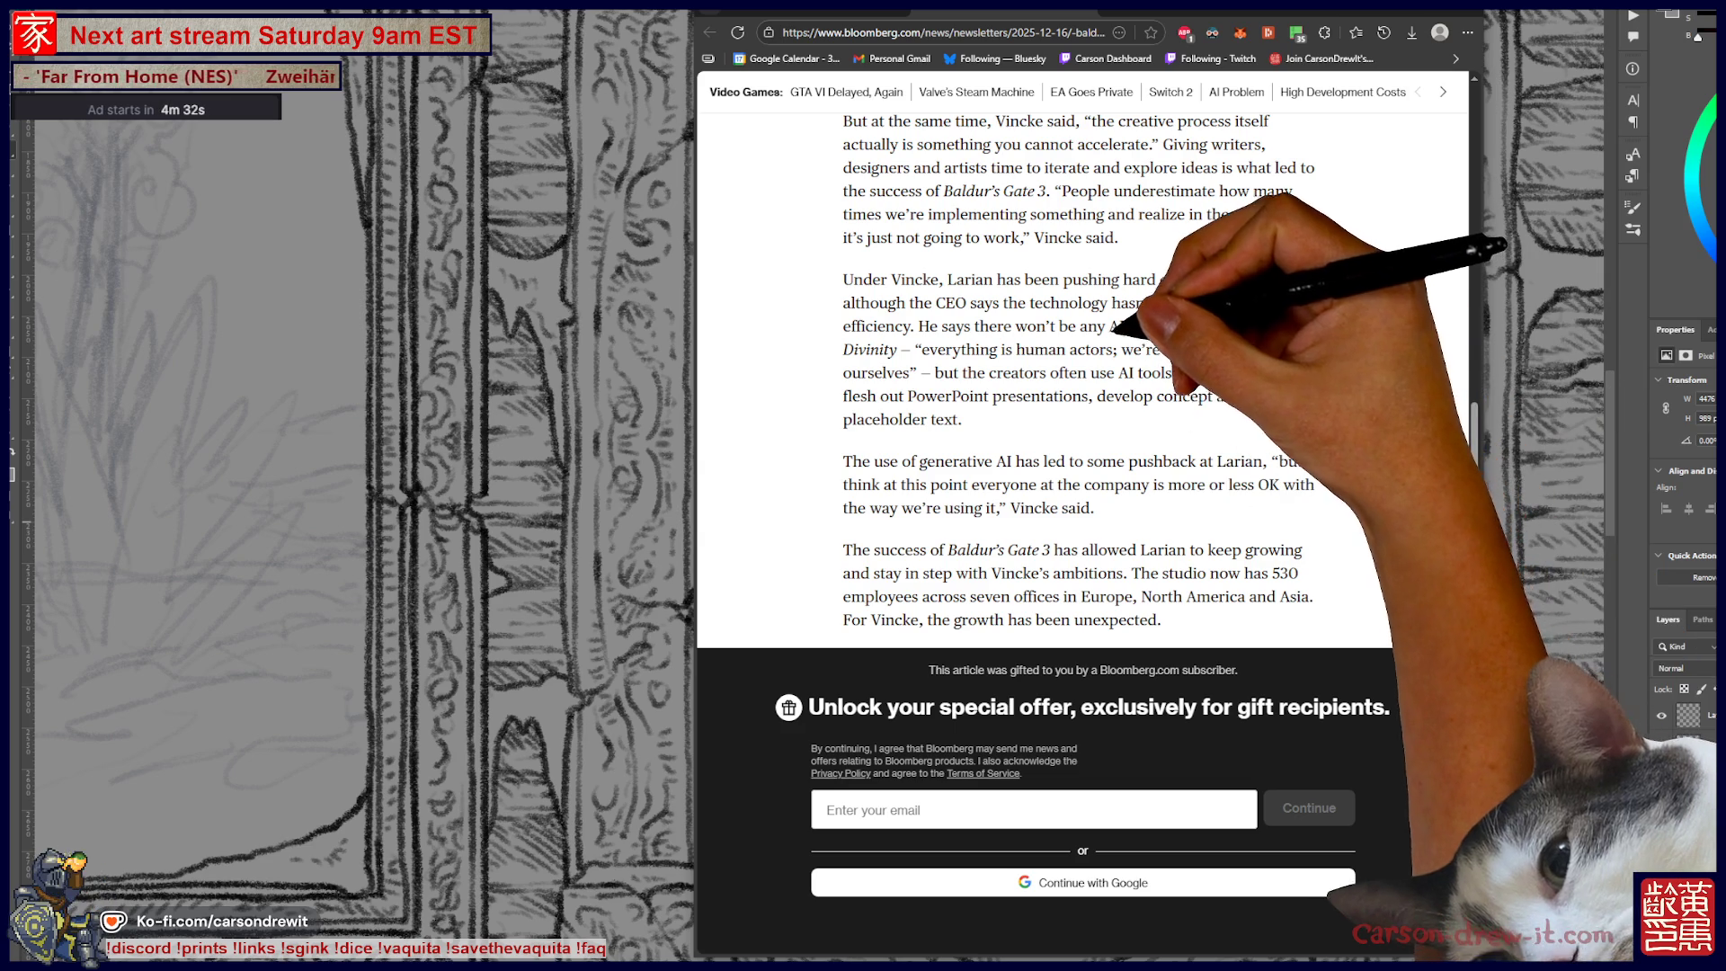
left_click_drag(1111, 326, 1165, 326)
left_click(1124, 334)
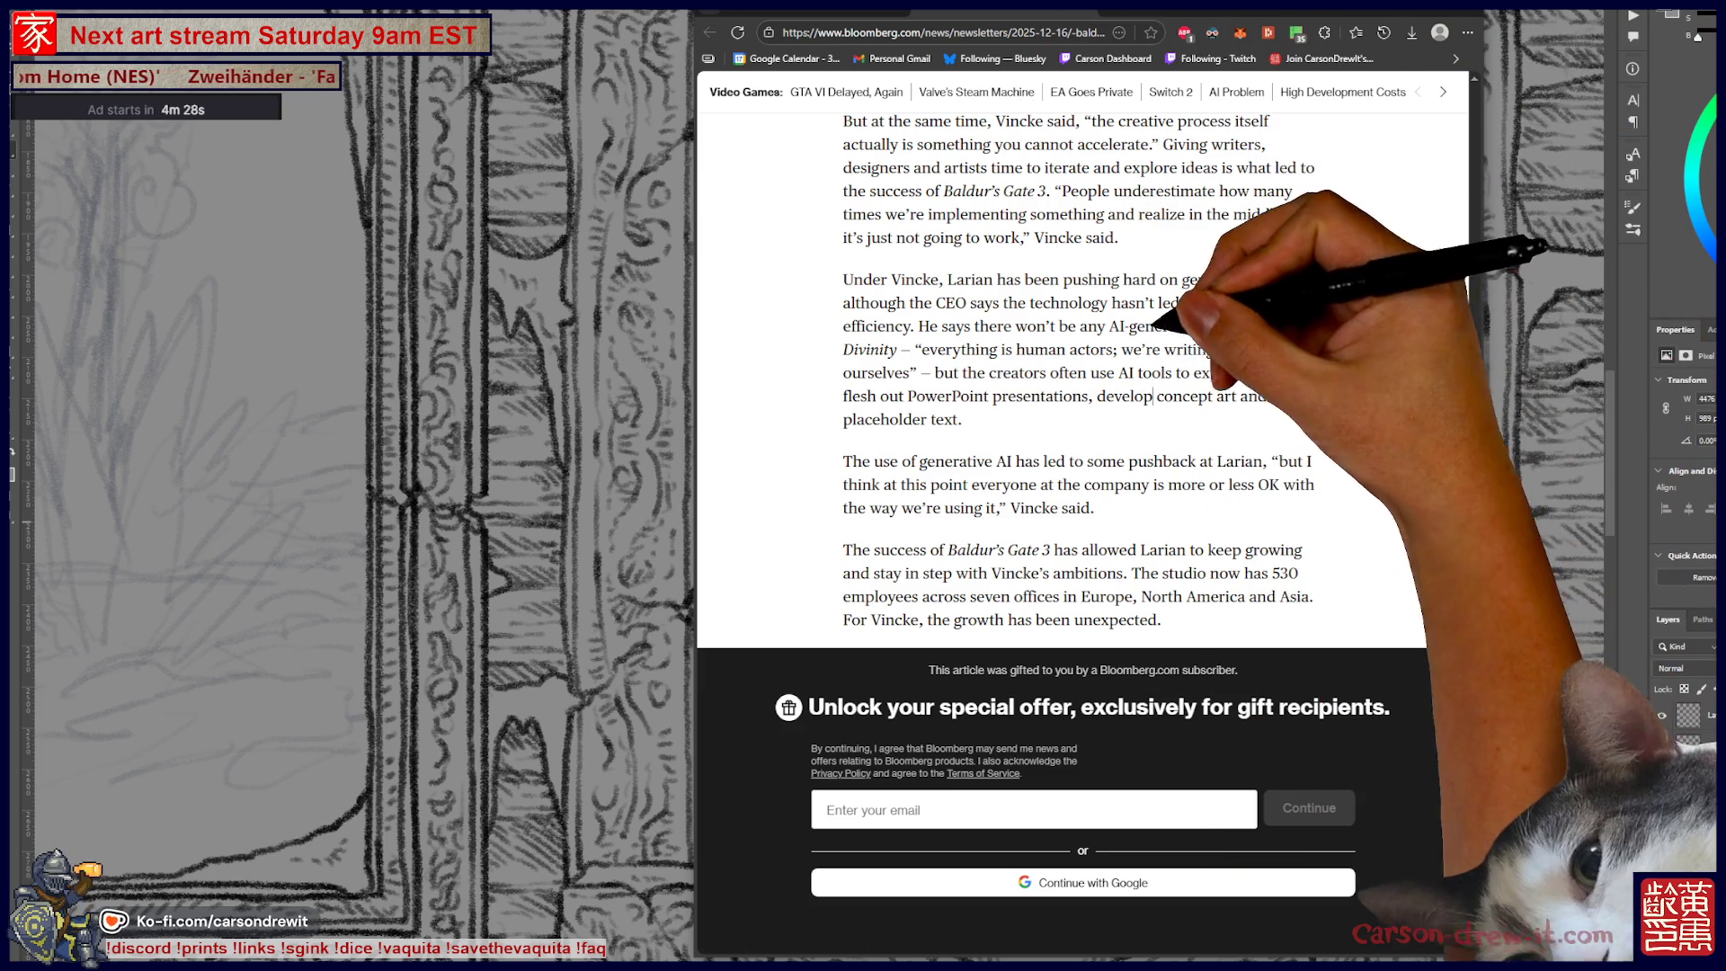
left_click_drag(1111, 326, 1224, 326)
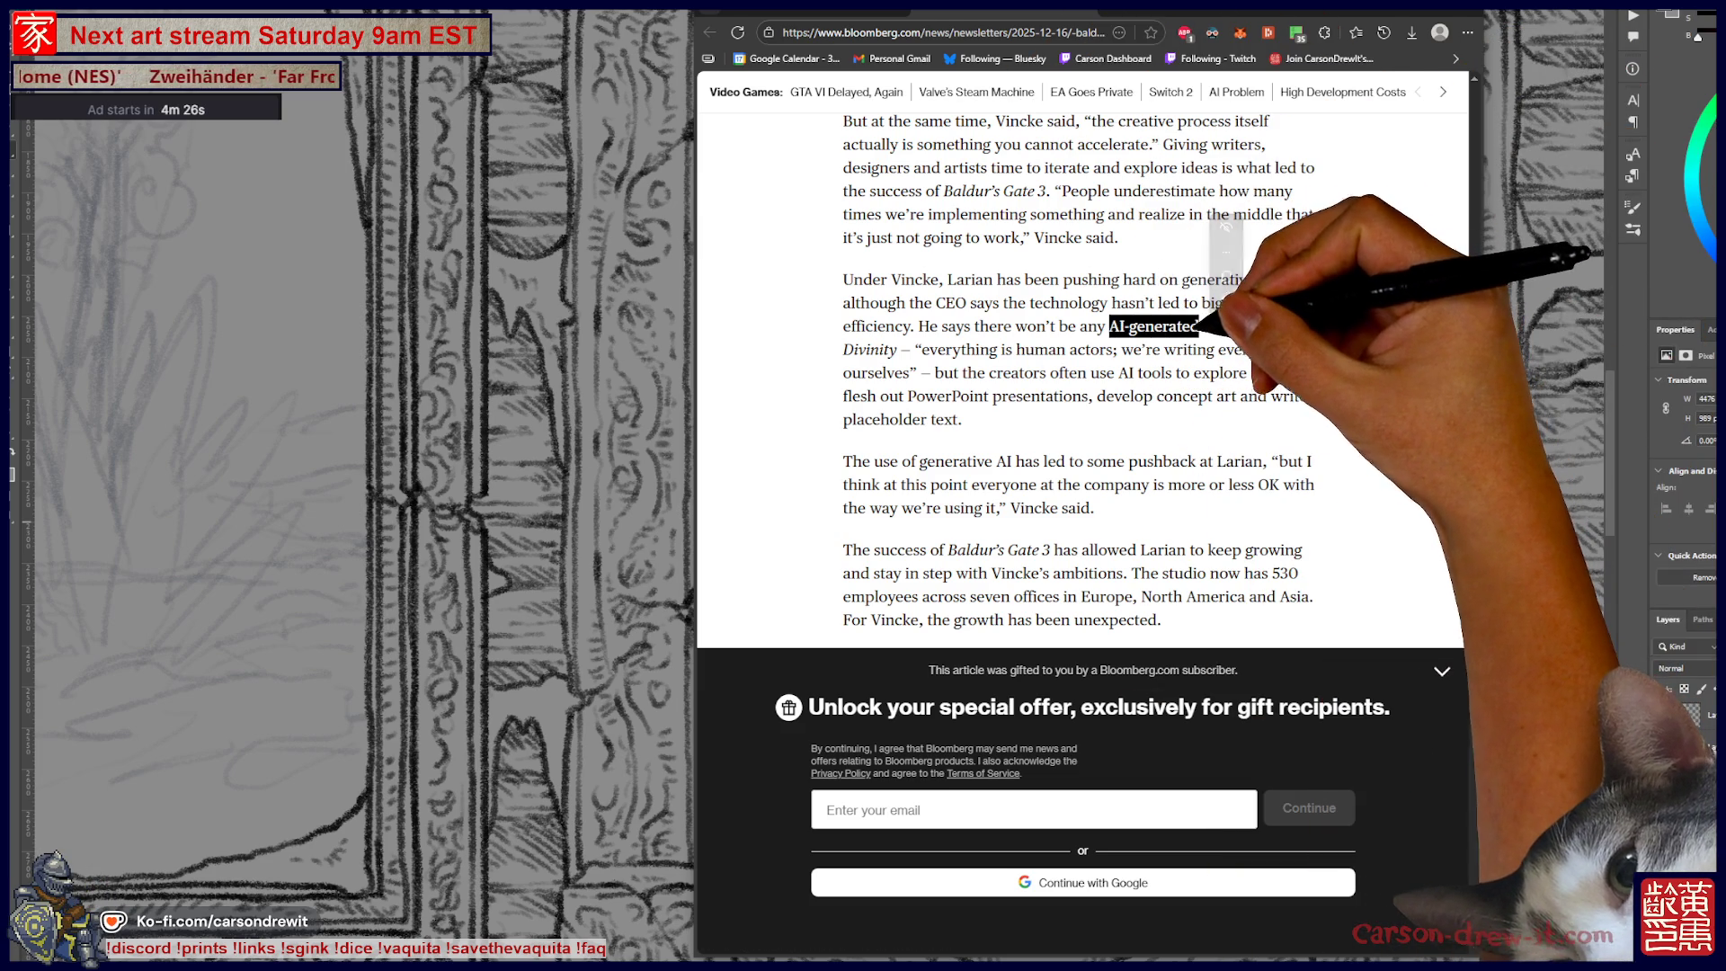
left_click(1167, 415)
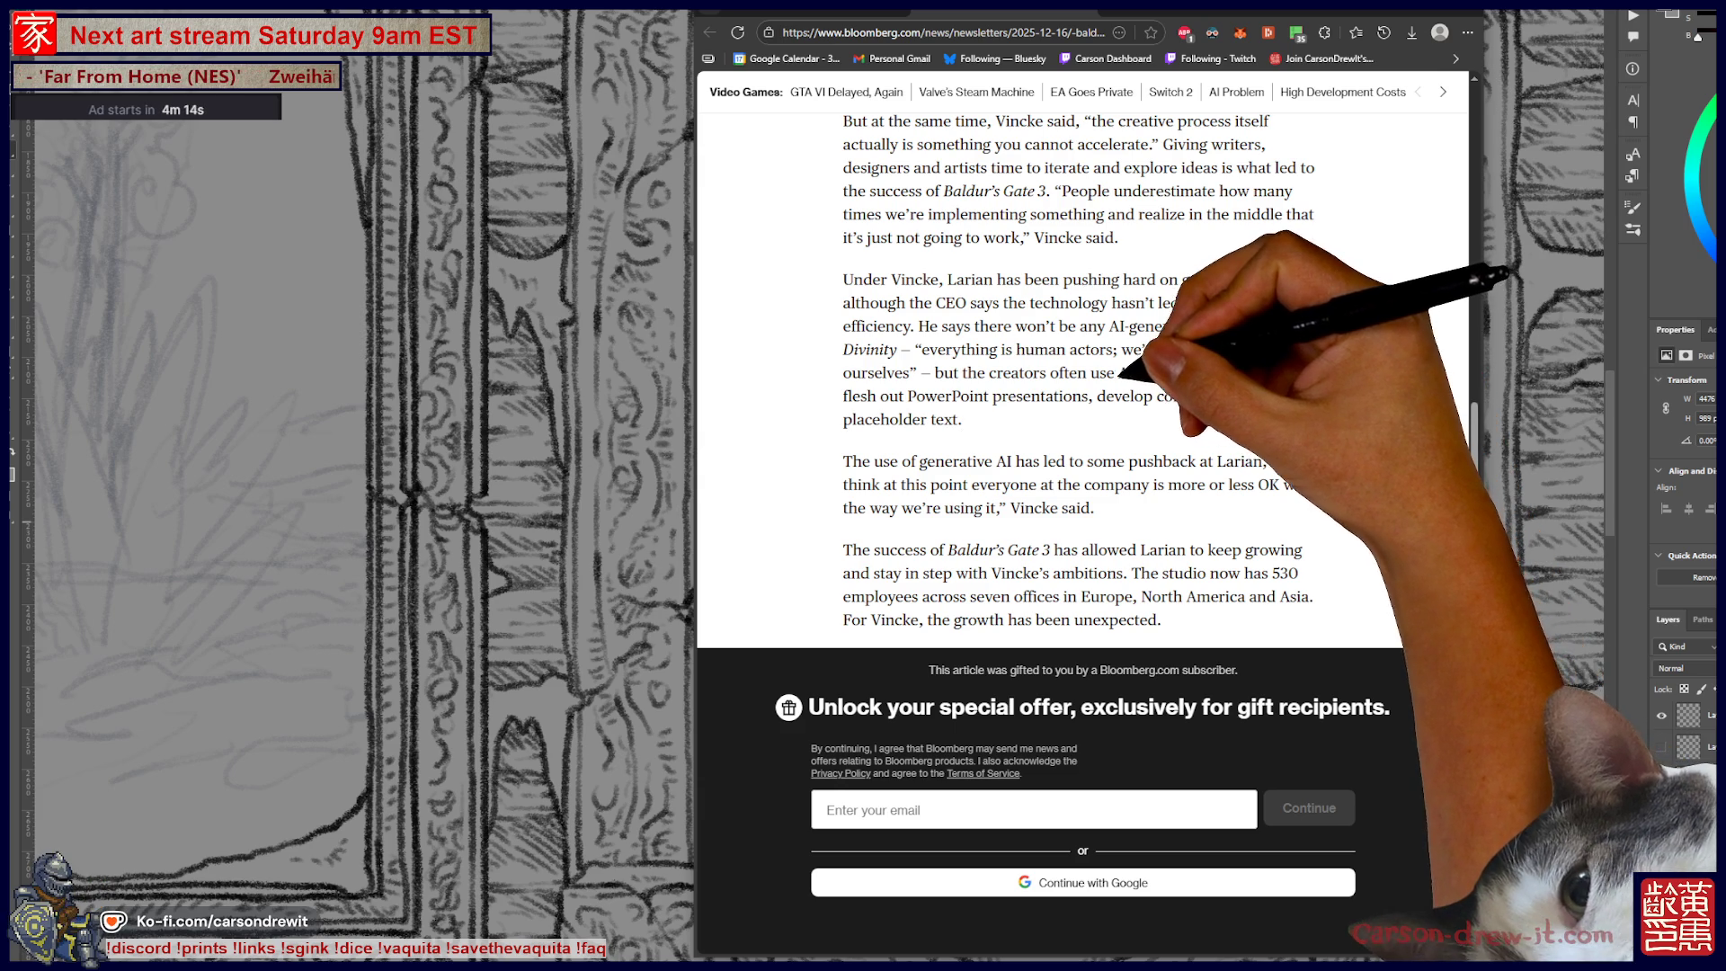
left_click_drag(906, 396, 1142, 397)
left_click(1045, 461)
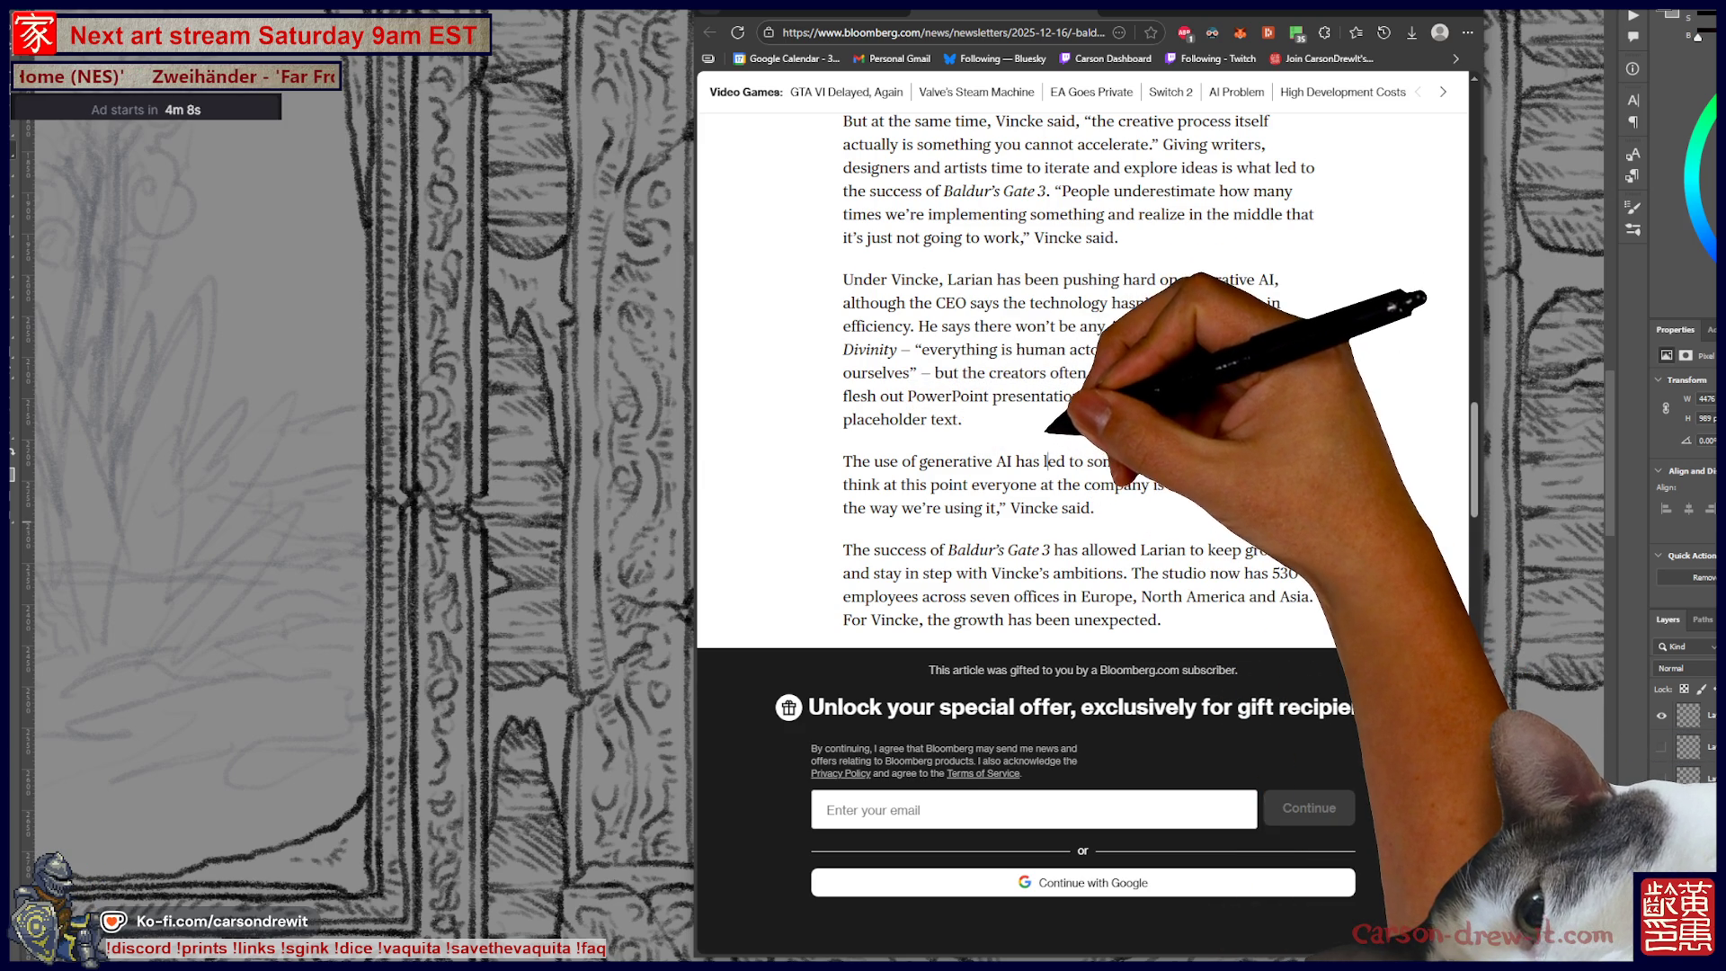
left_click_drag(908, 397, 1095, 396)
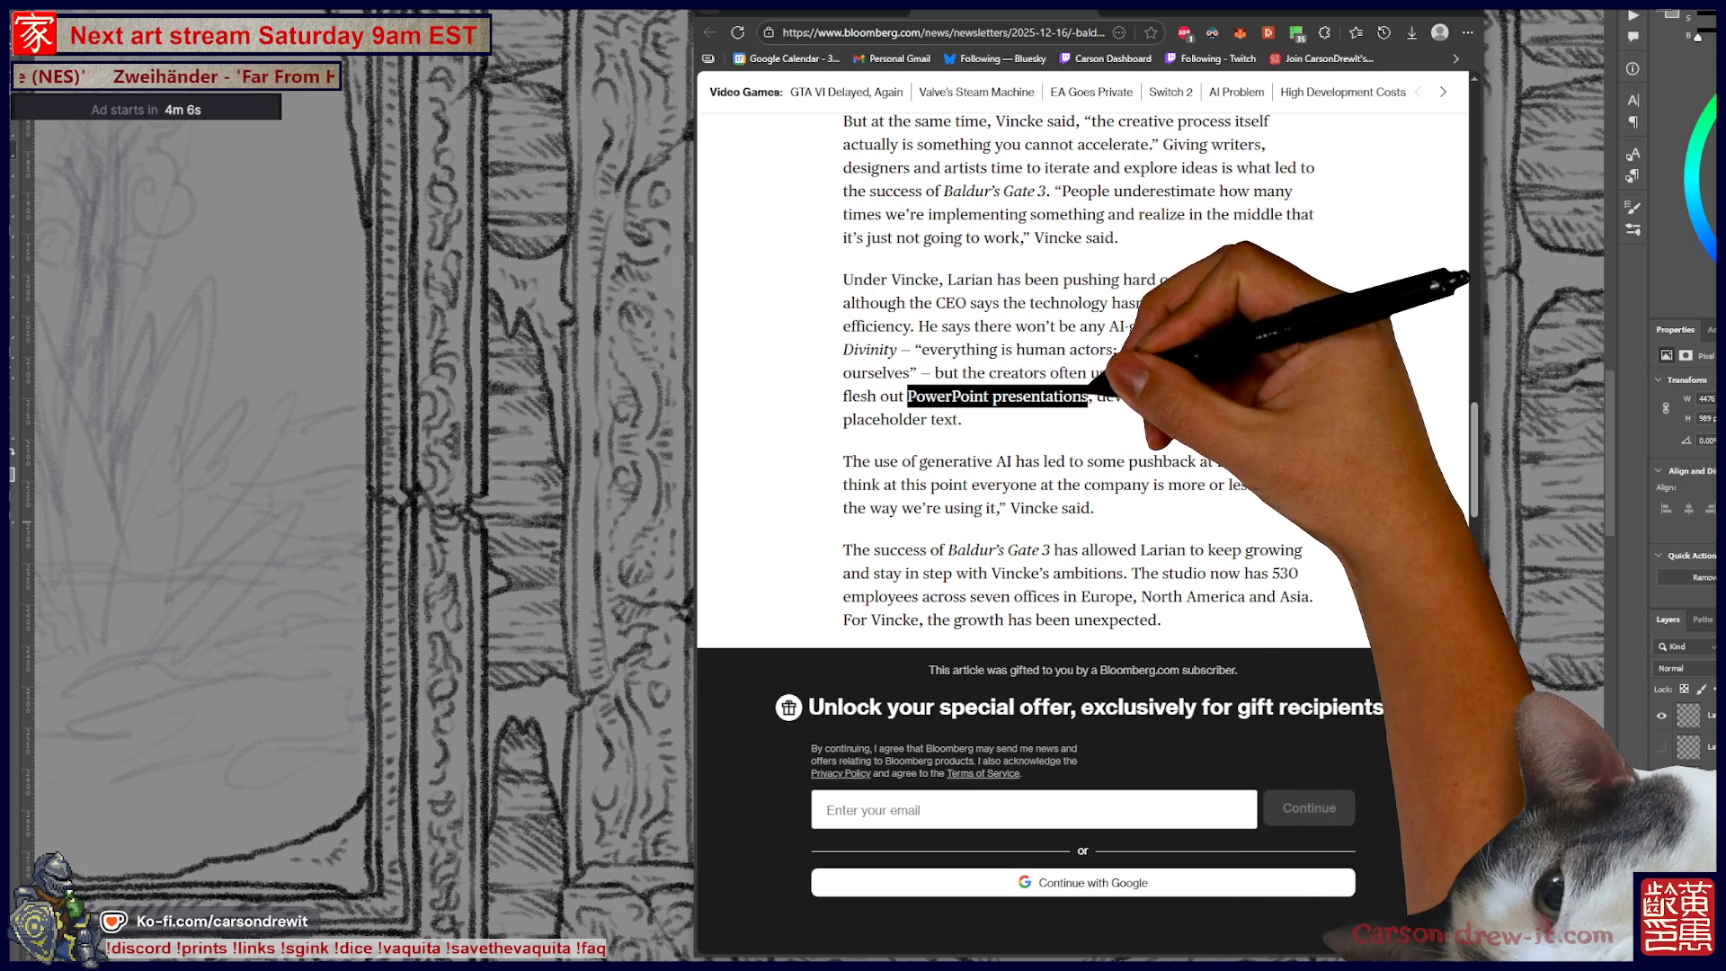
left_click(1060, 485)
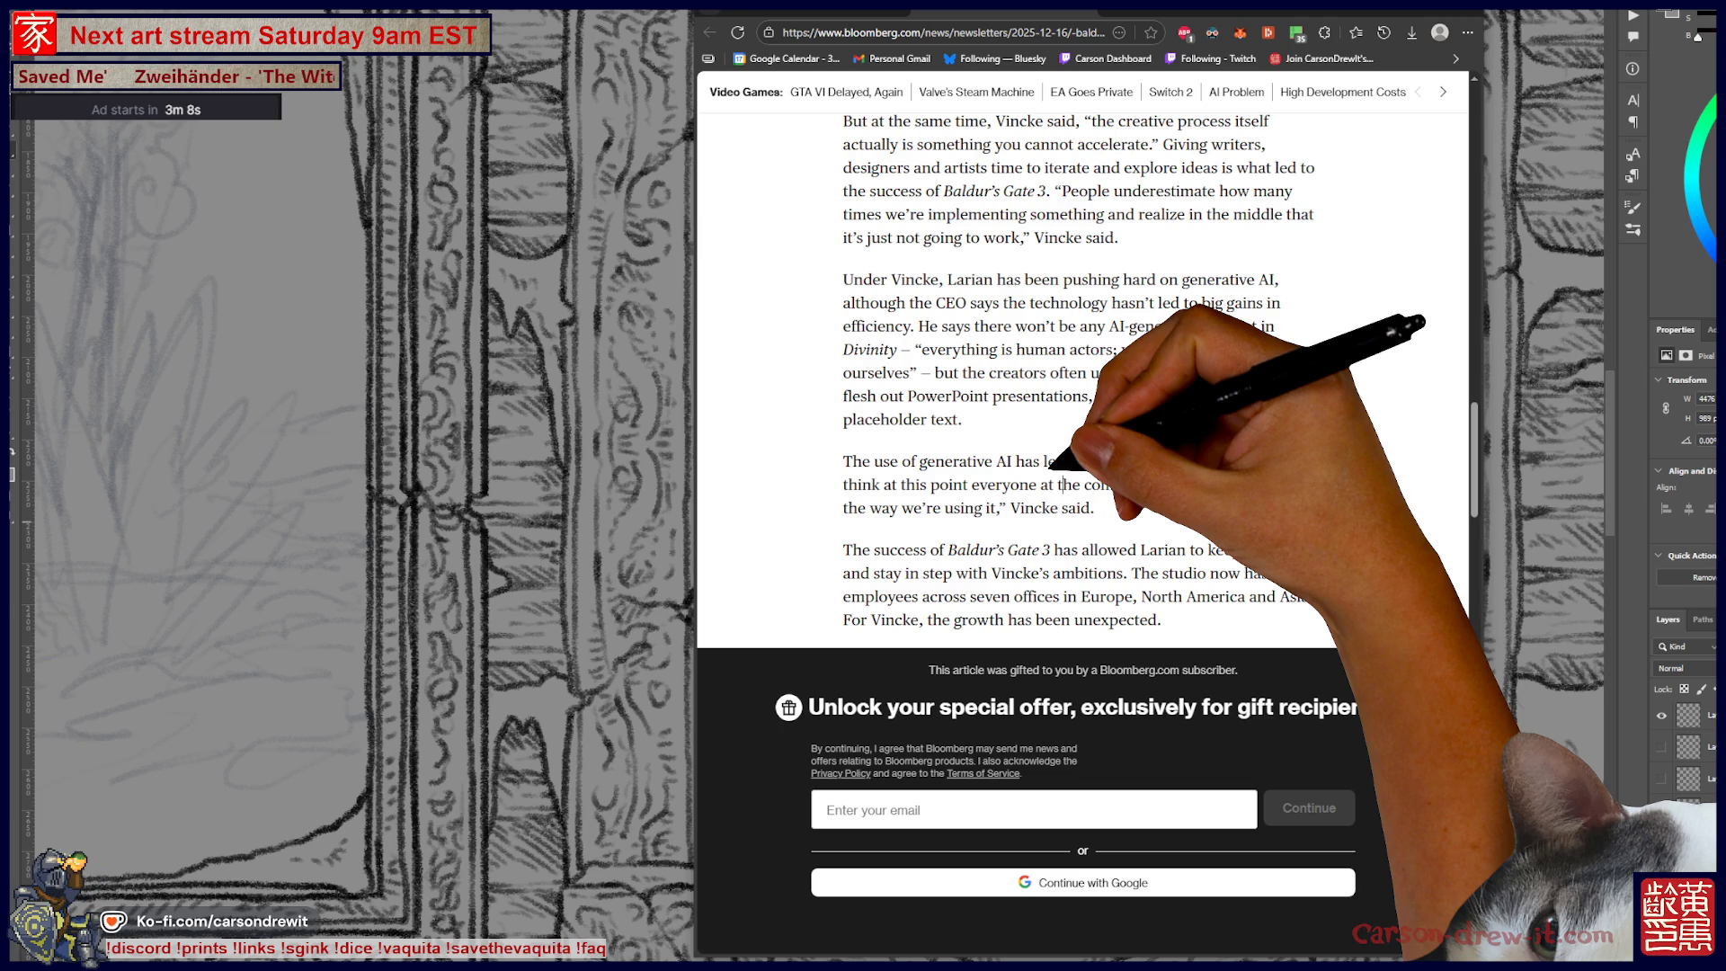
mouse_move(964, 419)
left_mouse_down()
mouse_move(982, 396)
mouse_move(1123, 396)
mouse_move(1098, 396)
left_mouse_up()
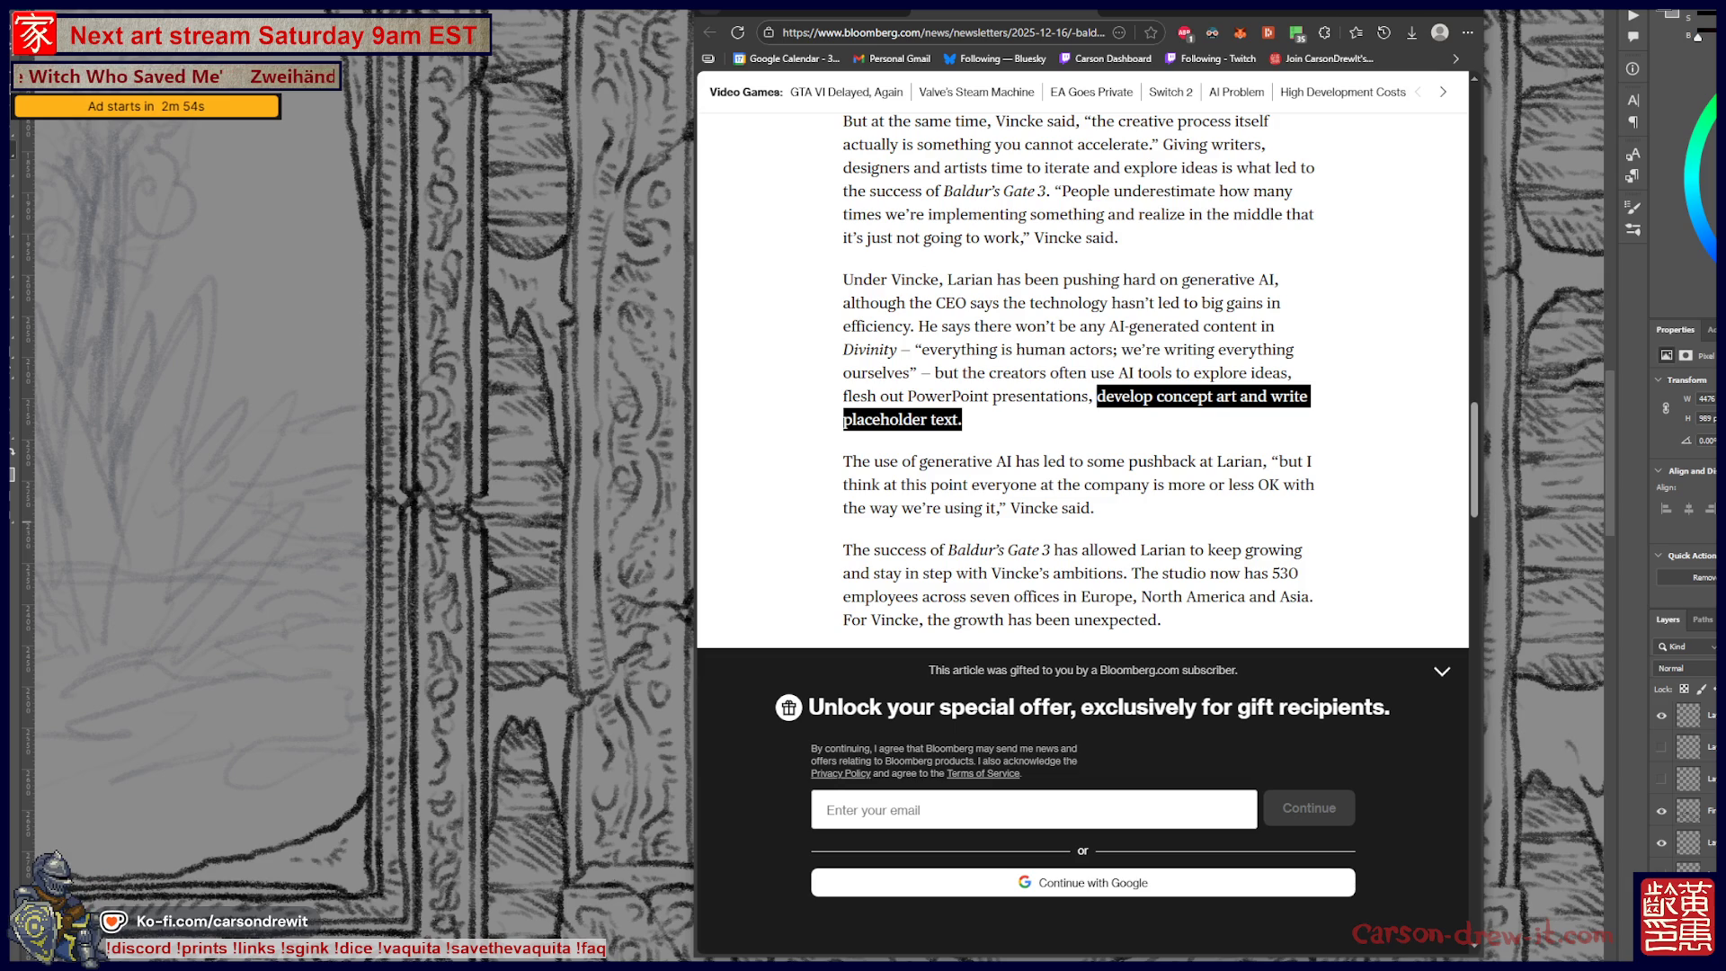
left_click(1290, 505)
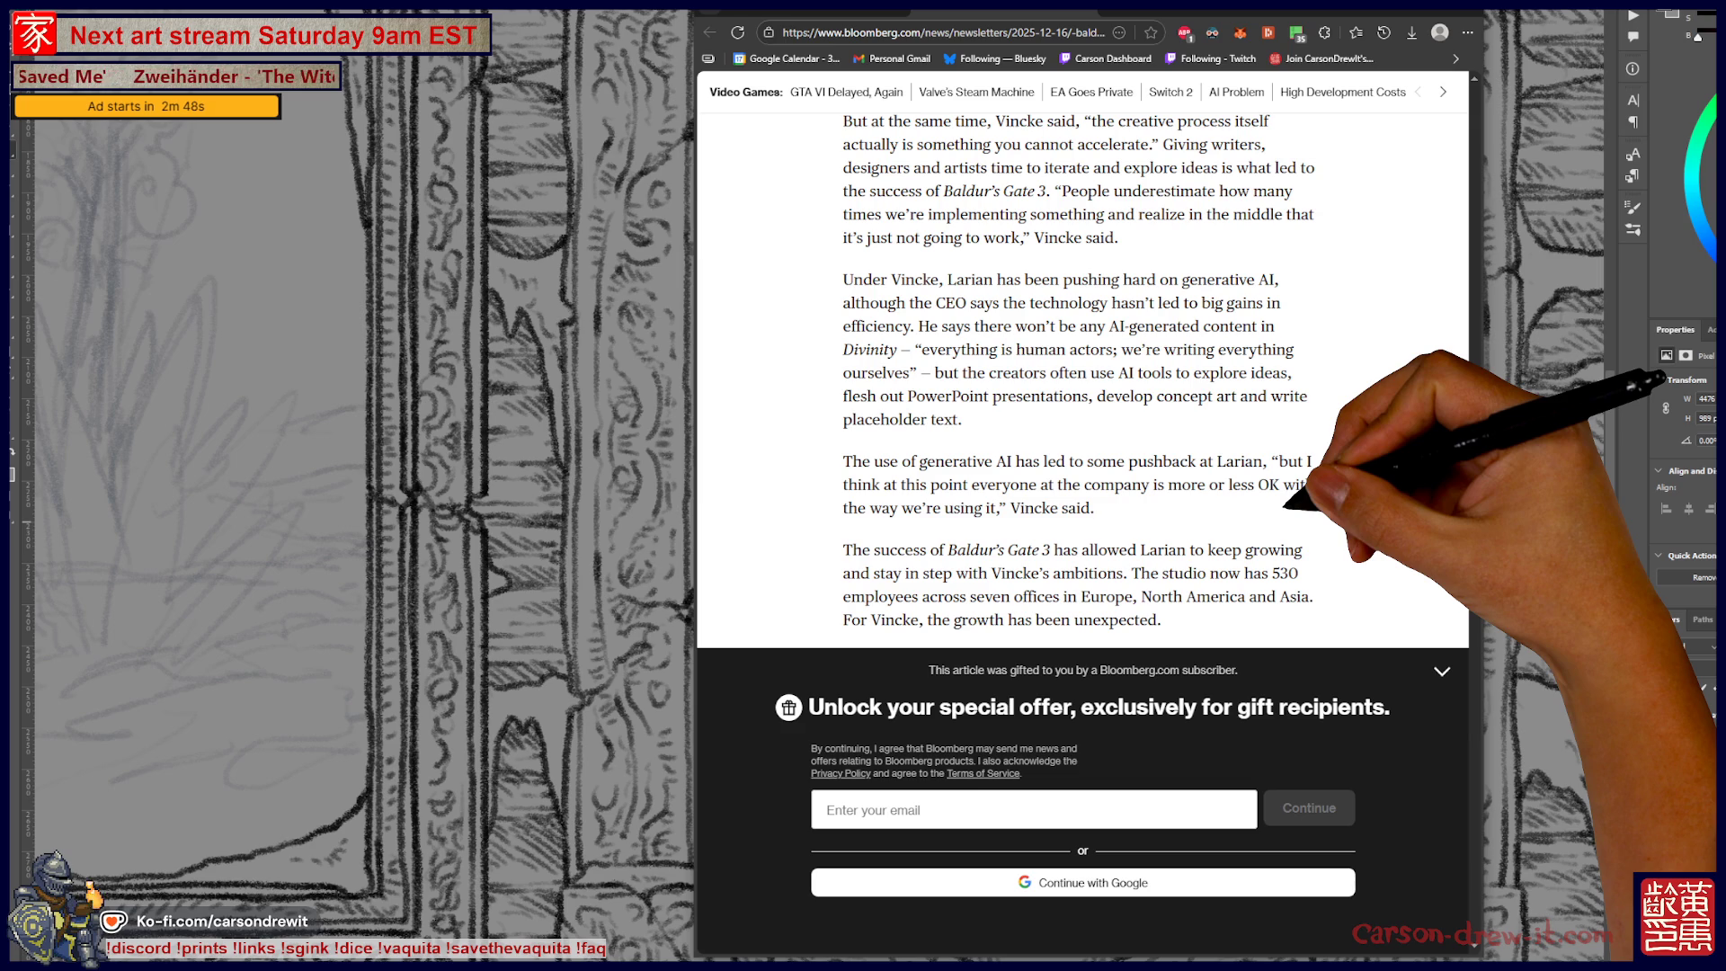
key("alt+Tab")
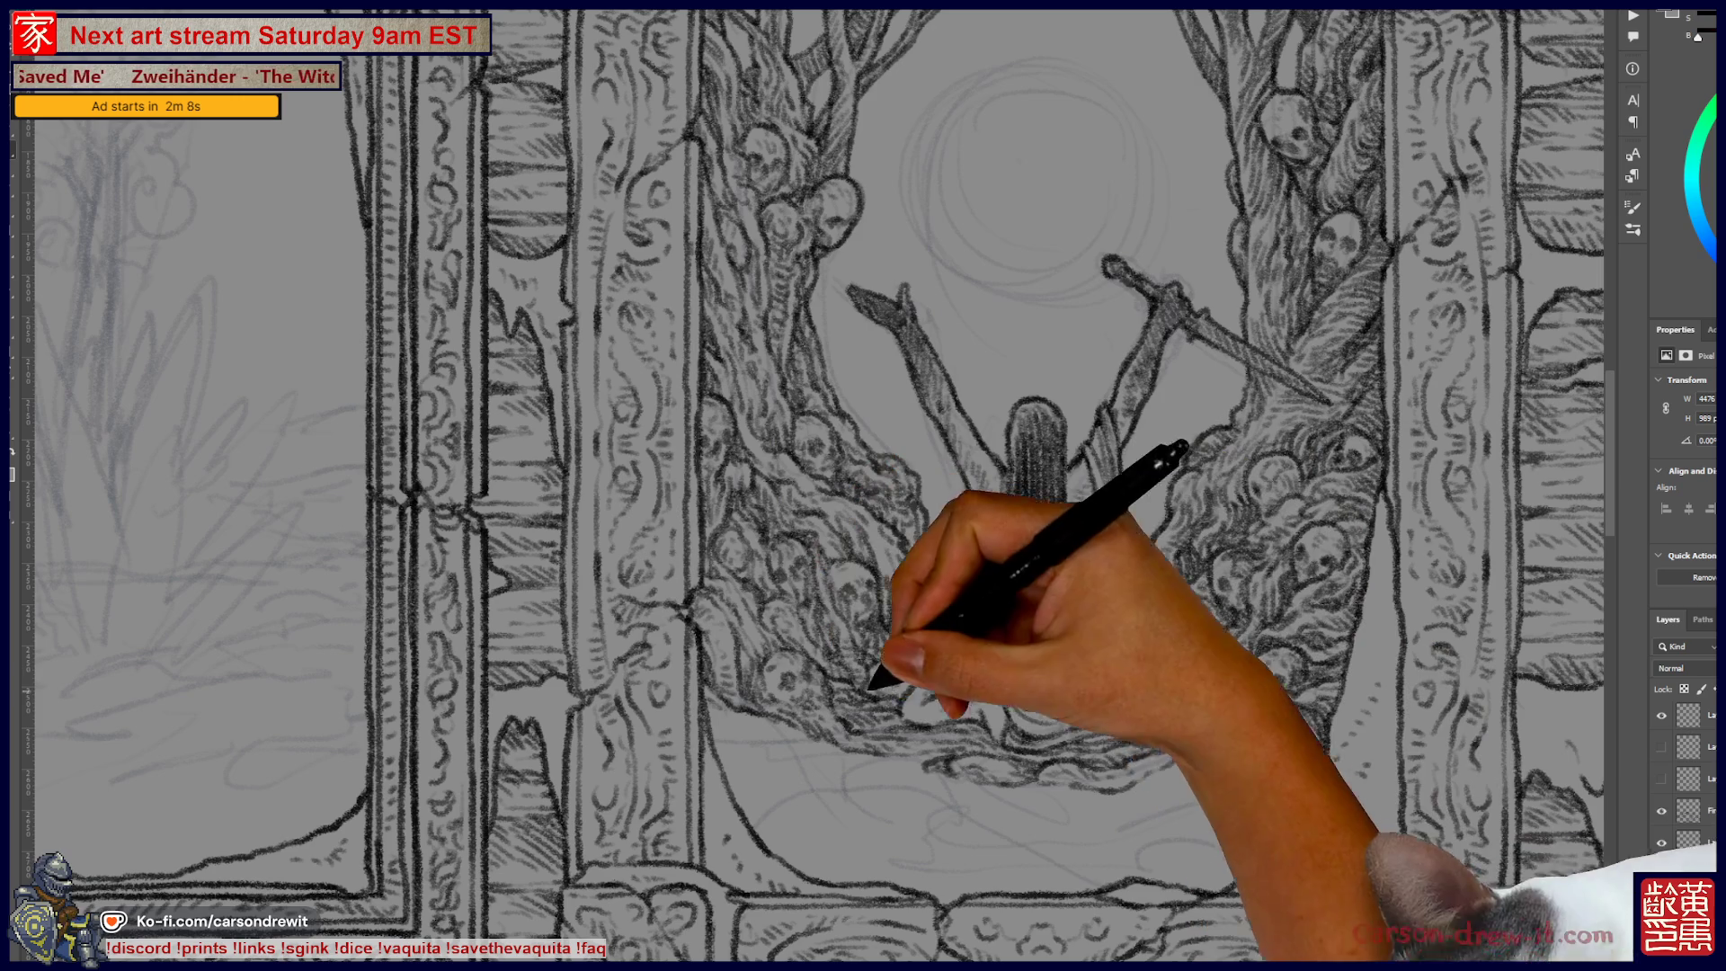
Step: Pan the canvas to show the inked skull-tree panel and the sketched foliage panel
left_click_drag(863, 485, 747, 476)
mouse_move(982, 803)
left_mouse_down()
mouse_move(1310, 712)
mouse_move(663, 608)
mouse_move(416, 724)
mouse_move(588, 668)
mouse_move(878, 455)
mouse_move(423, 558)
left_mouse_up()
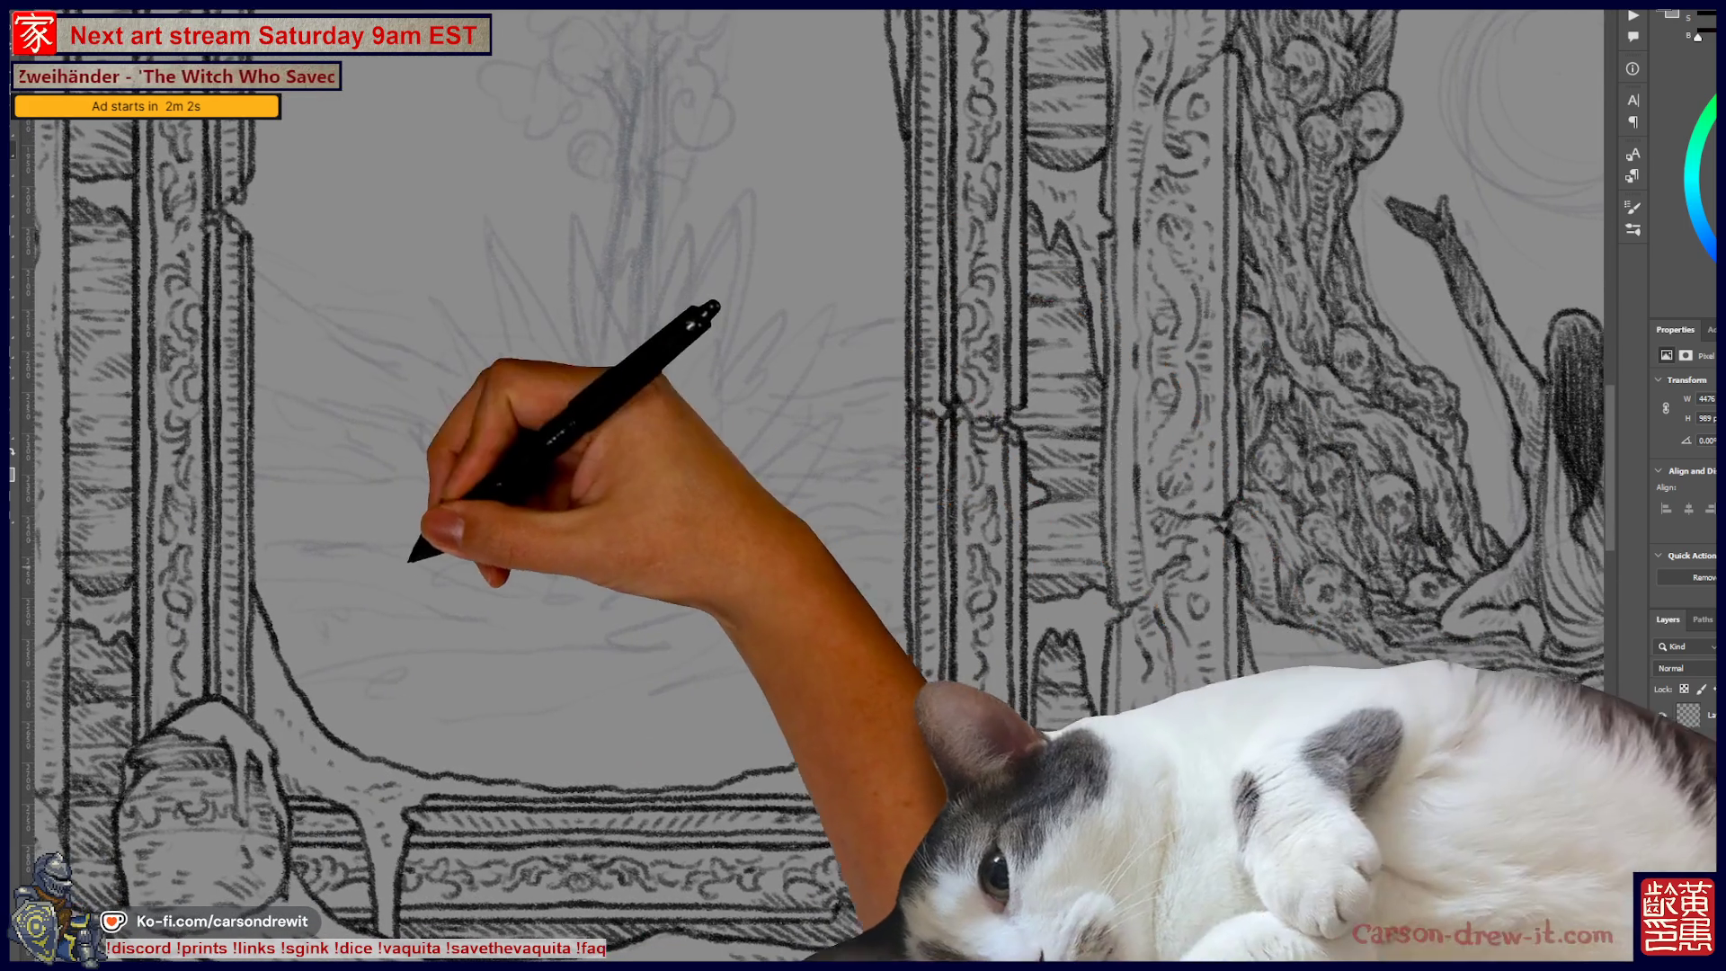
Step: Draw a ticked horizontal line across the left panel labelled 'intestellar travel'
left_click(820, 546, "shift")
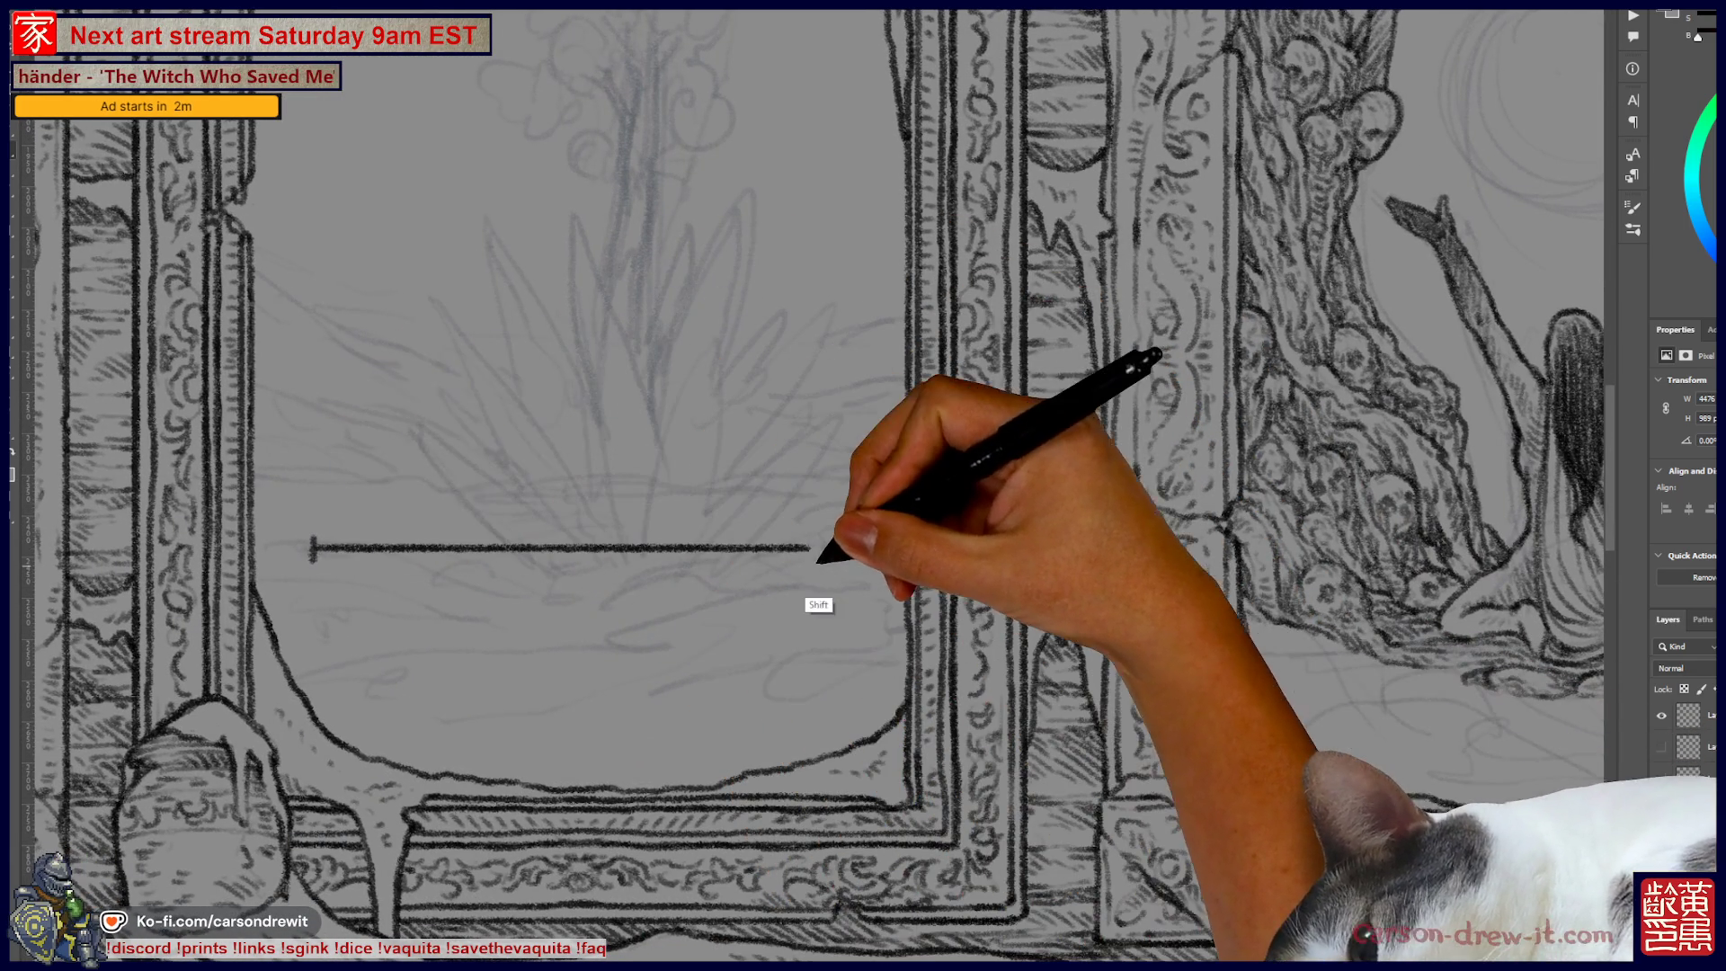
left_click_drag(795, 618, 939, 613)
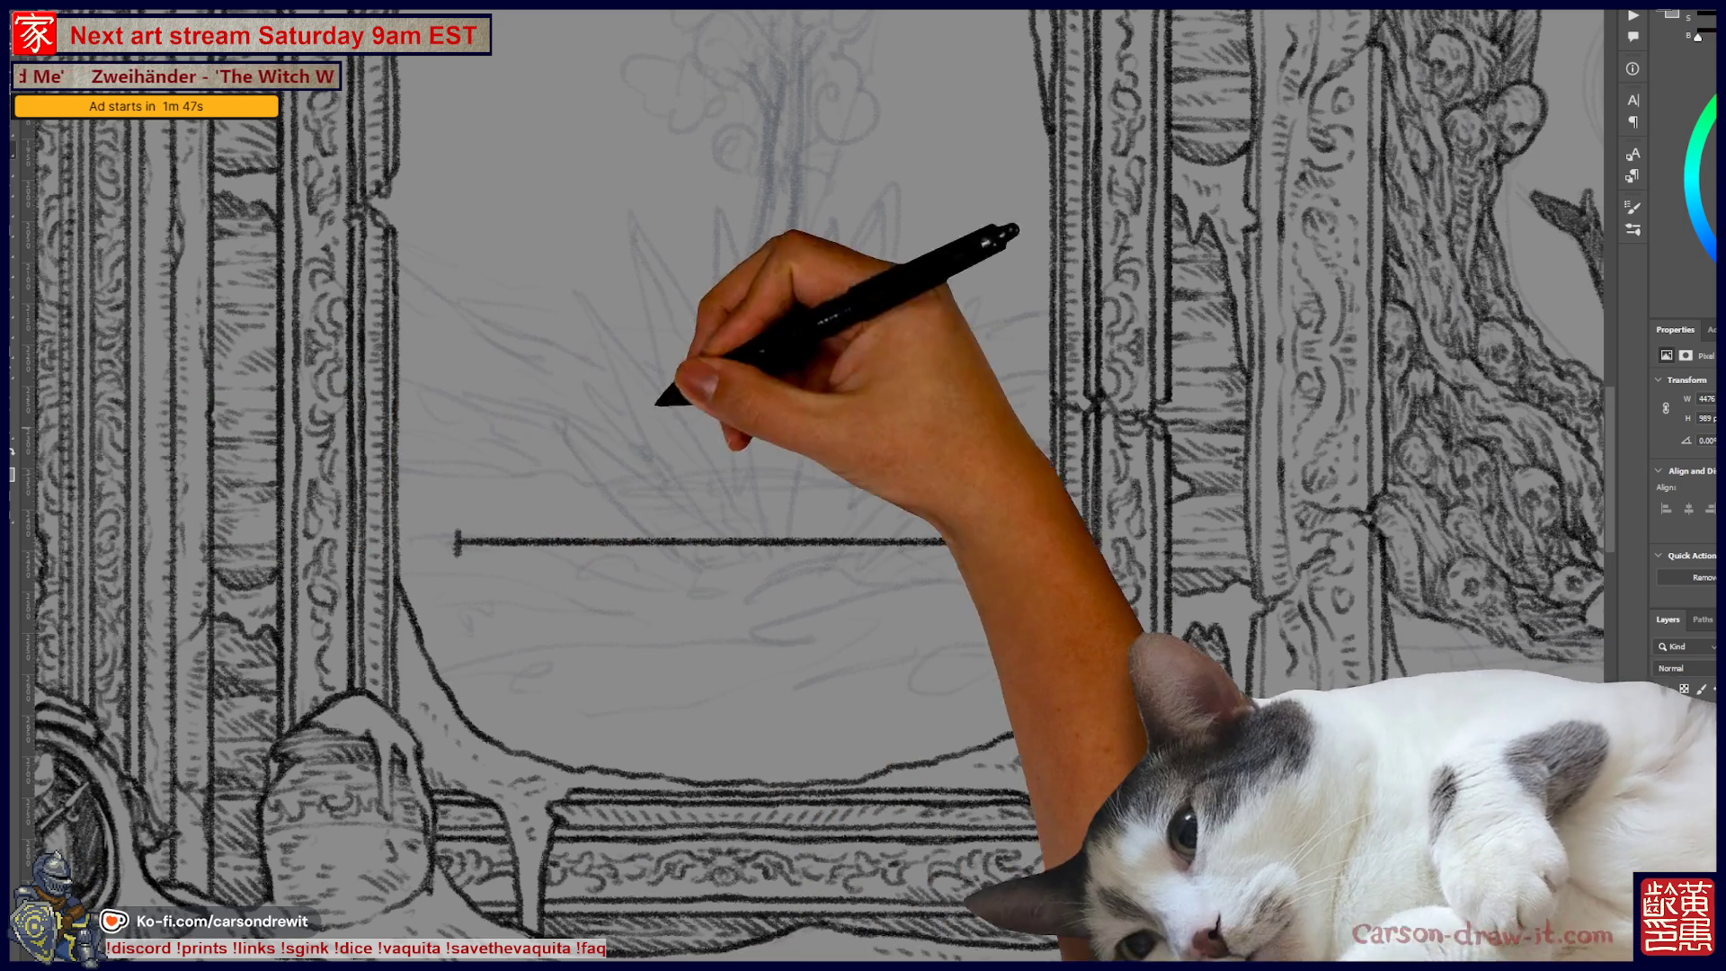
mouse_move(540, 533)
left_mouse_down()
mouse_move(541, 553)
mouse_move(539, 475)
left_mouse_up()
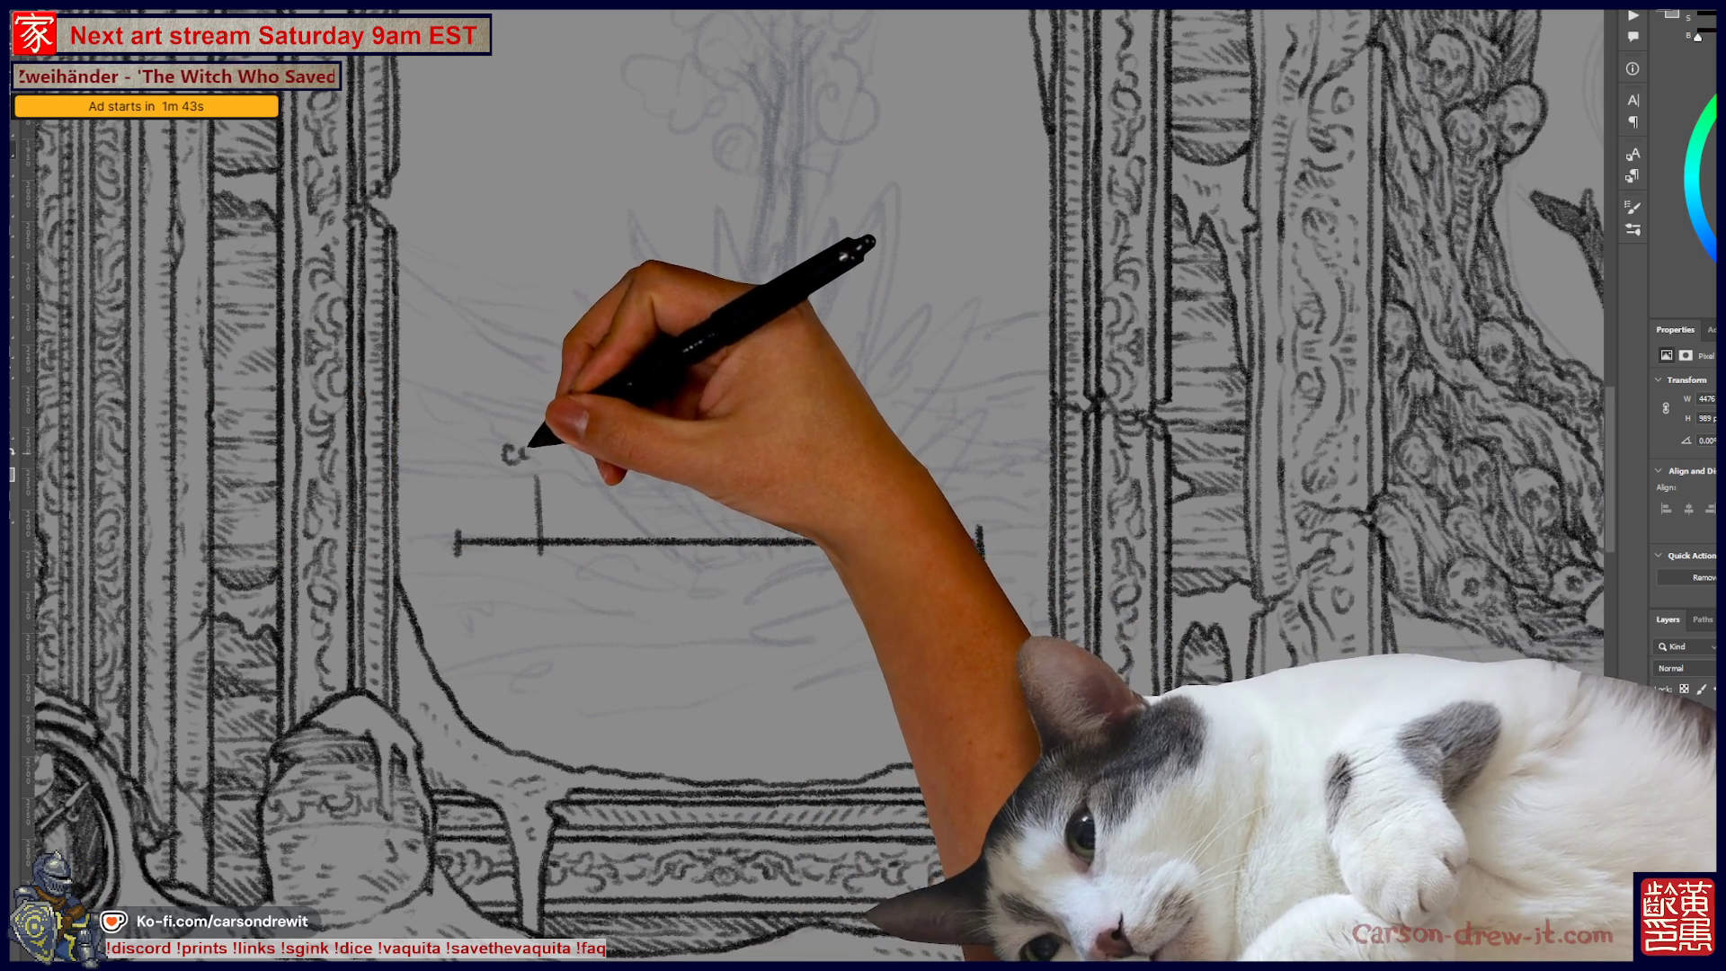
key("ctrl+z")
key("ctrl+z")
key("ctrl+z")
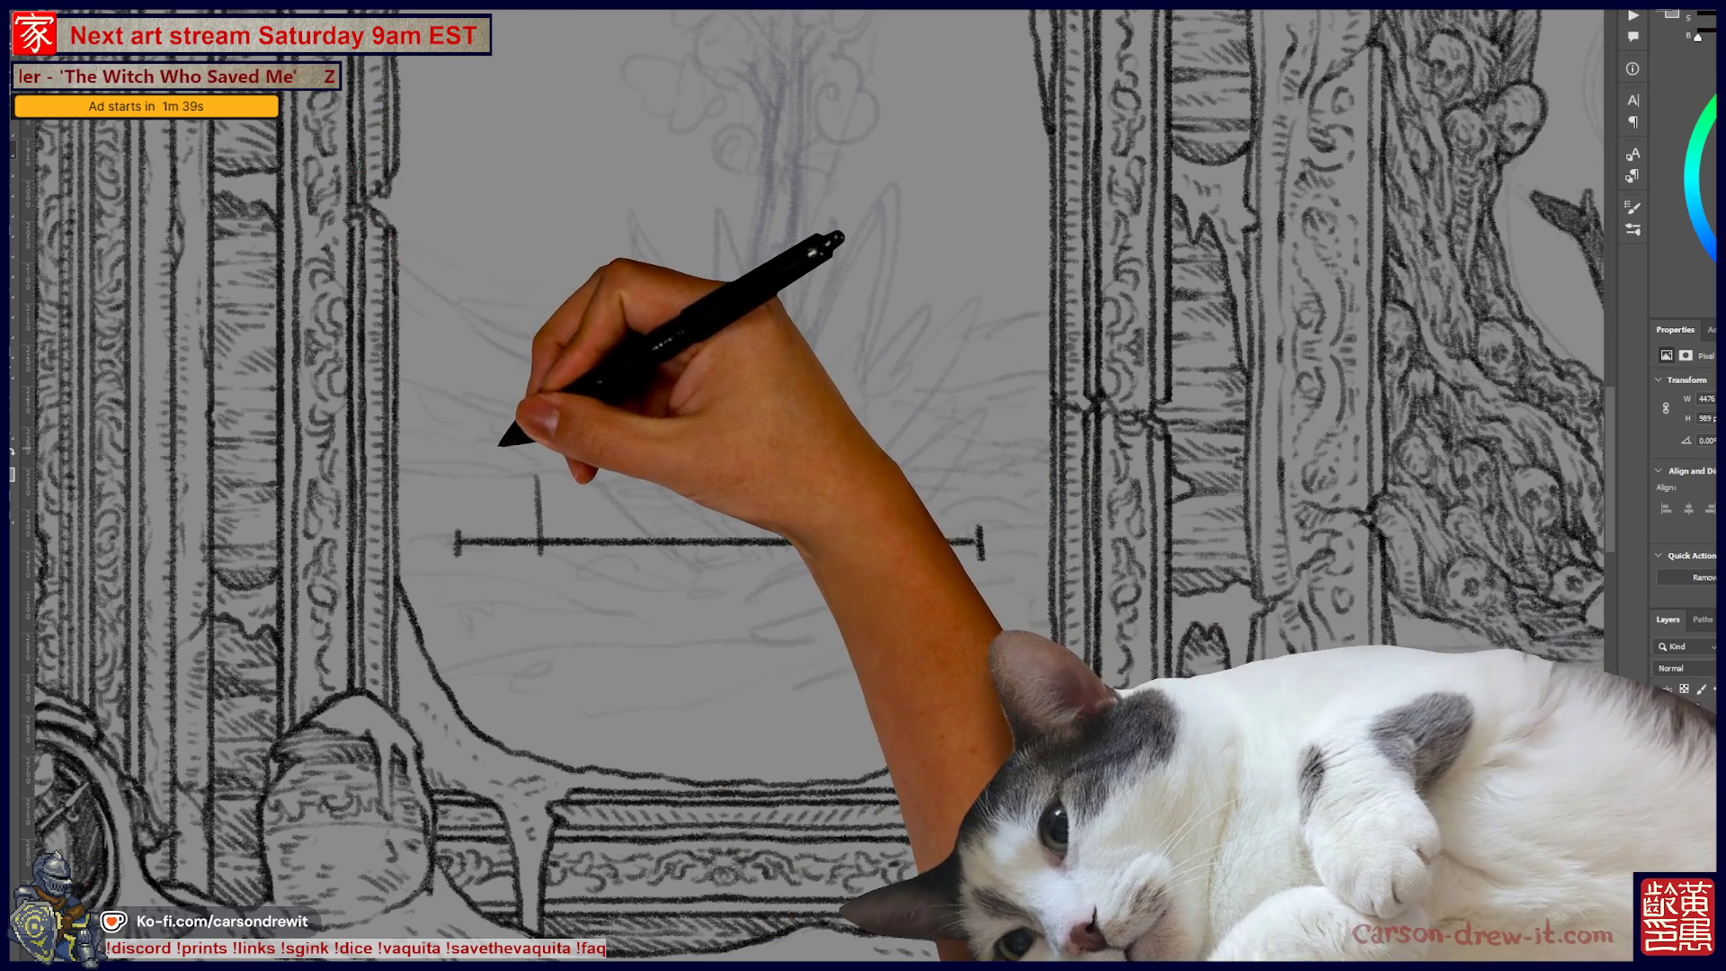
mouse_move(497, 466)
left_mouse_down()
mouse_move(625, 420)
mouse_move(595, 449)
mouse_move(620, 459)
left_mouse_up()
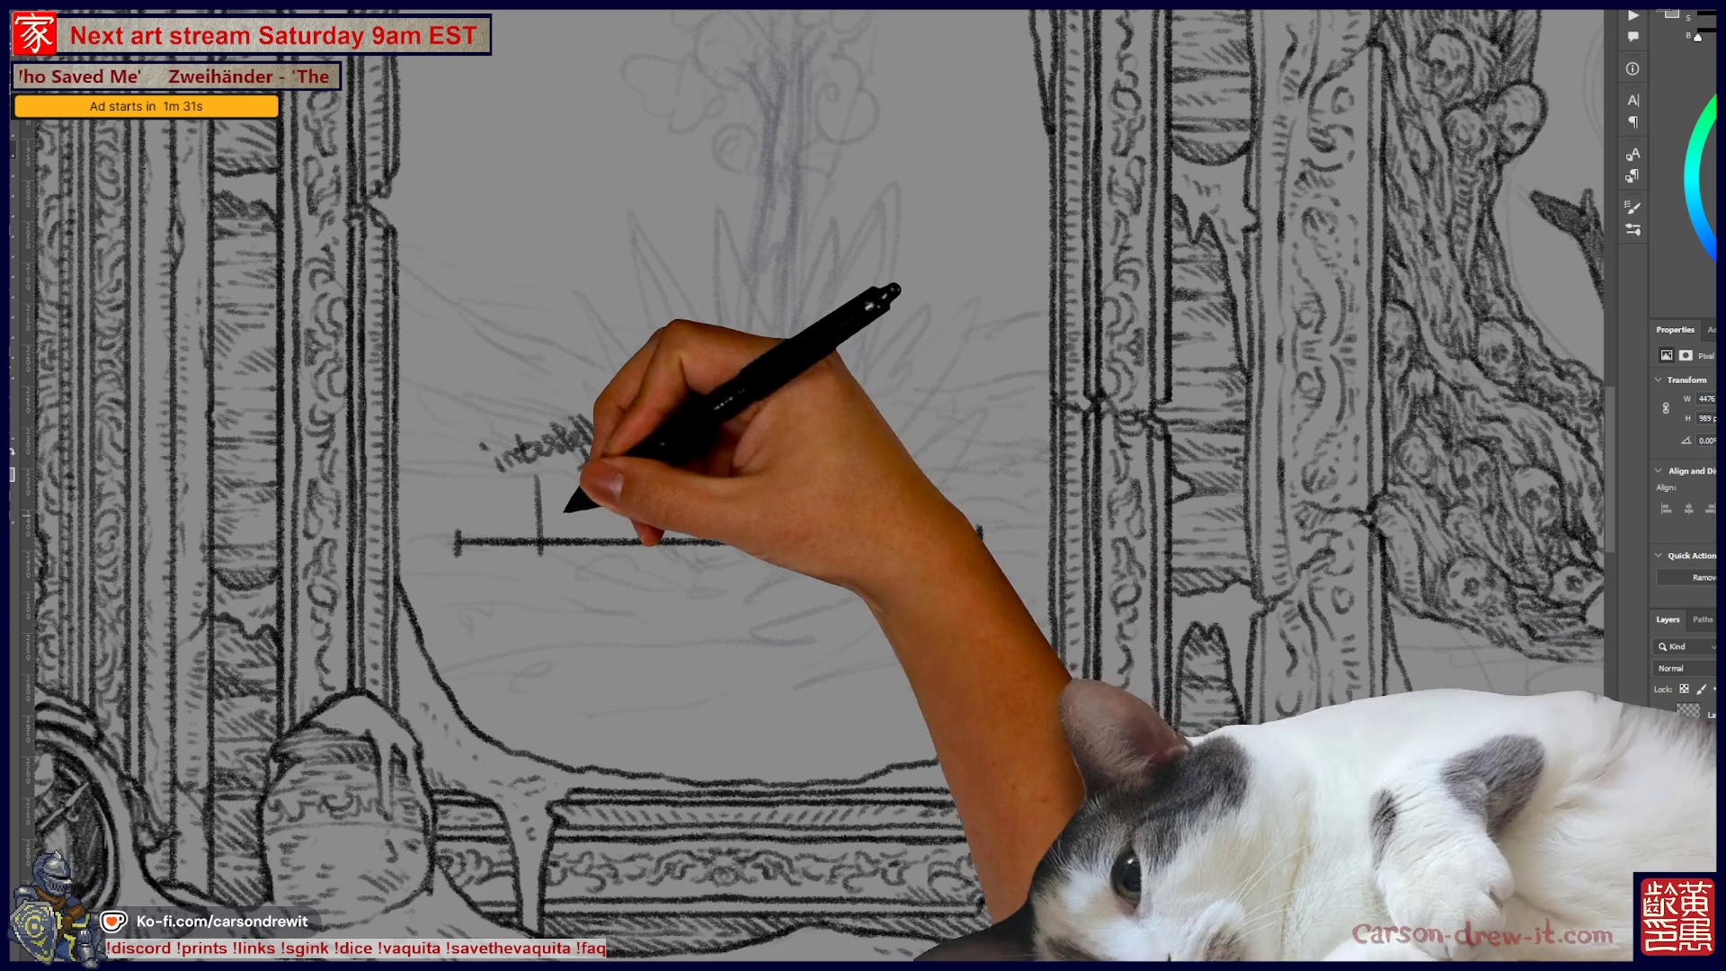
mouse_move(658, 526)
left_mouse_down()
mouse_move(660, 554)
mouse_move(980, 542)
left_mouse_up()
left_click_drag(980, 528, 982, 558)
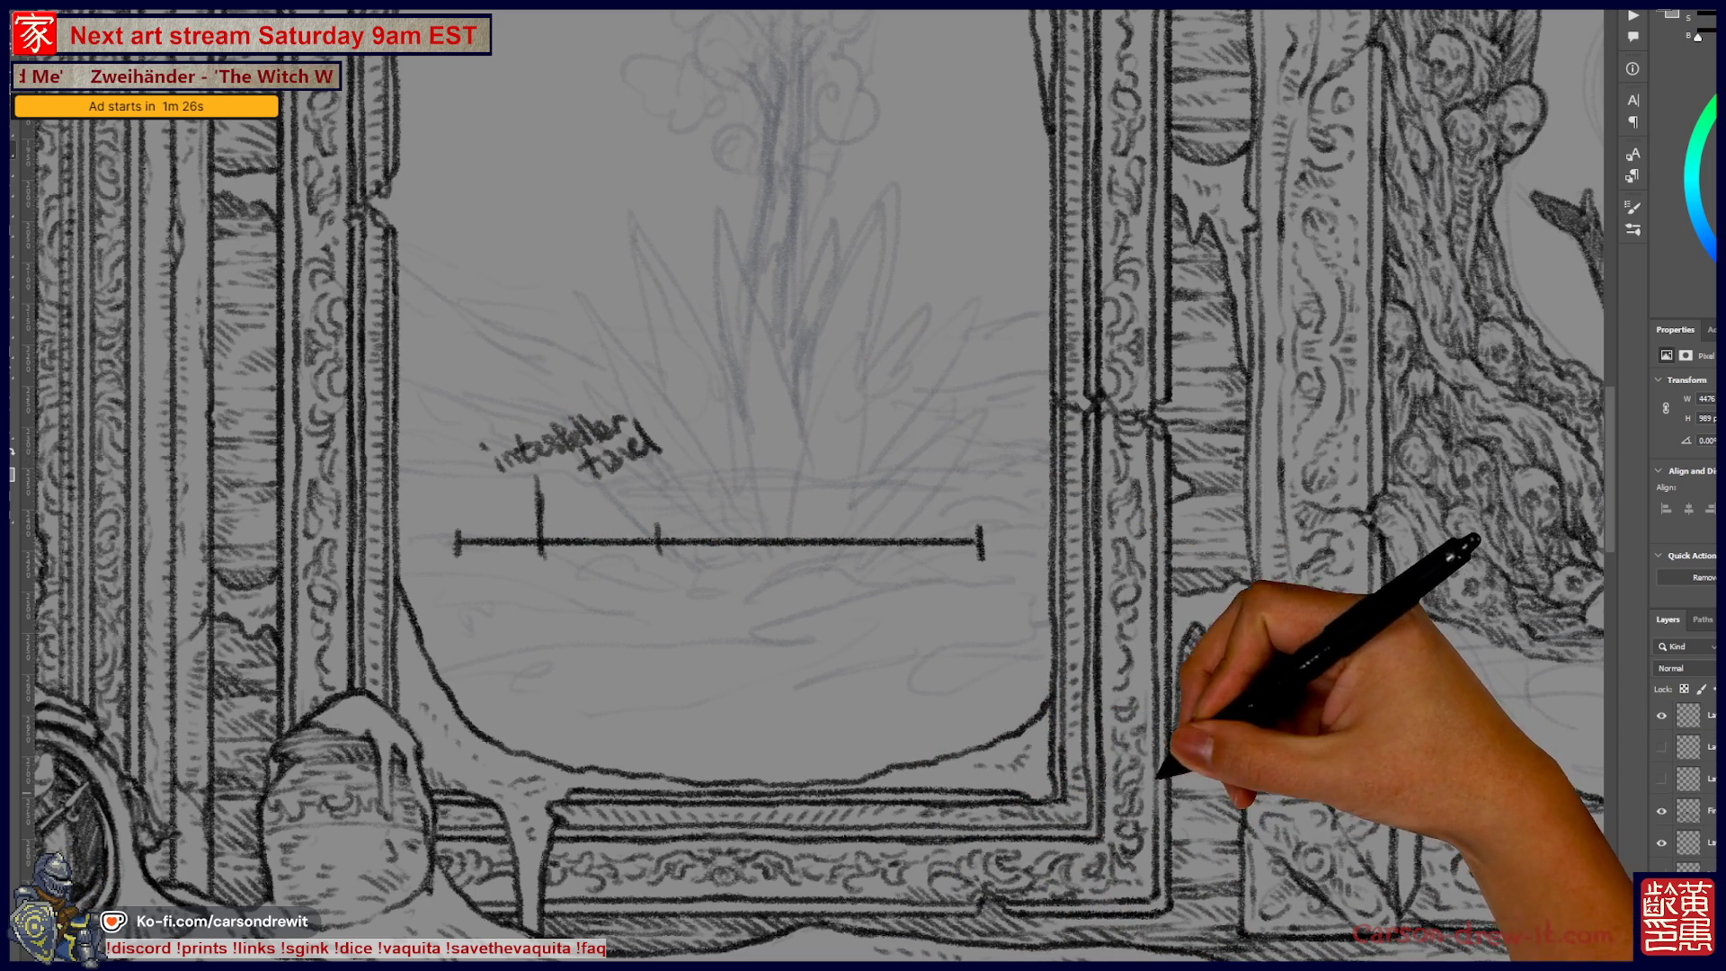
Step: Undo the label and zigzag strokes, then redraw and undo a straight horizontal line
key("ctrl+z")
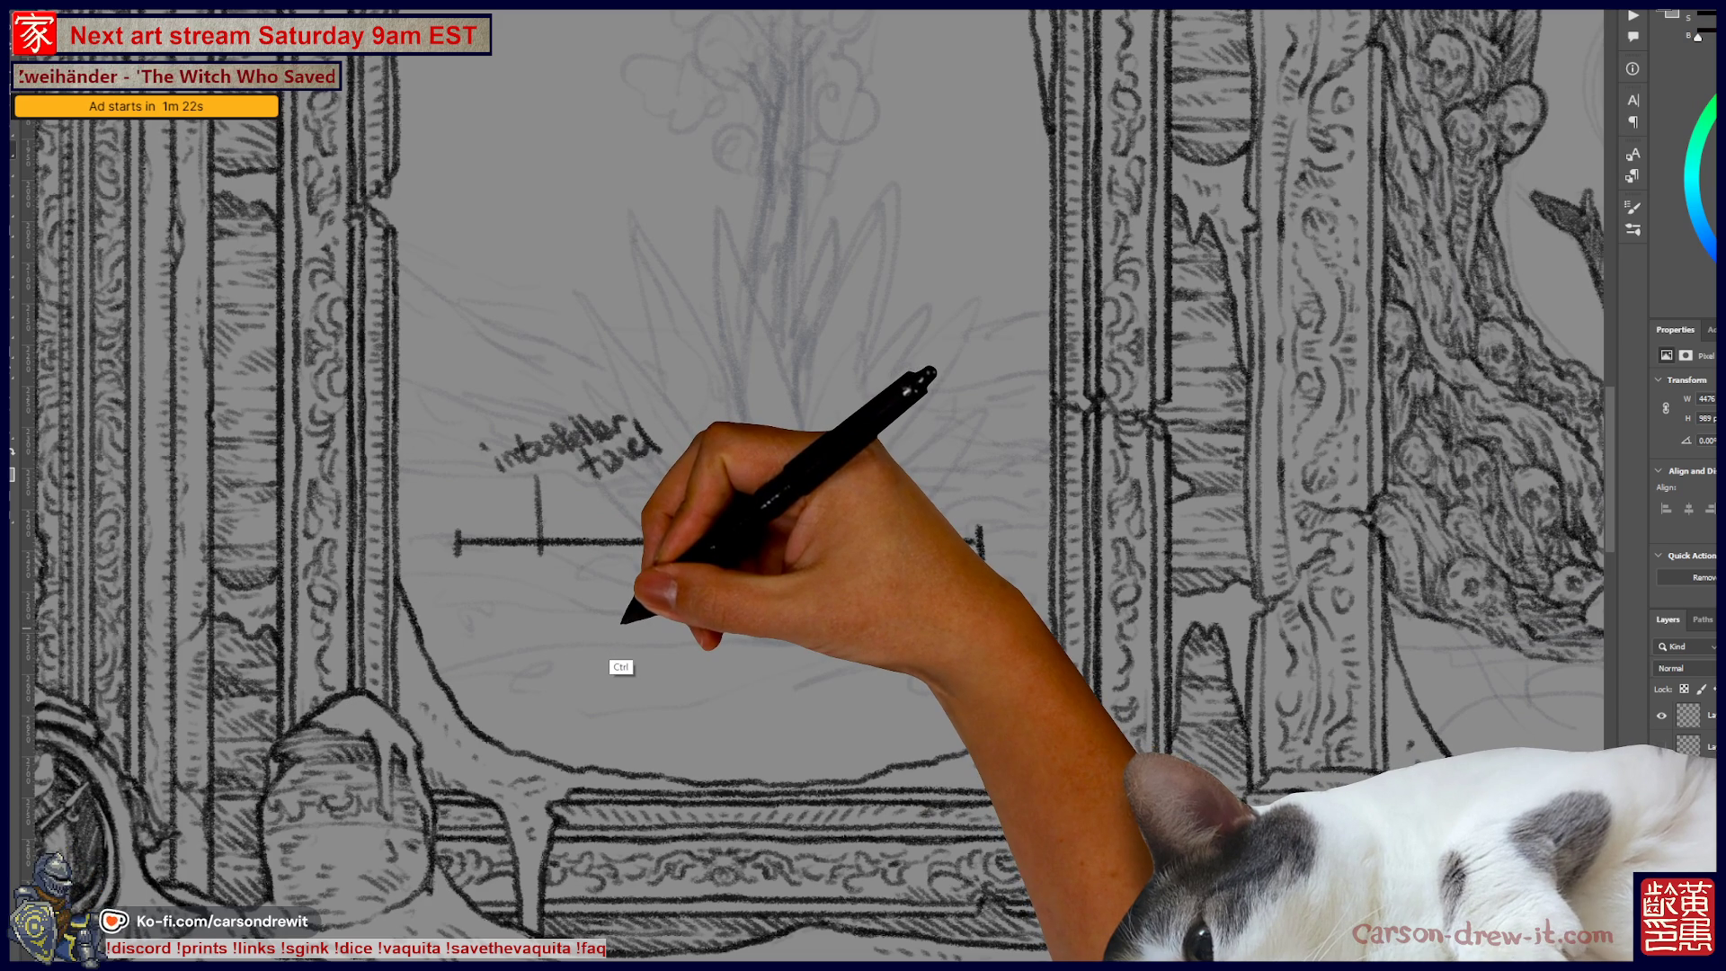
key("ctrl+z")
key("ctrl+z")
key("ctrl+z")
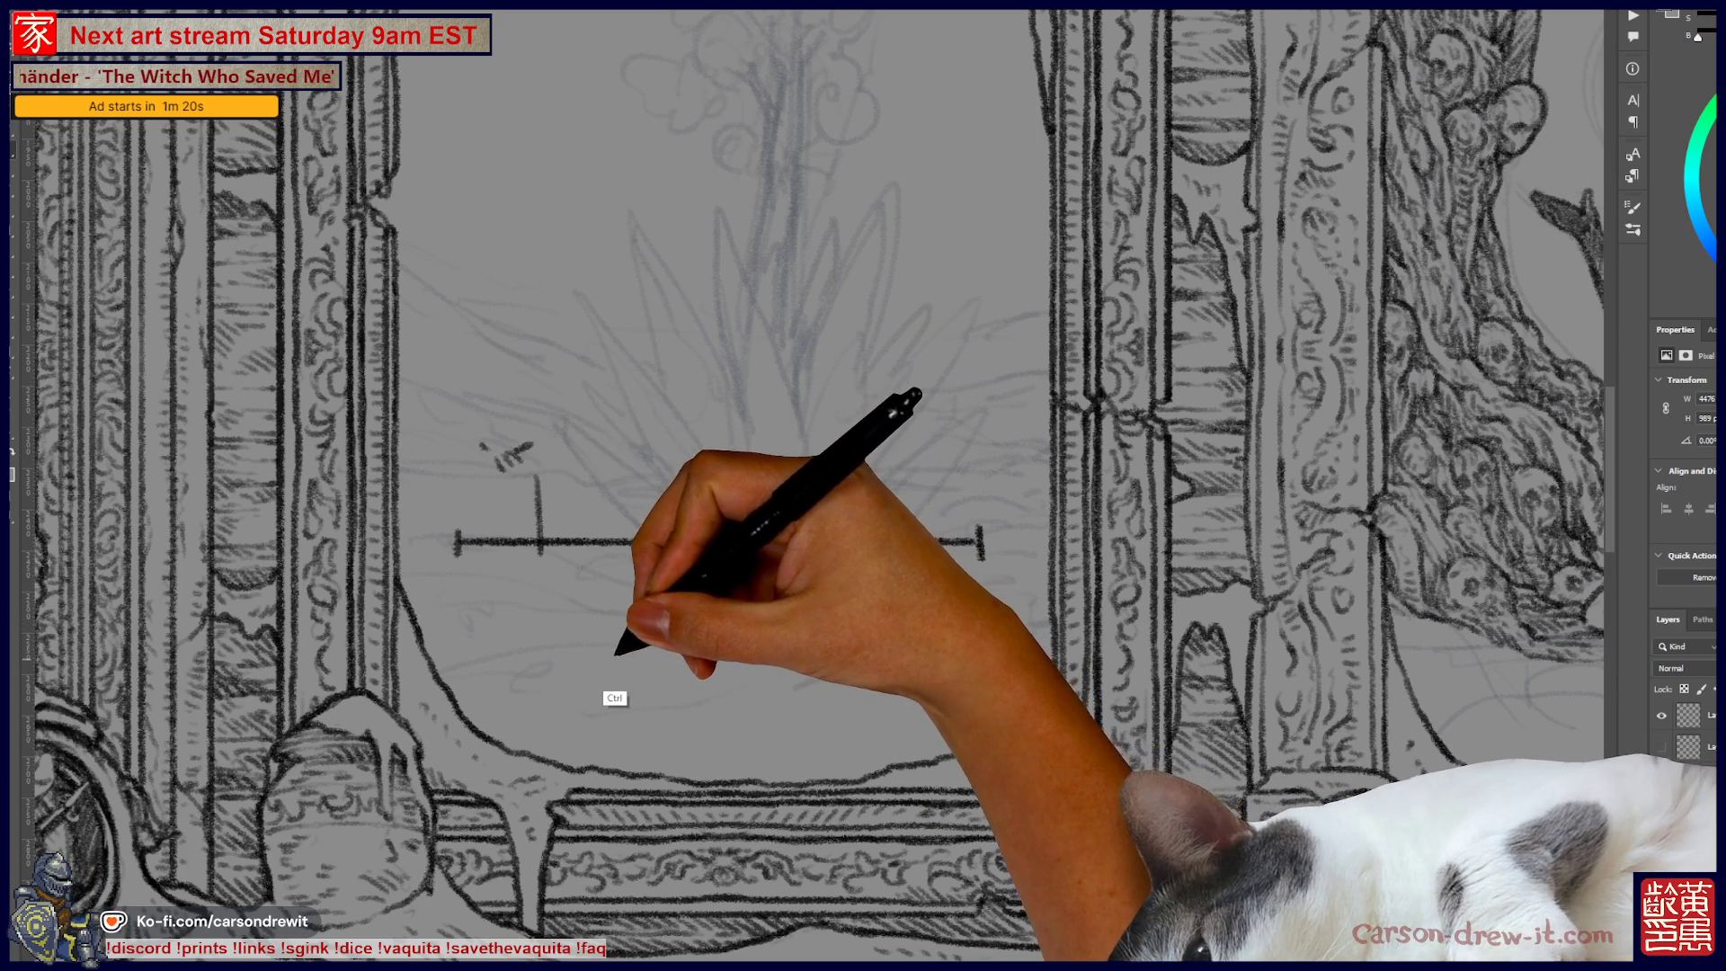
mouse_move(520, 589)
left_mouse_down()
mouse_move(562, 594)
mouse_move(596, 647)
mouse_move(585, 631)
left_mouse_up()
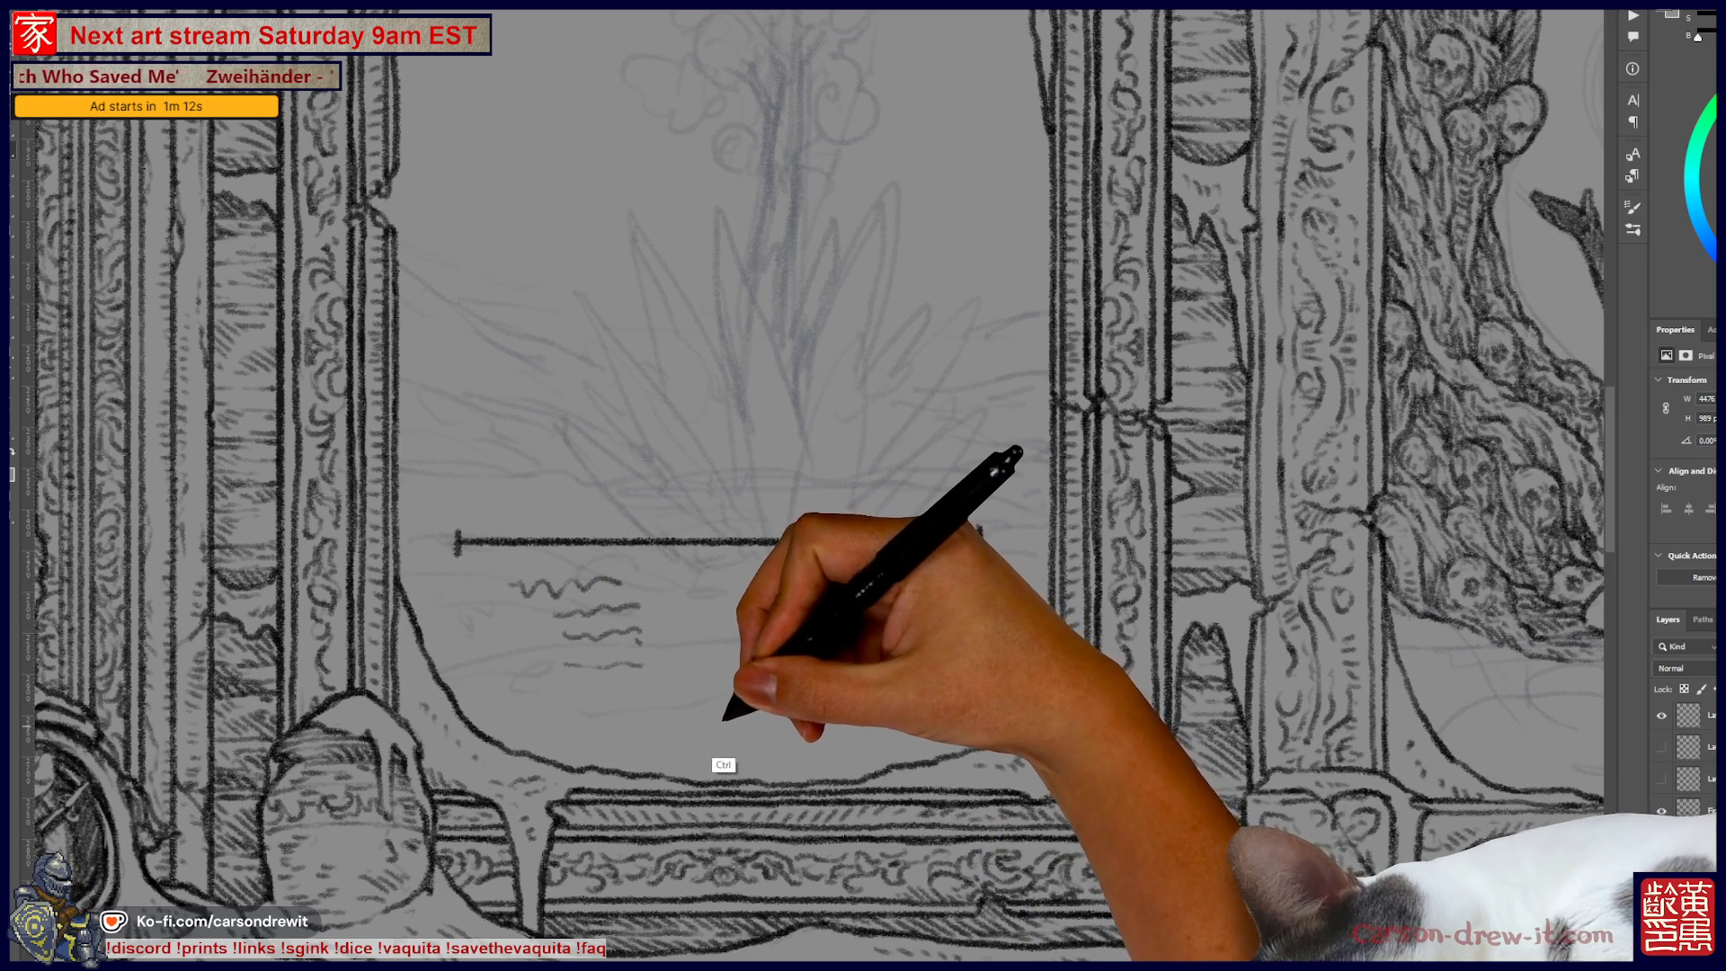
key("ctrl+z")
key("ctrl+z")
key("ctrl+z")
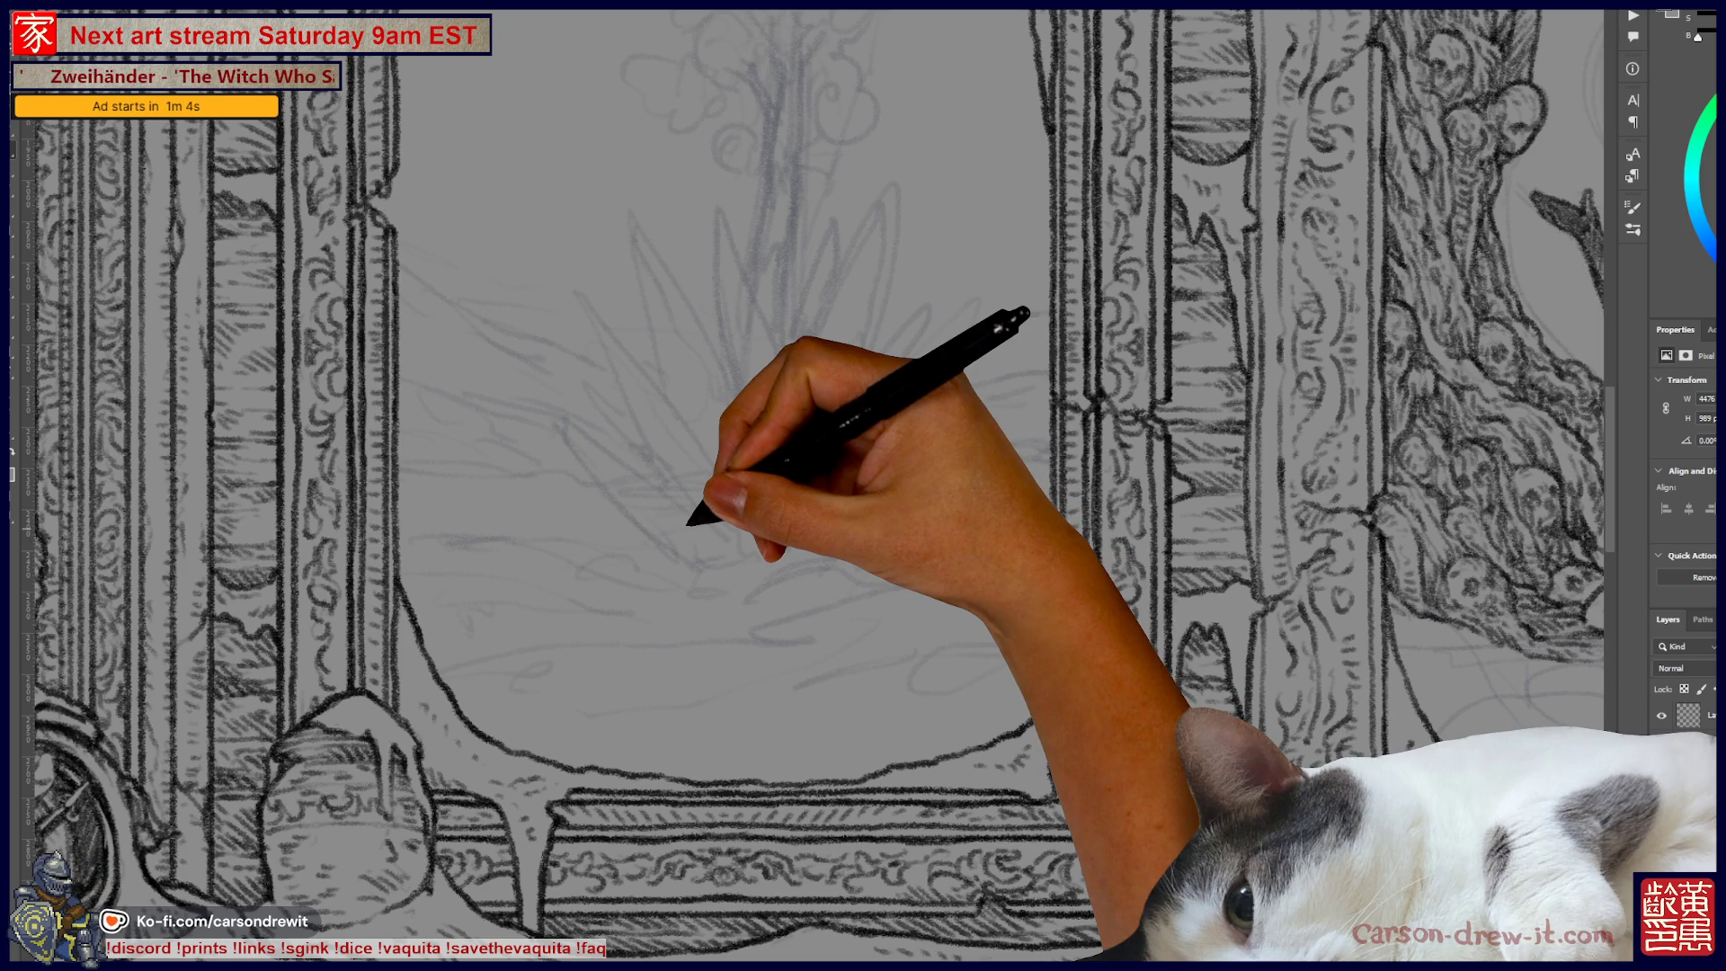
left_click(459, 543)
left_click(805, 544, "shift")
left_click(944, 544, "shift")
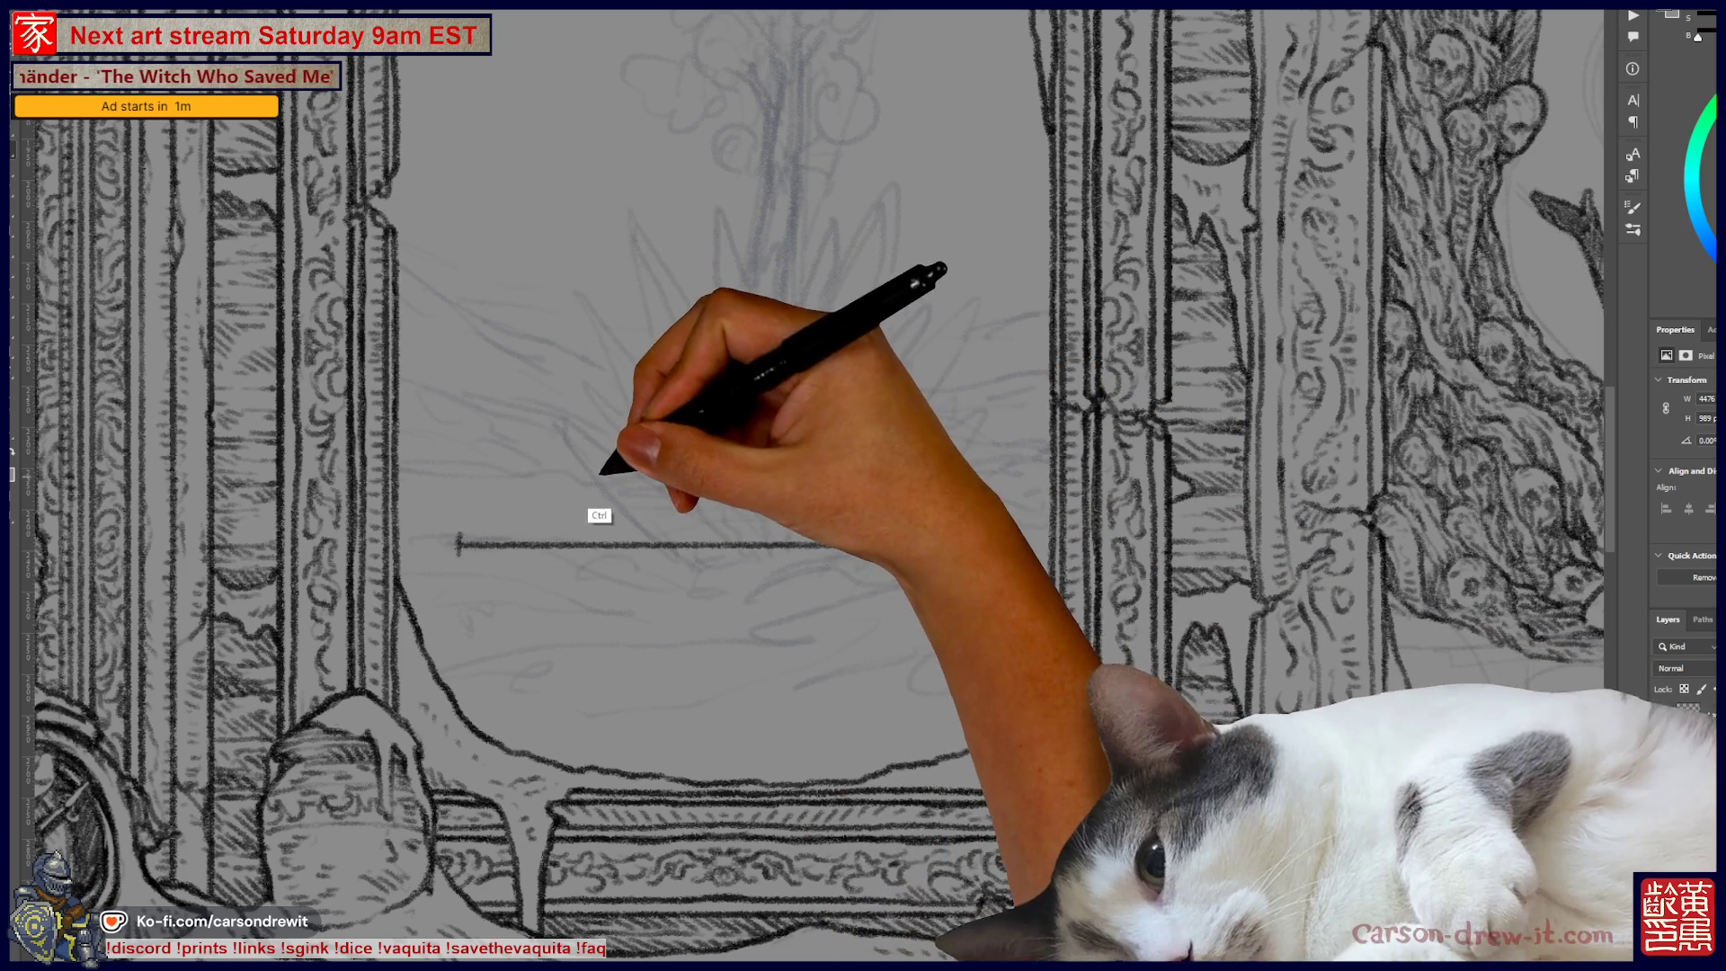
key("ctrl+z")
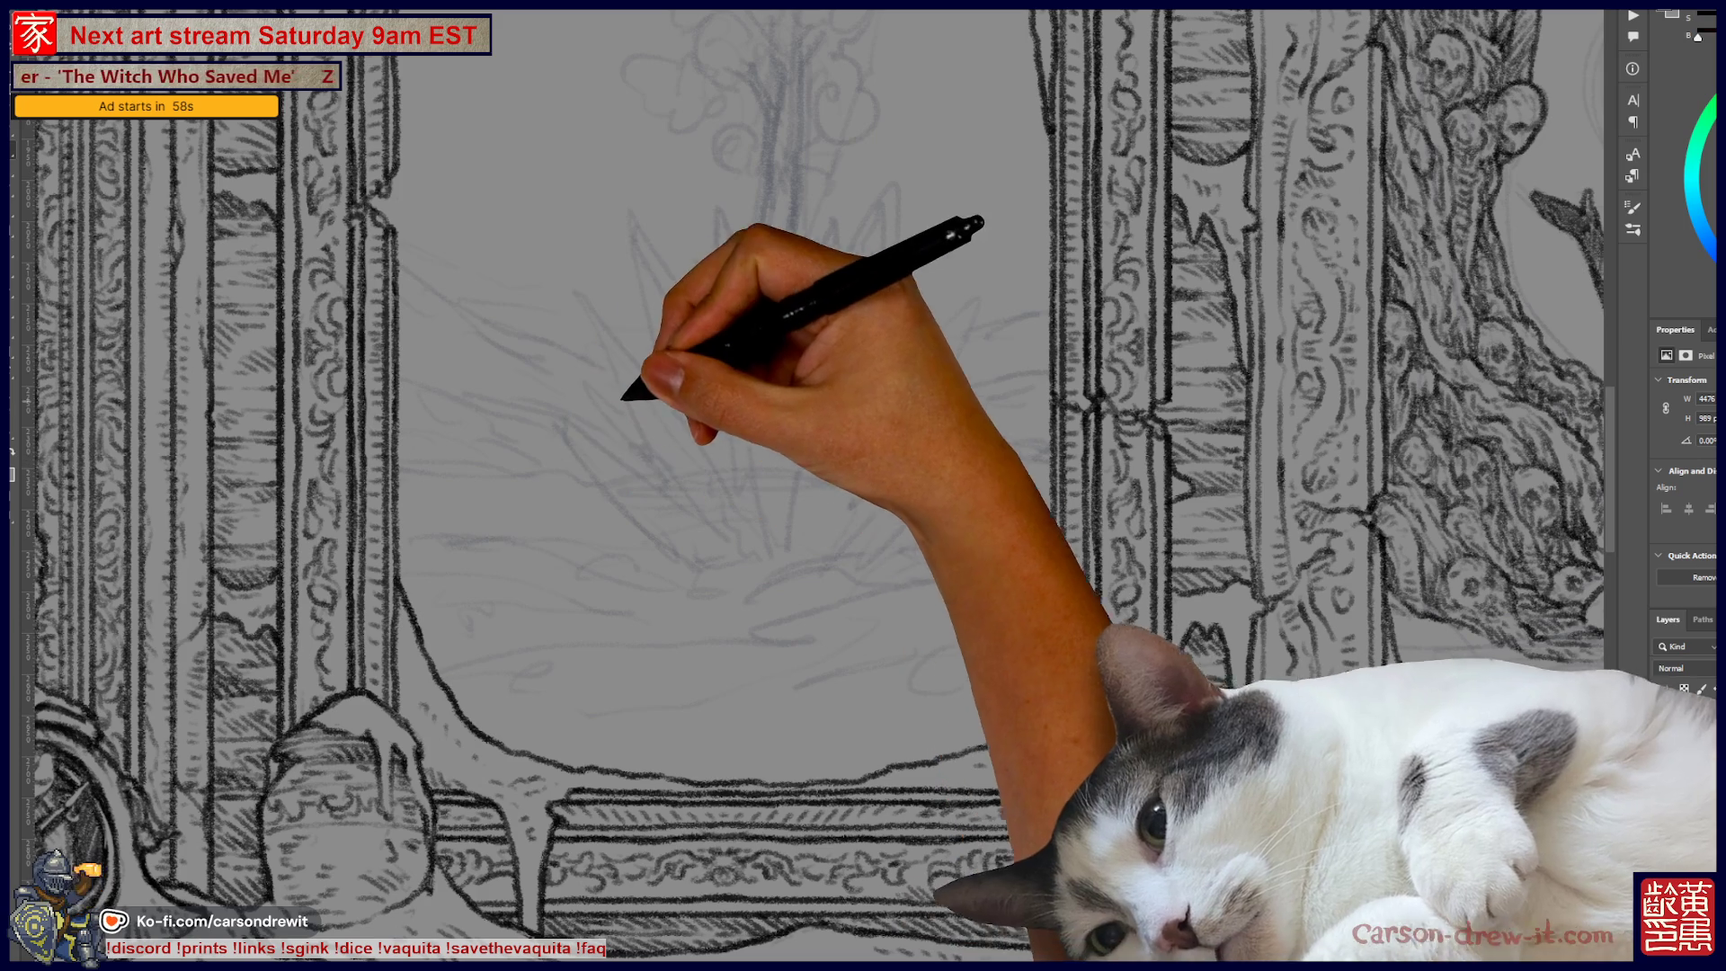
Step: Sketch a speech bubble with circles and tick marks, then undo it all
mouse_move(705, 396)
left_mouse_down()
mouse_move(655, 423)
mouse_move(728, 439)
mouse_move(809, 416)
mouse_move(955, 431)
left_mouse_up()
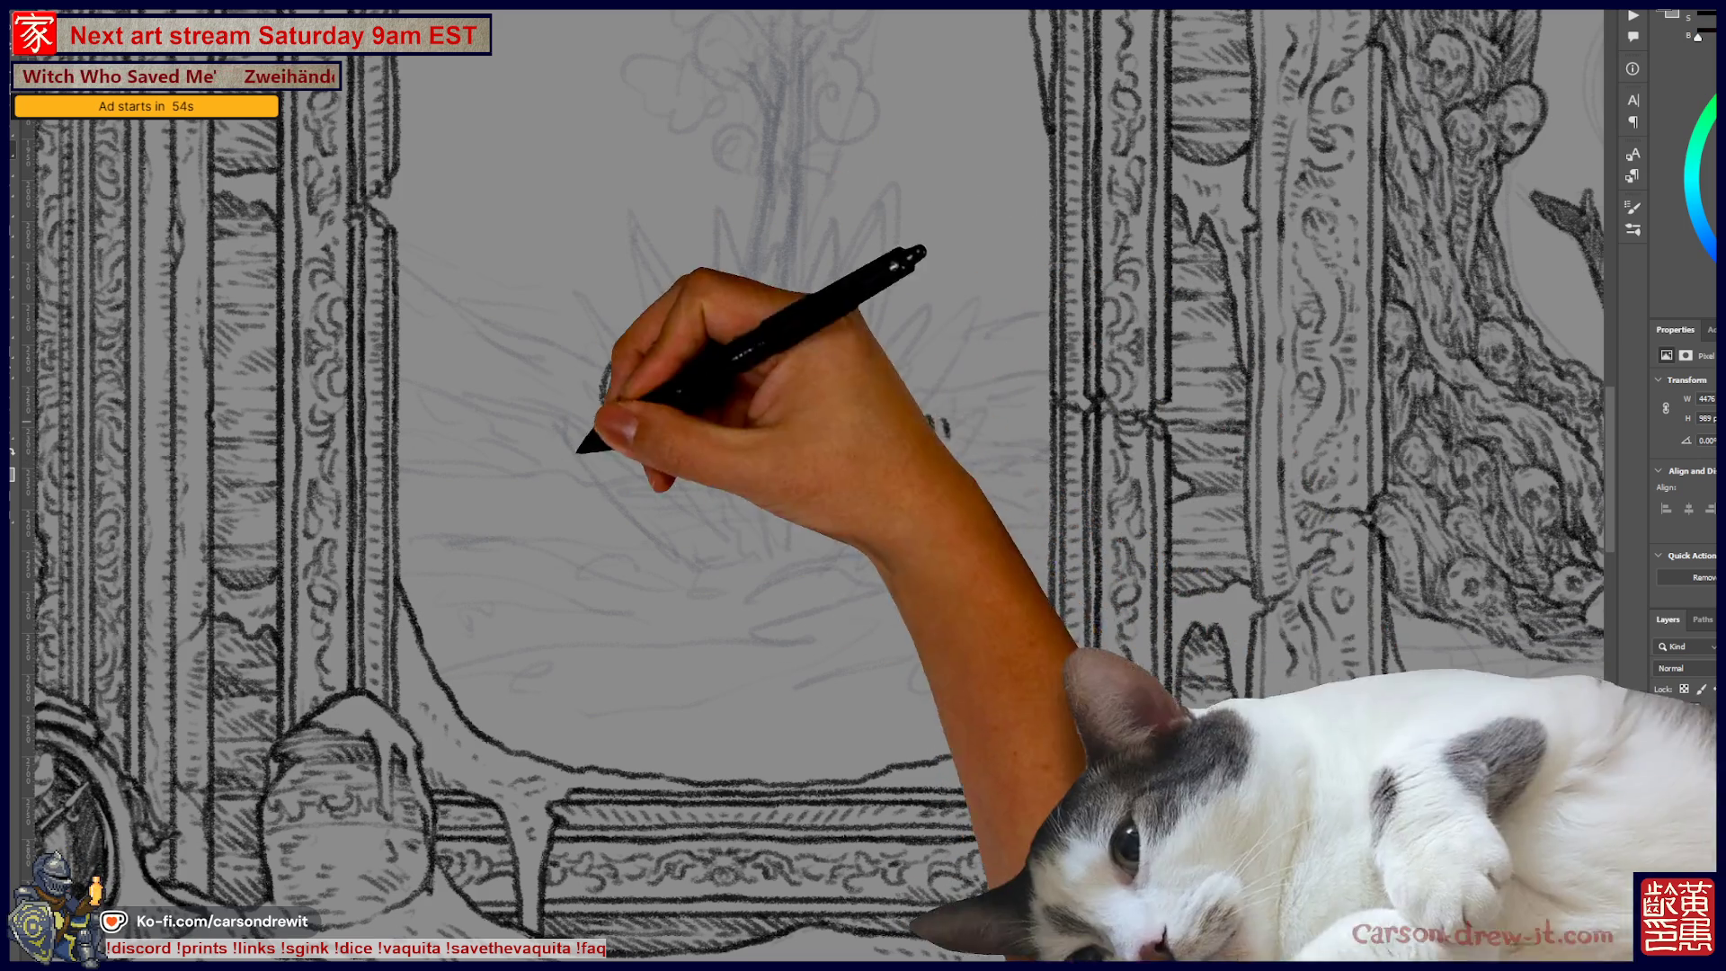
mouse_move(618, 508)
left_mouse_down()
mouse_move(644, 637)
mouse_move(836, 472)
mouse_move(732, 484)
mouse_move(663, 575)
mouse_move(841, 526)
mouse_move(752, 531)
left_mouse_up()
left_click_drag(885, 422, 948, 433)
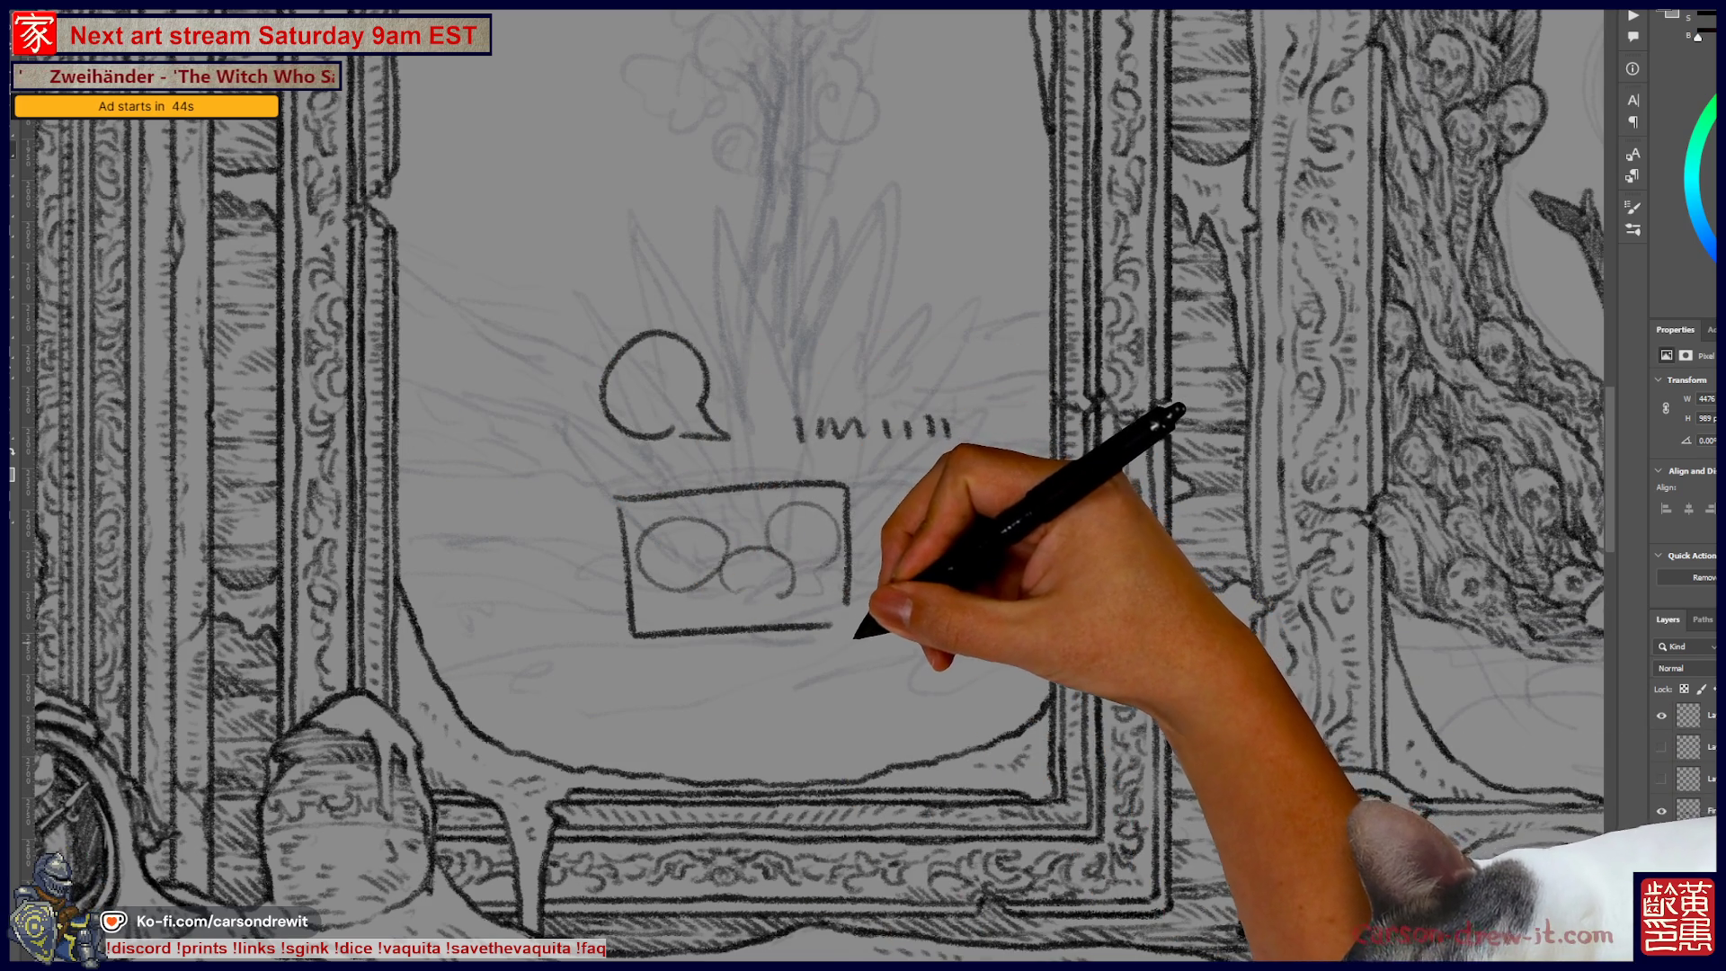
key("ctrl+z")
key("ctrl+z")
key("ctrl+z")
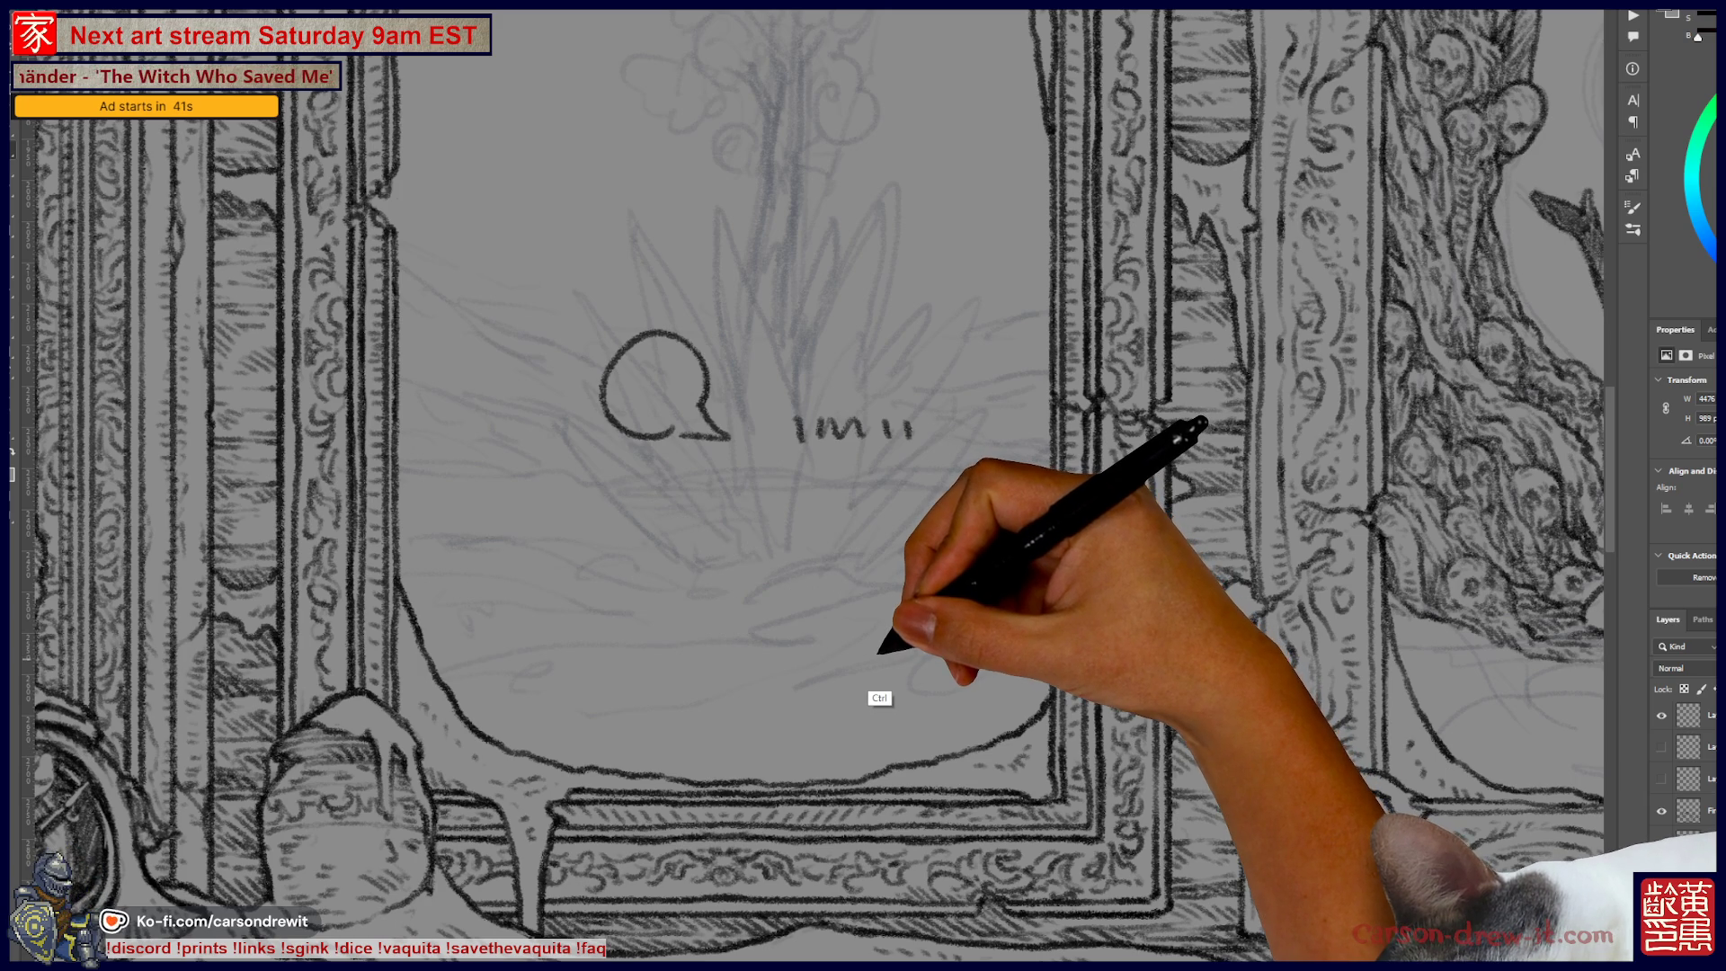
key("ctrl+z")
scroll(863, 485, "left", 10)
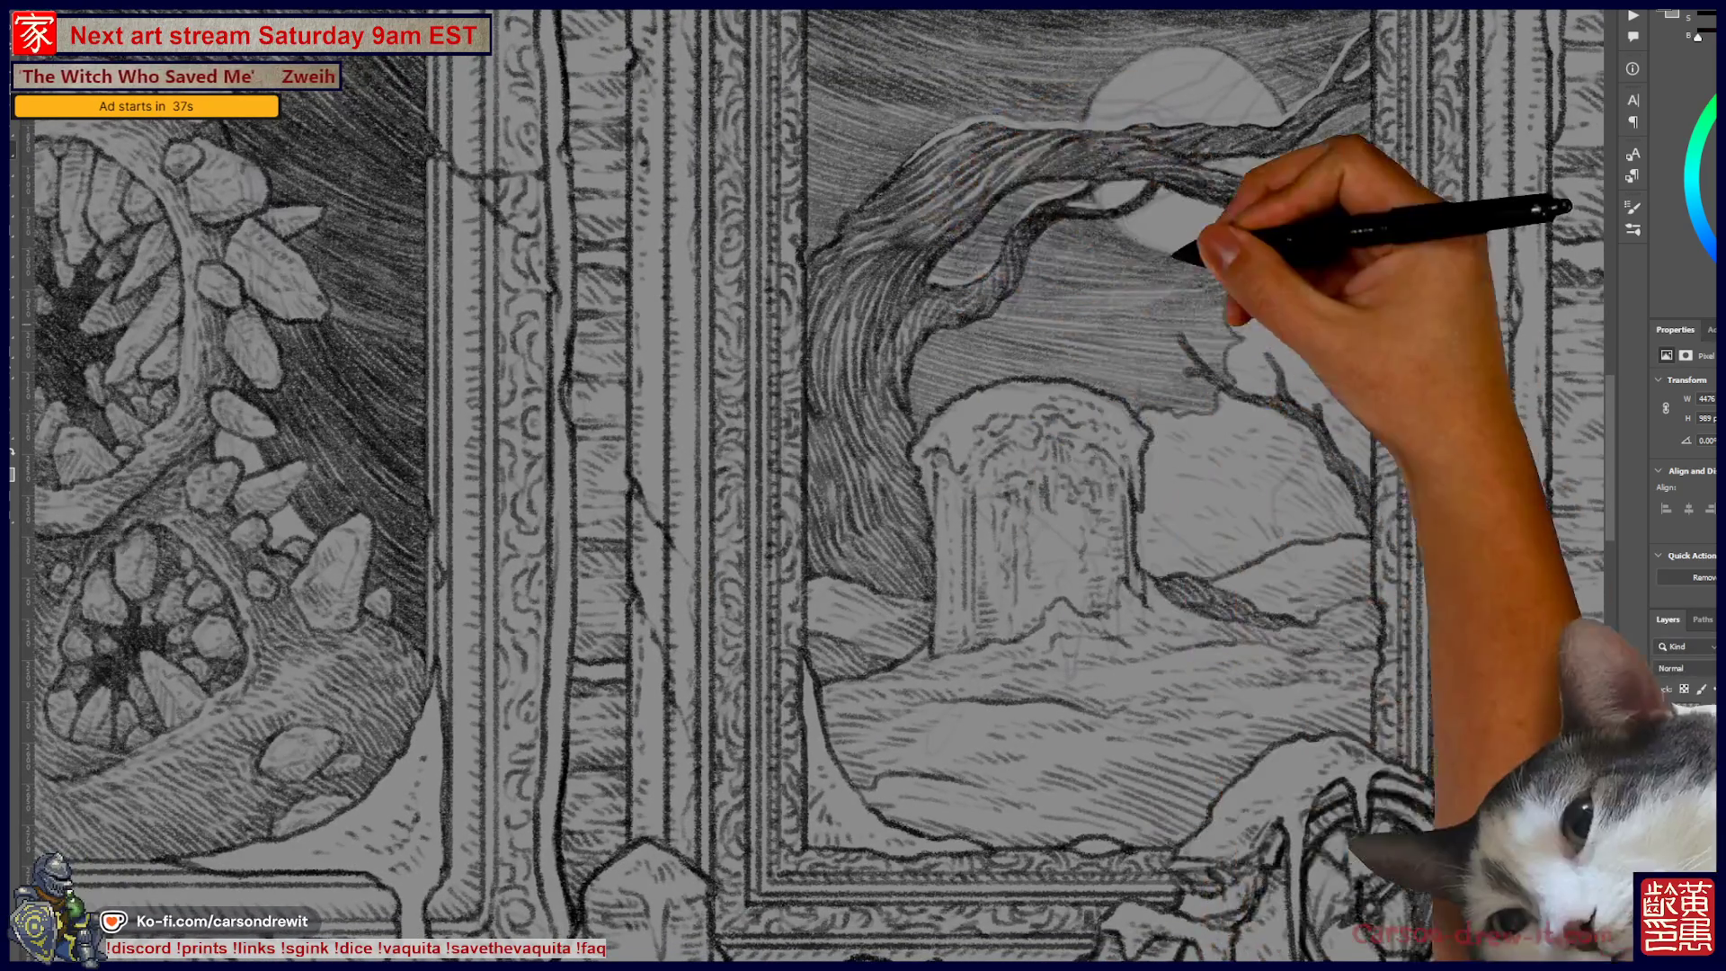
scroll(862, 486, "right", 10)
scroll(863, 485, "right", 10)
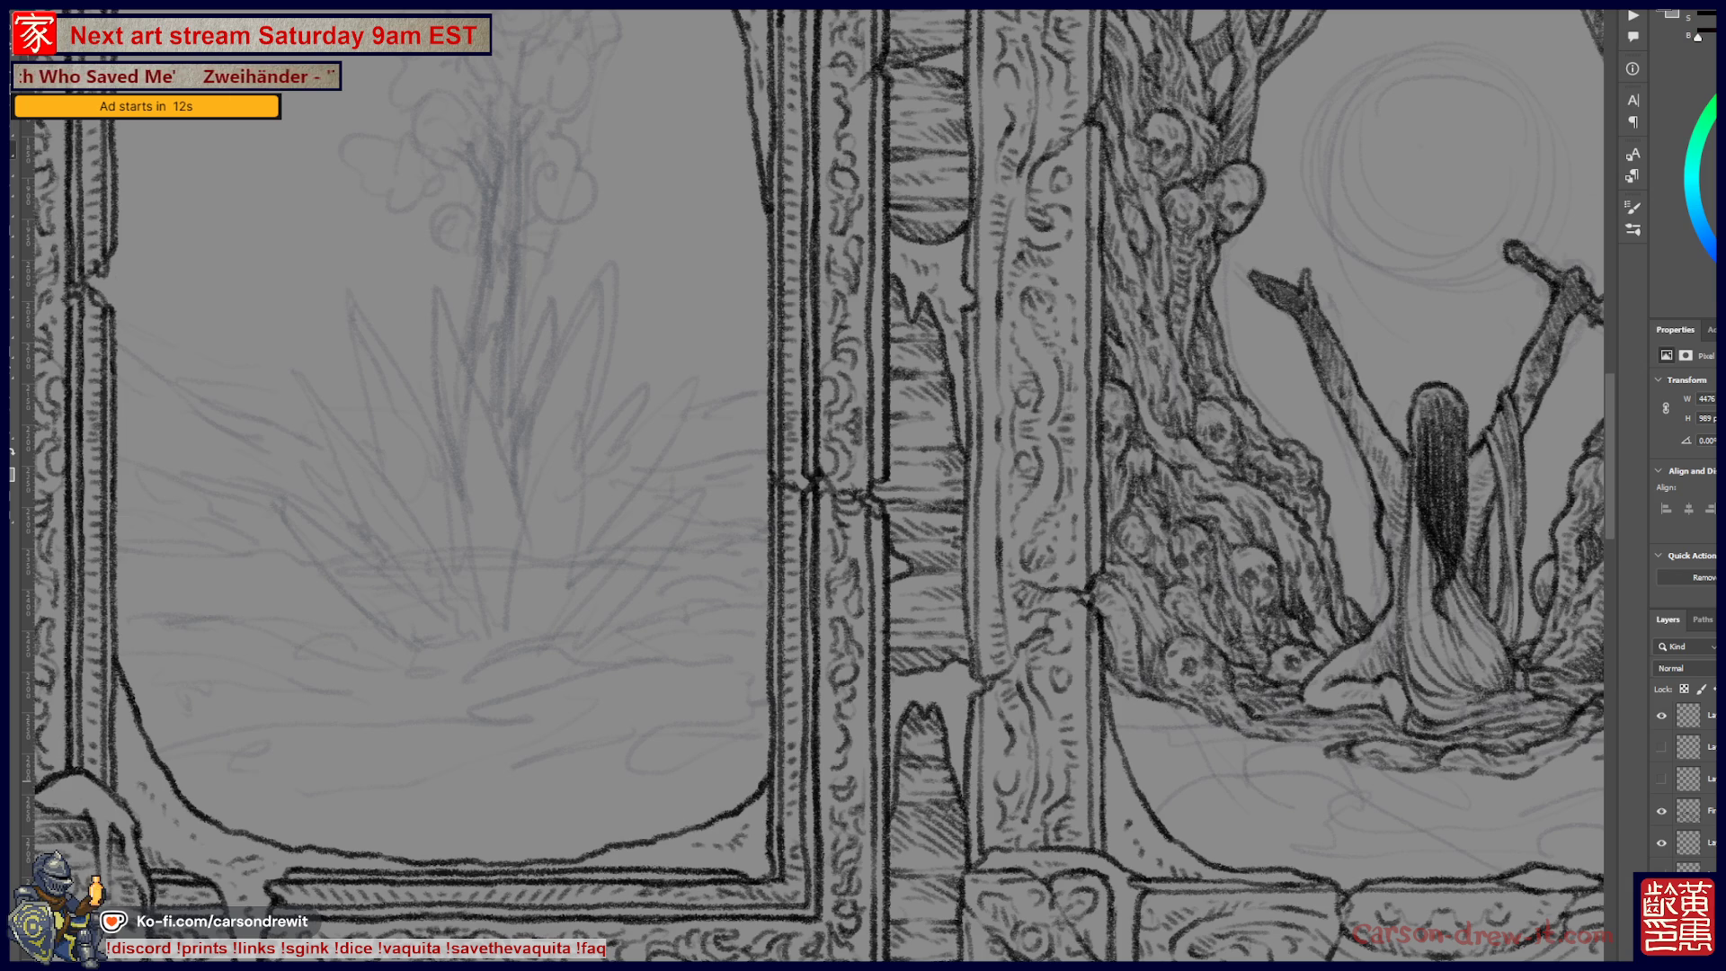
Step: Switch to the SCORES game board document and zoom in on its category icon row
key("ctrl+Tab")
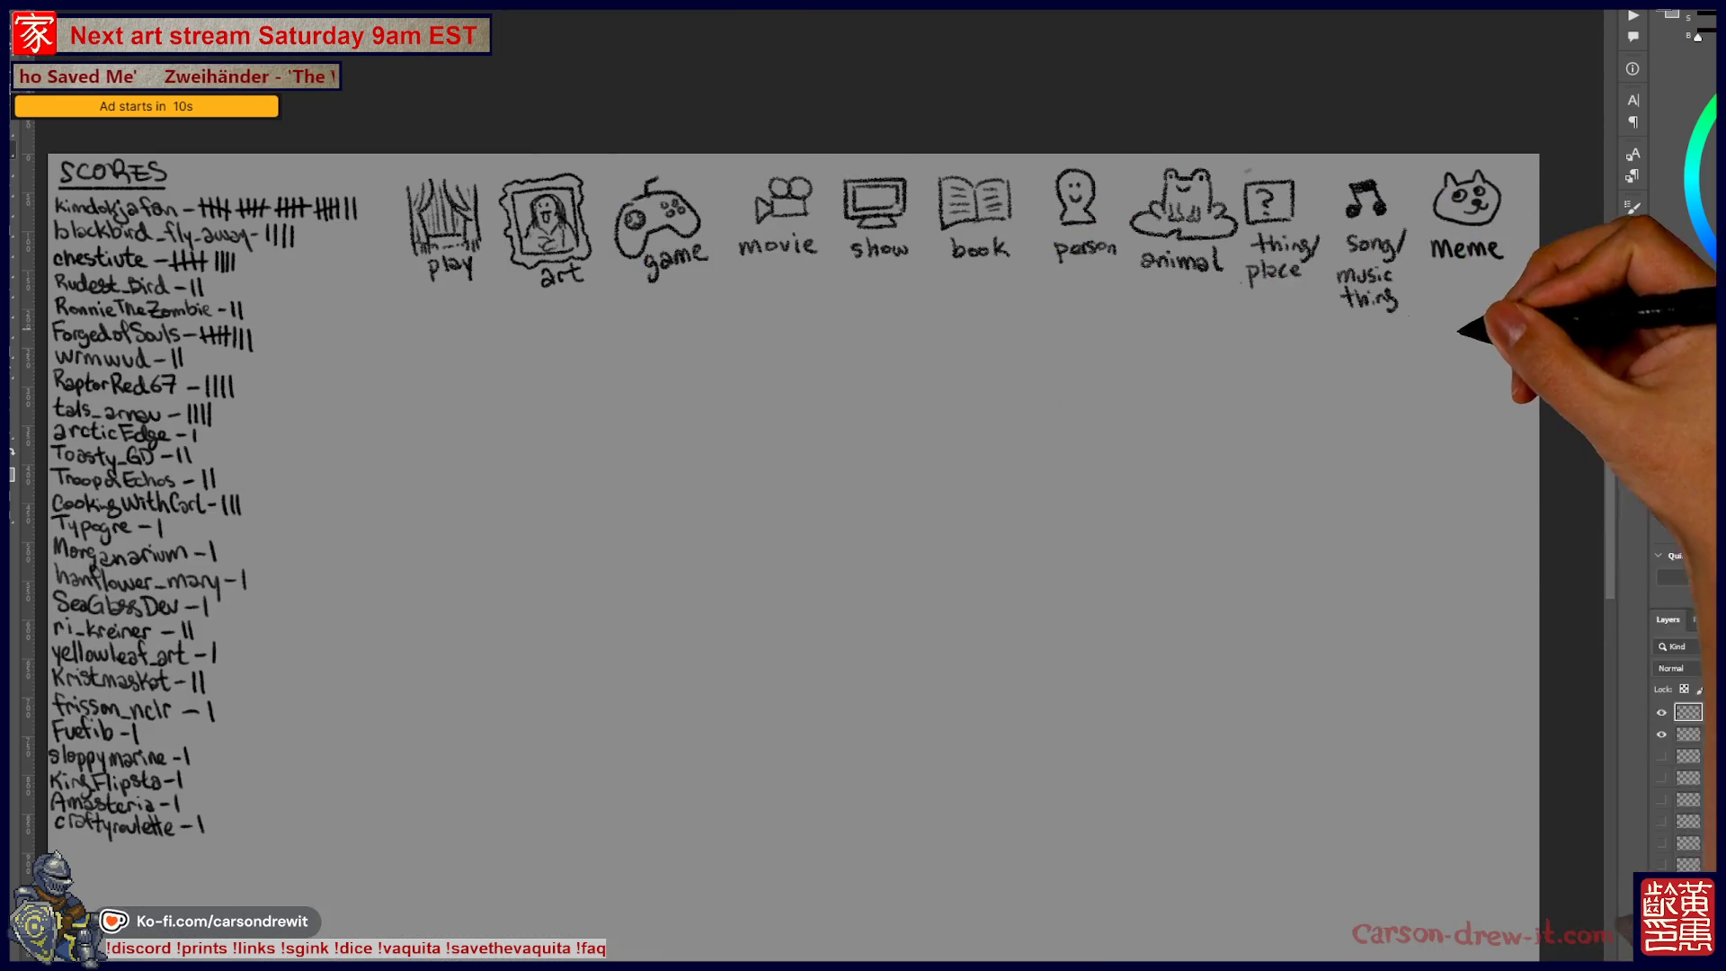
key("F5")
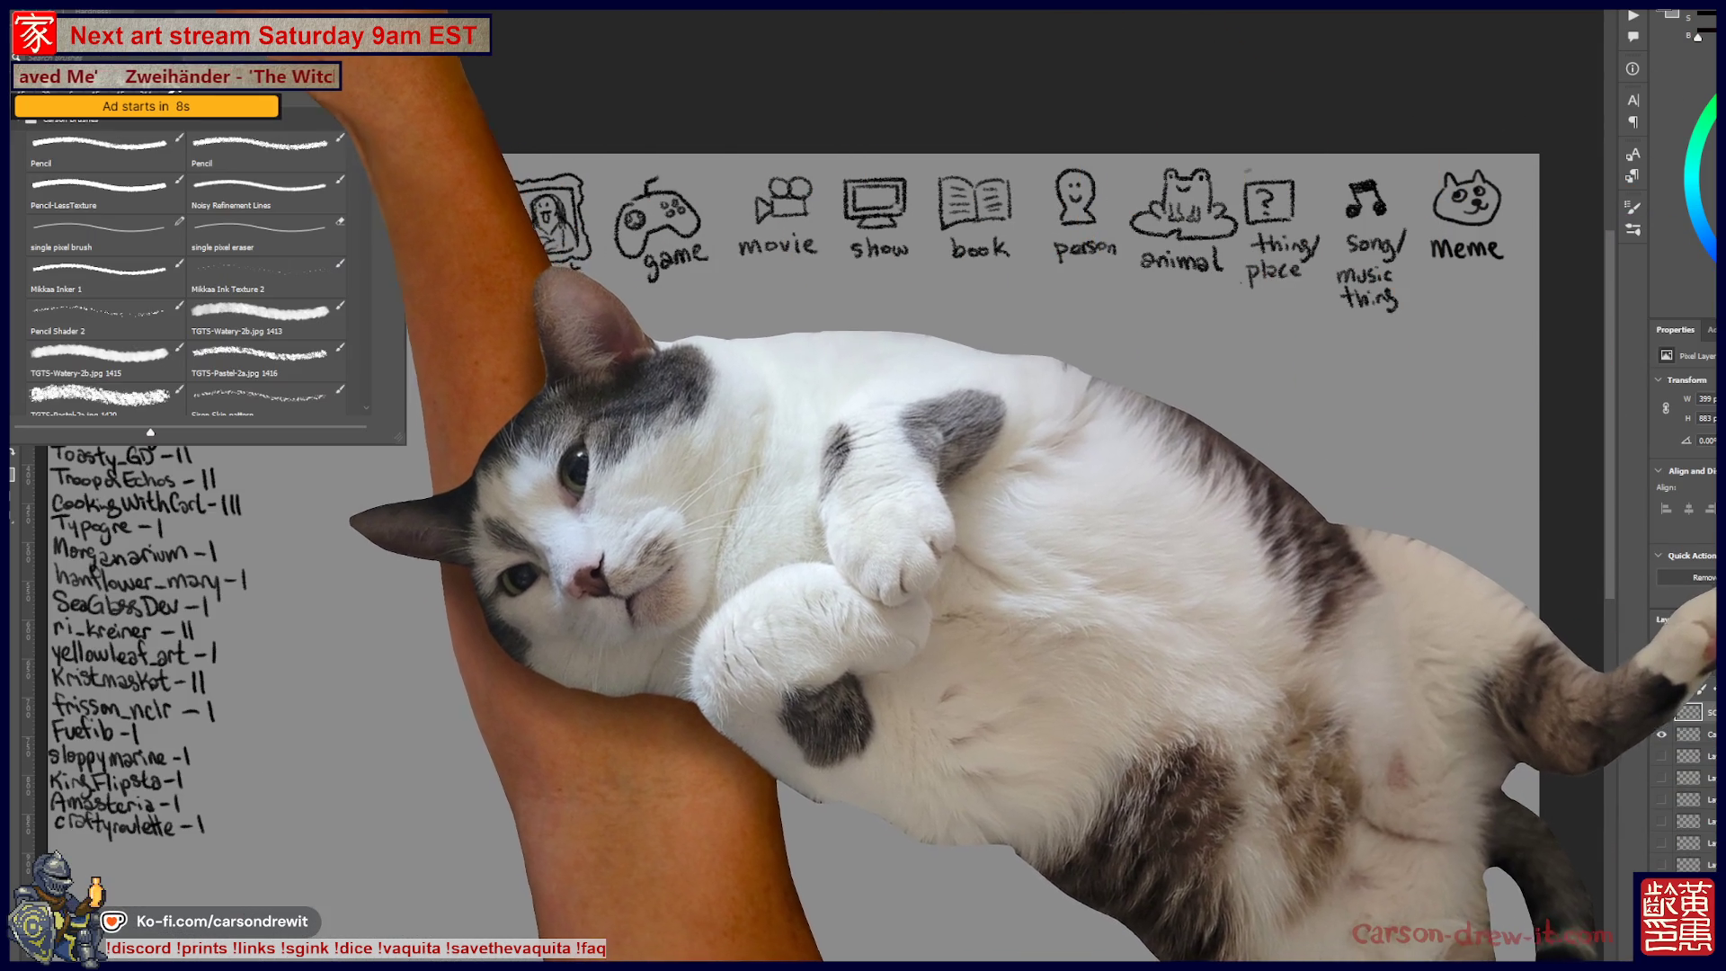
key("F5")
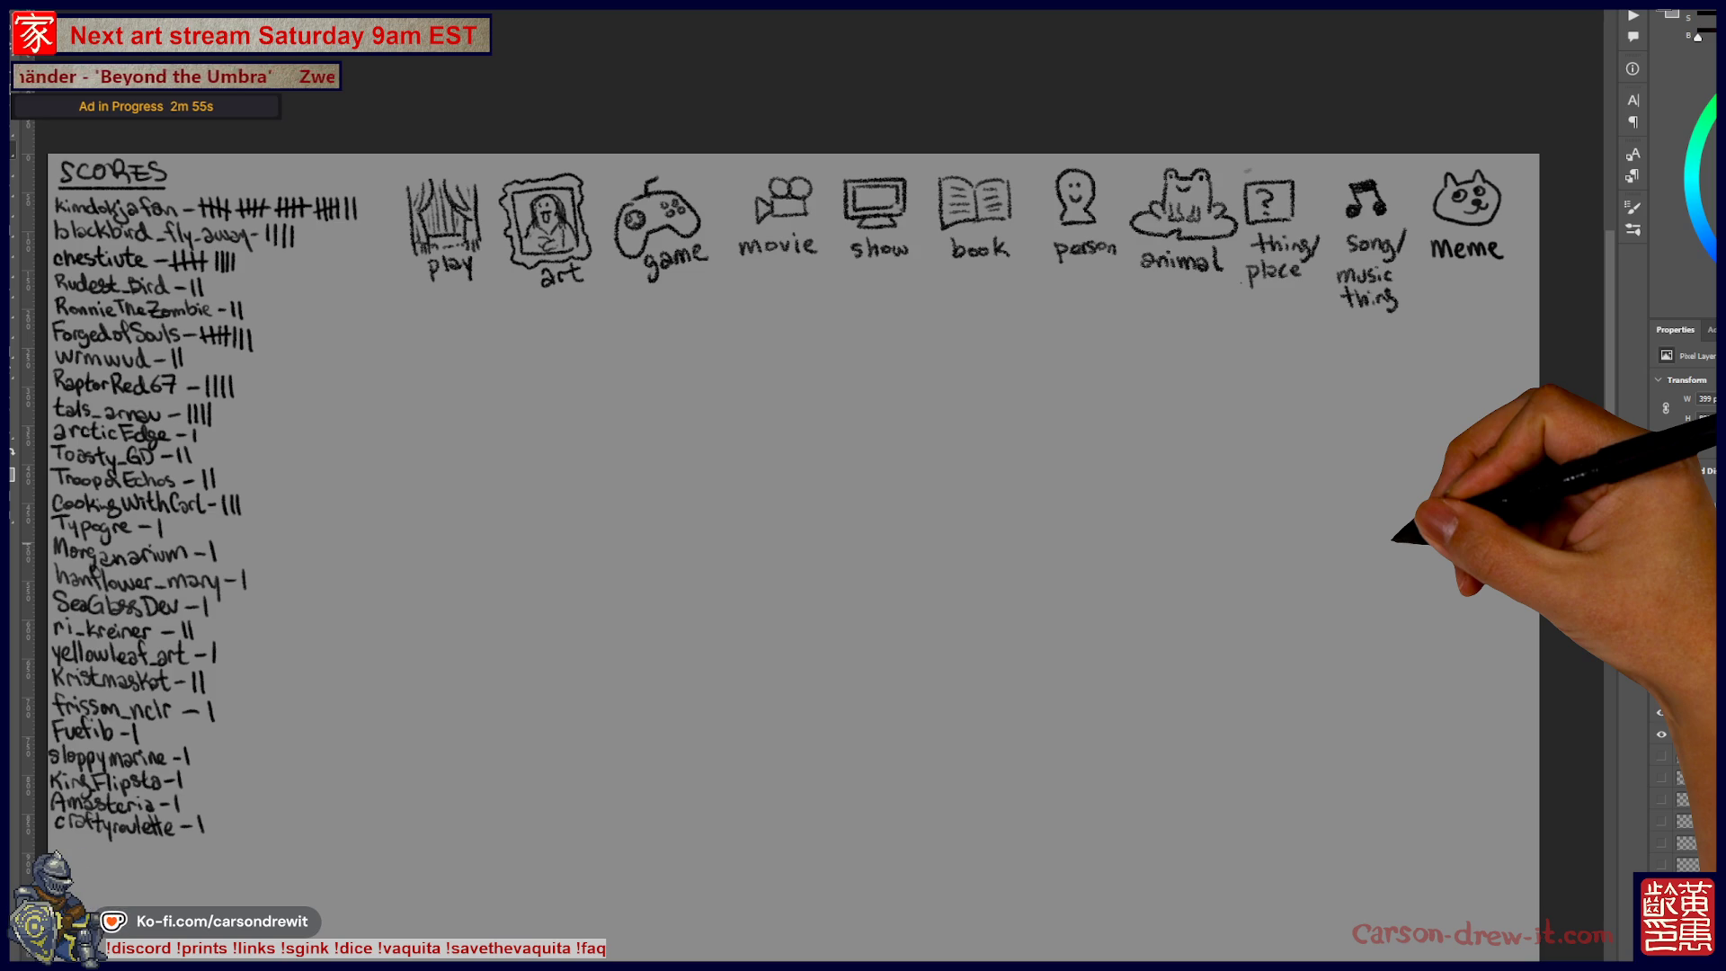
key("ctrl+plus")
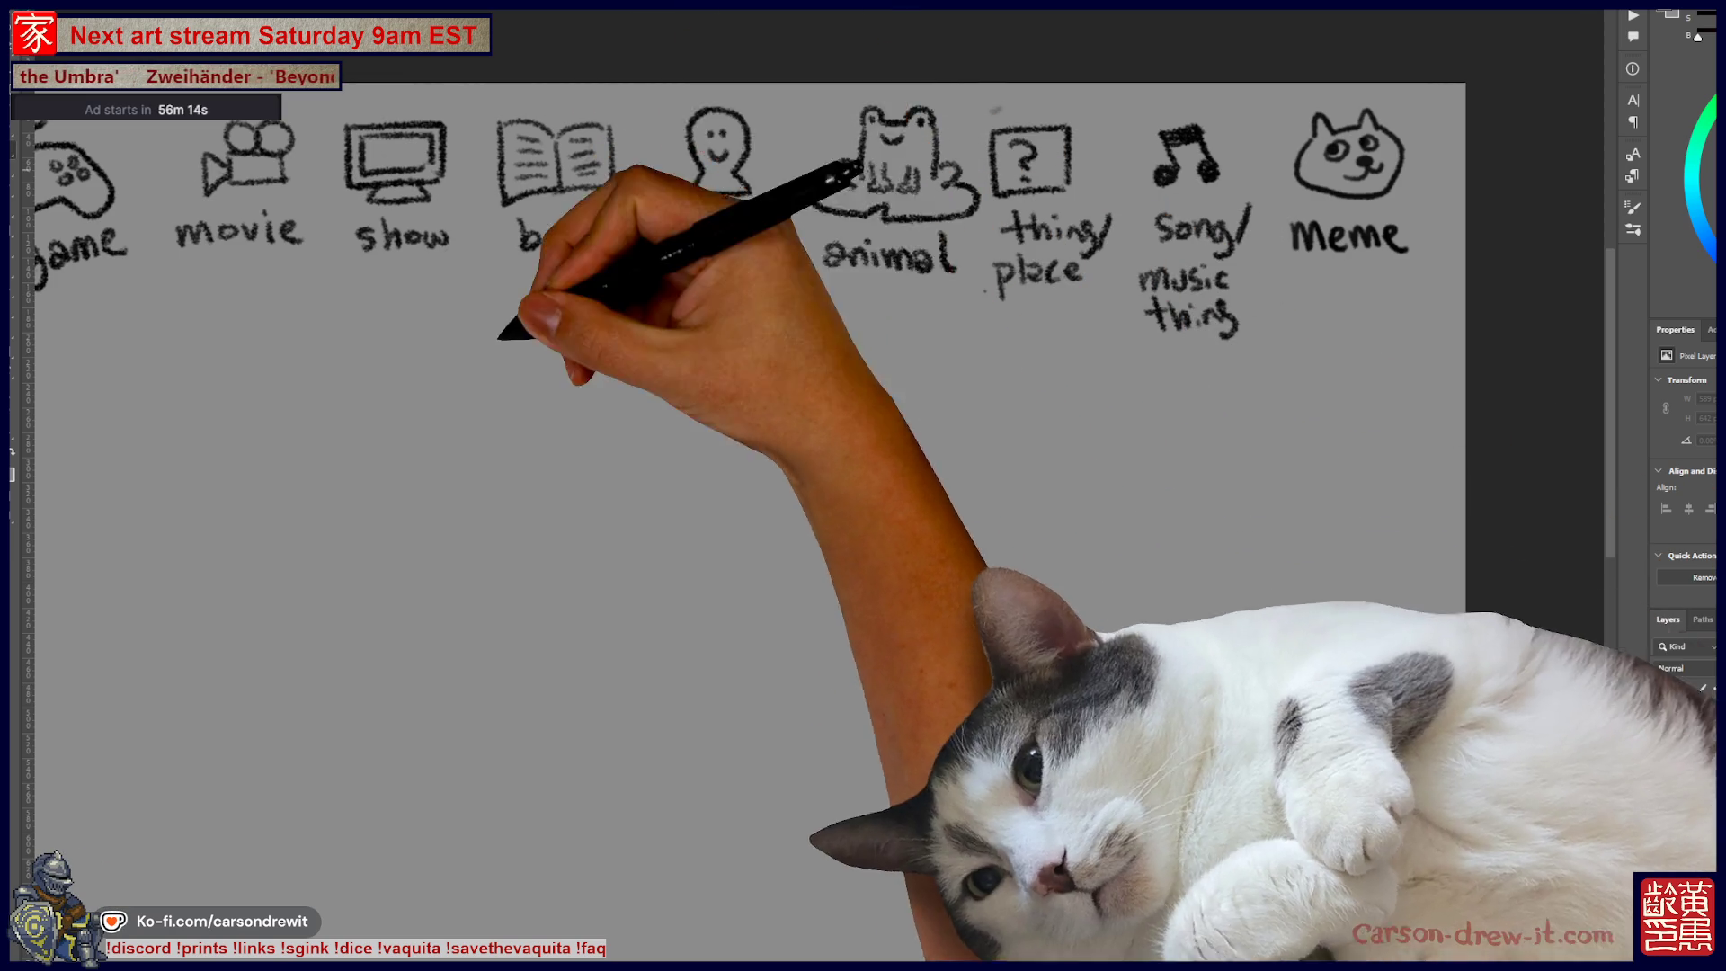
Step: Circle the show category icon and draw five word blanks below the icons
left_click_drag(719, 449, 899, 490)
left_click_drag(580, 135, 540, 171)
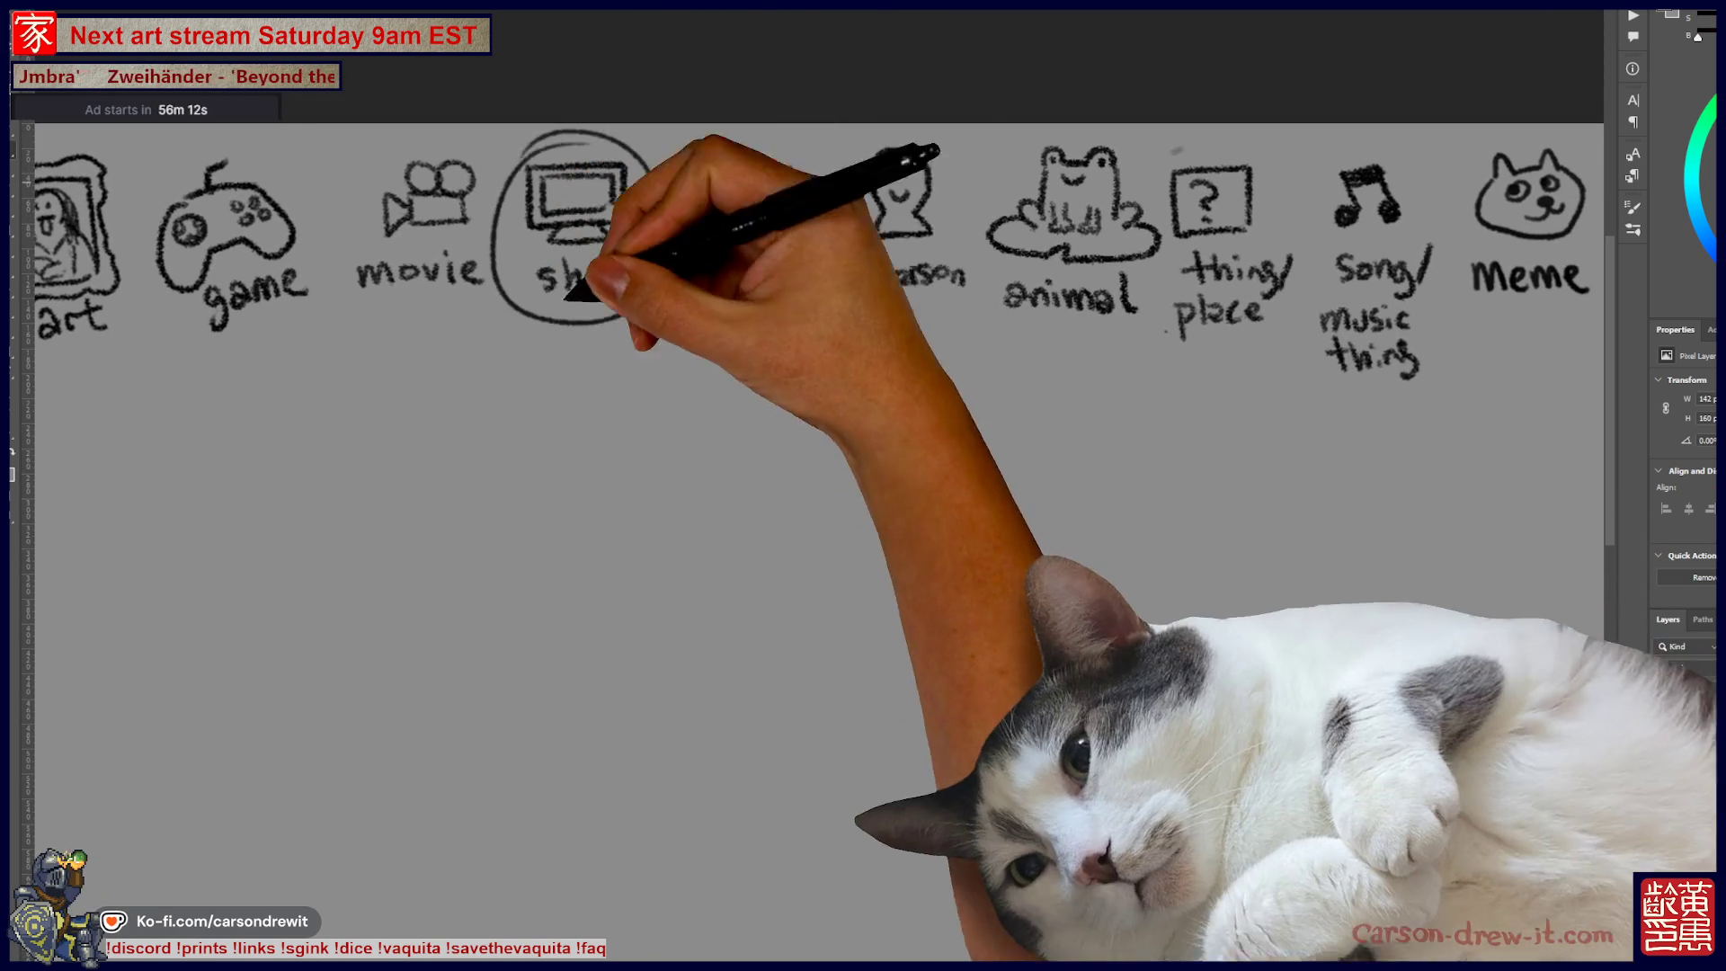
left_click_drag(494, 402, 1074, 390)
Step: Sketch the edges of a table below the word blanks
left_click_drag(951, 545, 778, 458)
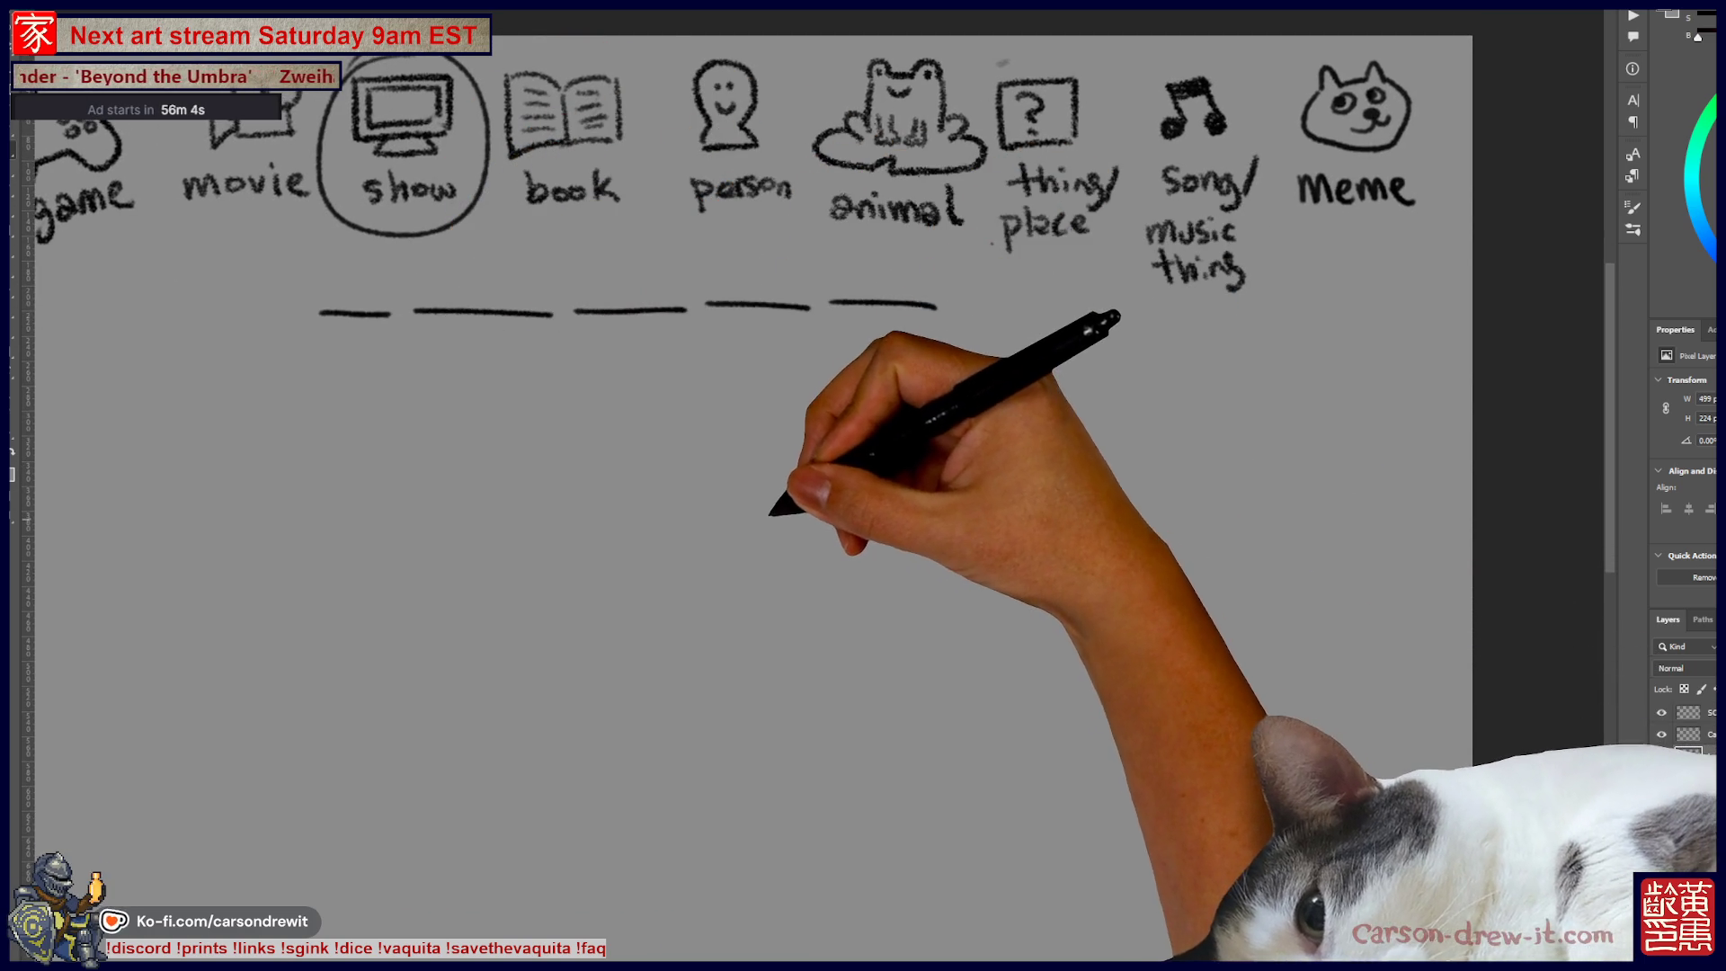
left_click_drag(741, 533, 809, 426)
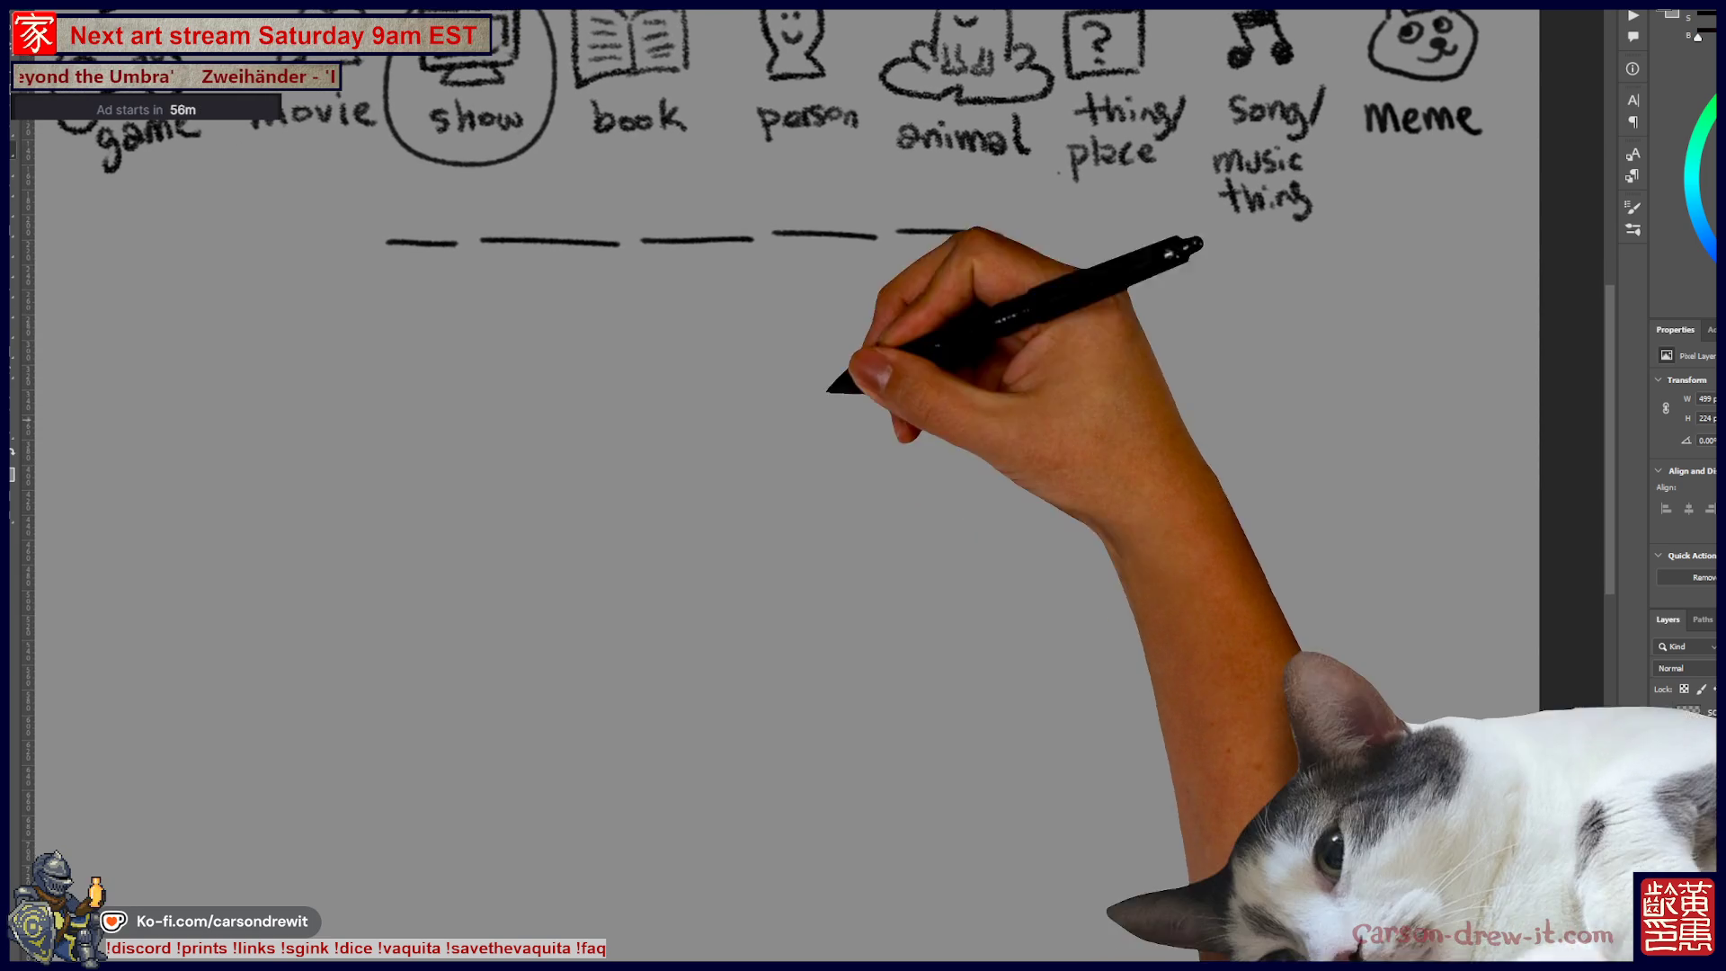
left_click_drag(732, 539, 772, 490)
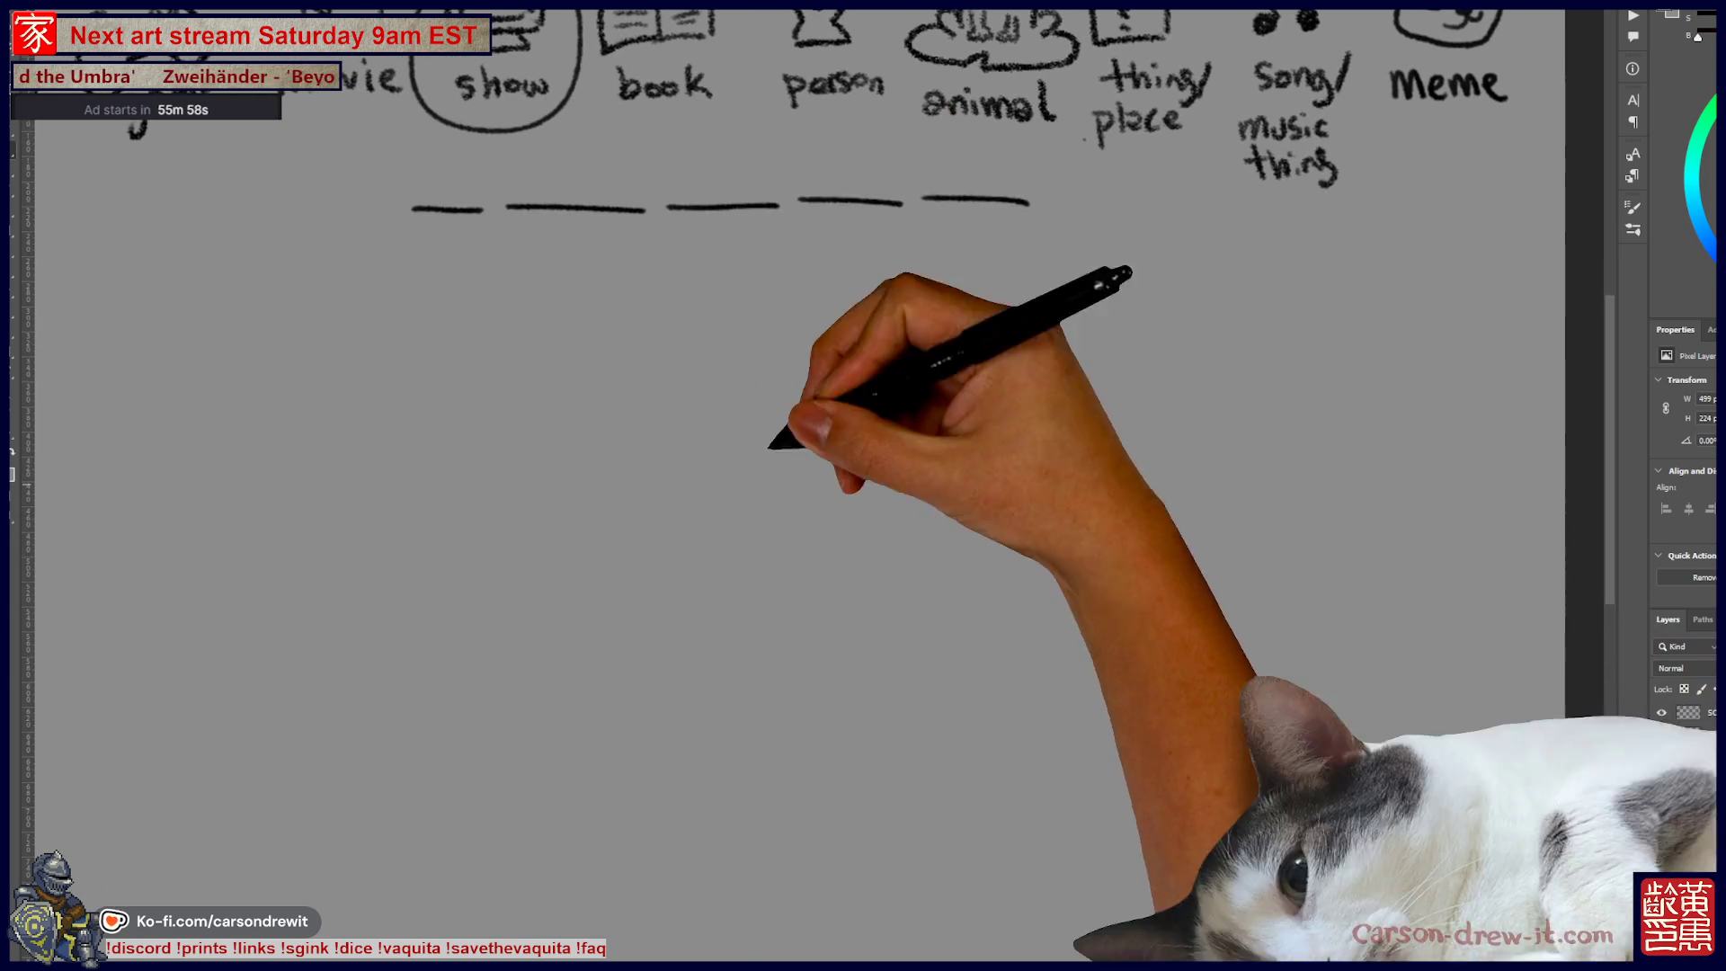
mouse_move(572, 544)
left_mouse_down()
mouse_move(770, 572)
mouse_move(867, 555)
left_mouse_up()
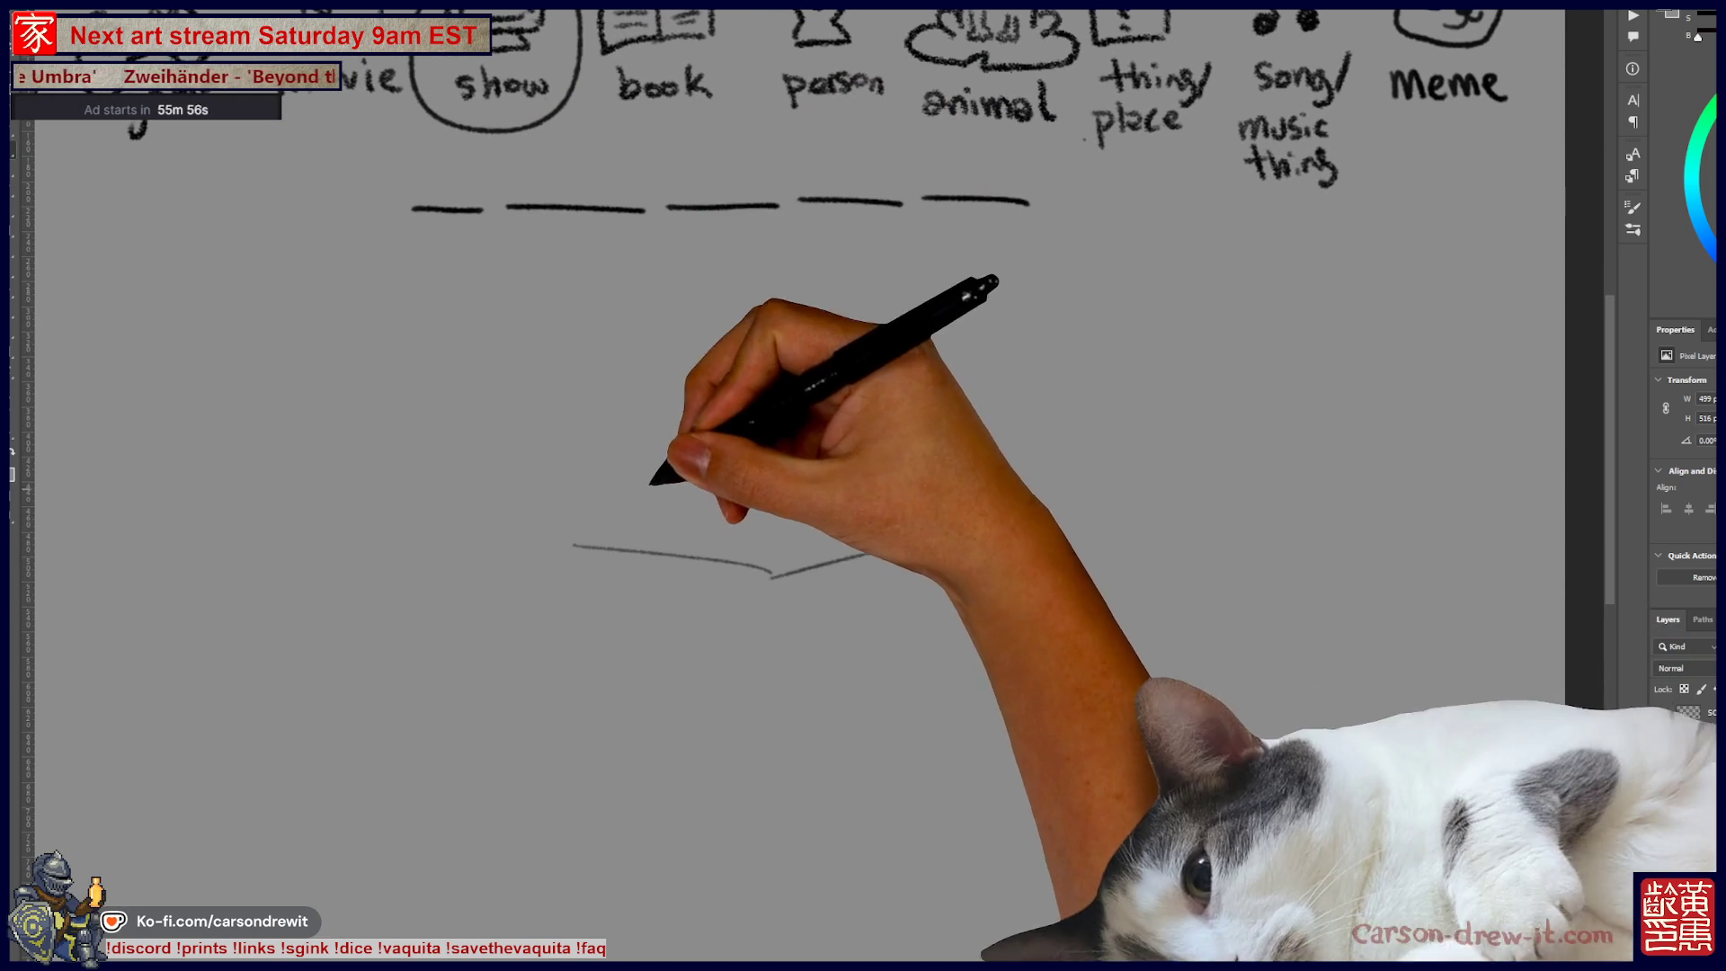
left_click_drag(614, 486, 899, 518)
mouse_move(943, 604)
left_mouse_down()
mouse_move(1084, 550)
mouse_move(1227, 542)
mouse_move(1313, 653)
left_mouse_up()
left_click_drag(786, 427, 1016, 452)
left_click_drag(1023, 470, 1126, 449)
left_click_drag(904, 383, 1125, 396)
left_click_drag(1205, 482, 1218, 480)
mouse_move(1218, 465)
left_mouse_down()
mouse_move(1311, 430)
mouse_move(1436, 485)
left_mouse_up()
Step: Draw a small pot, a cup and a bowl on the table
left_click_drag(1312, 427, 1469, 430)
mouse_move(993, 350)
left_mouse_down()
mouse_move(960, 354)
mouse_move(953, 394)
mouse_move(1032, 393)
left_mouse_up()
left_click_drag(1032, 392, 999, 354)
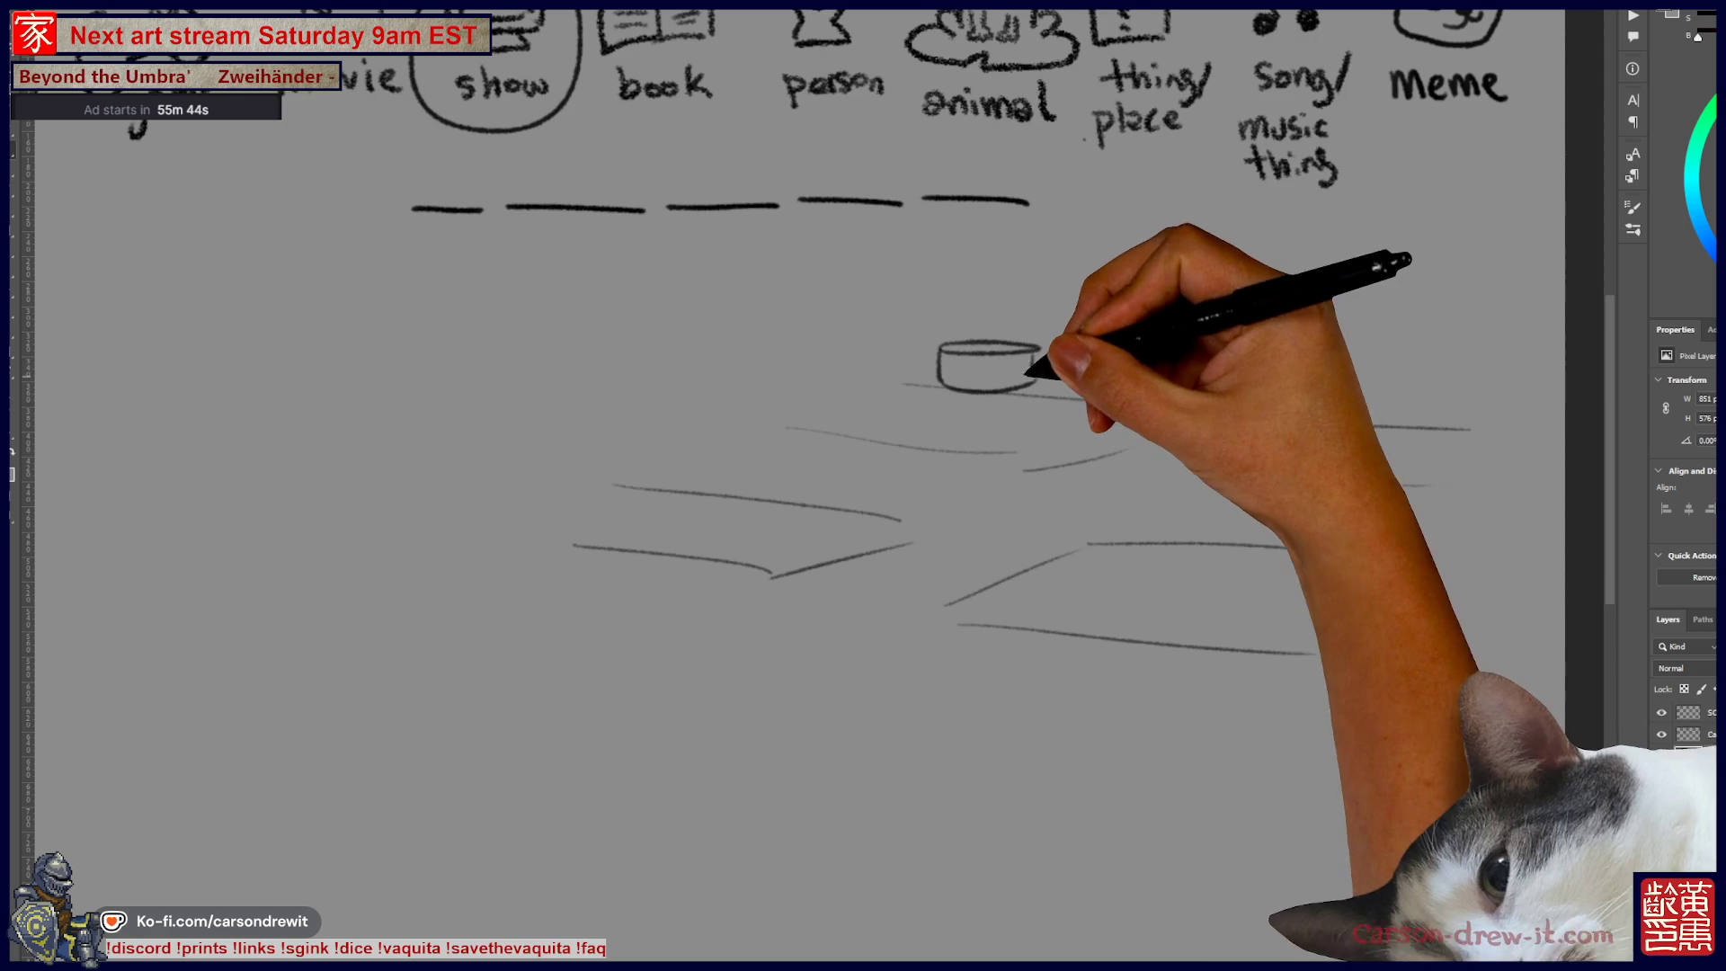
mouse_move(913, 385)
left_mouse_down()
mouse_move(913, 418)
mouse_move(962, 446)
left_mouse_up()
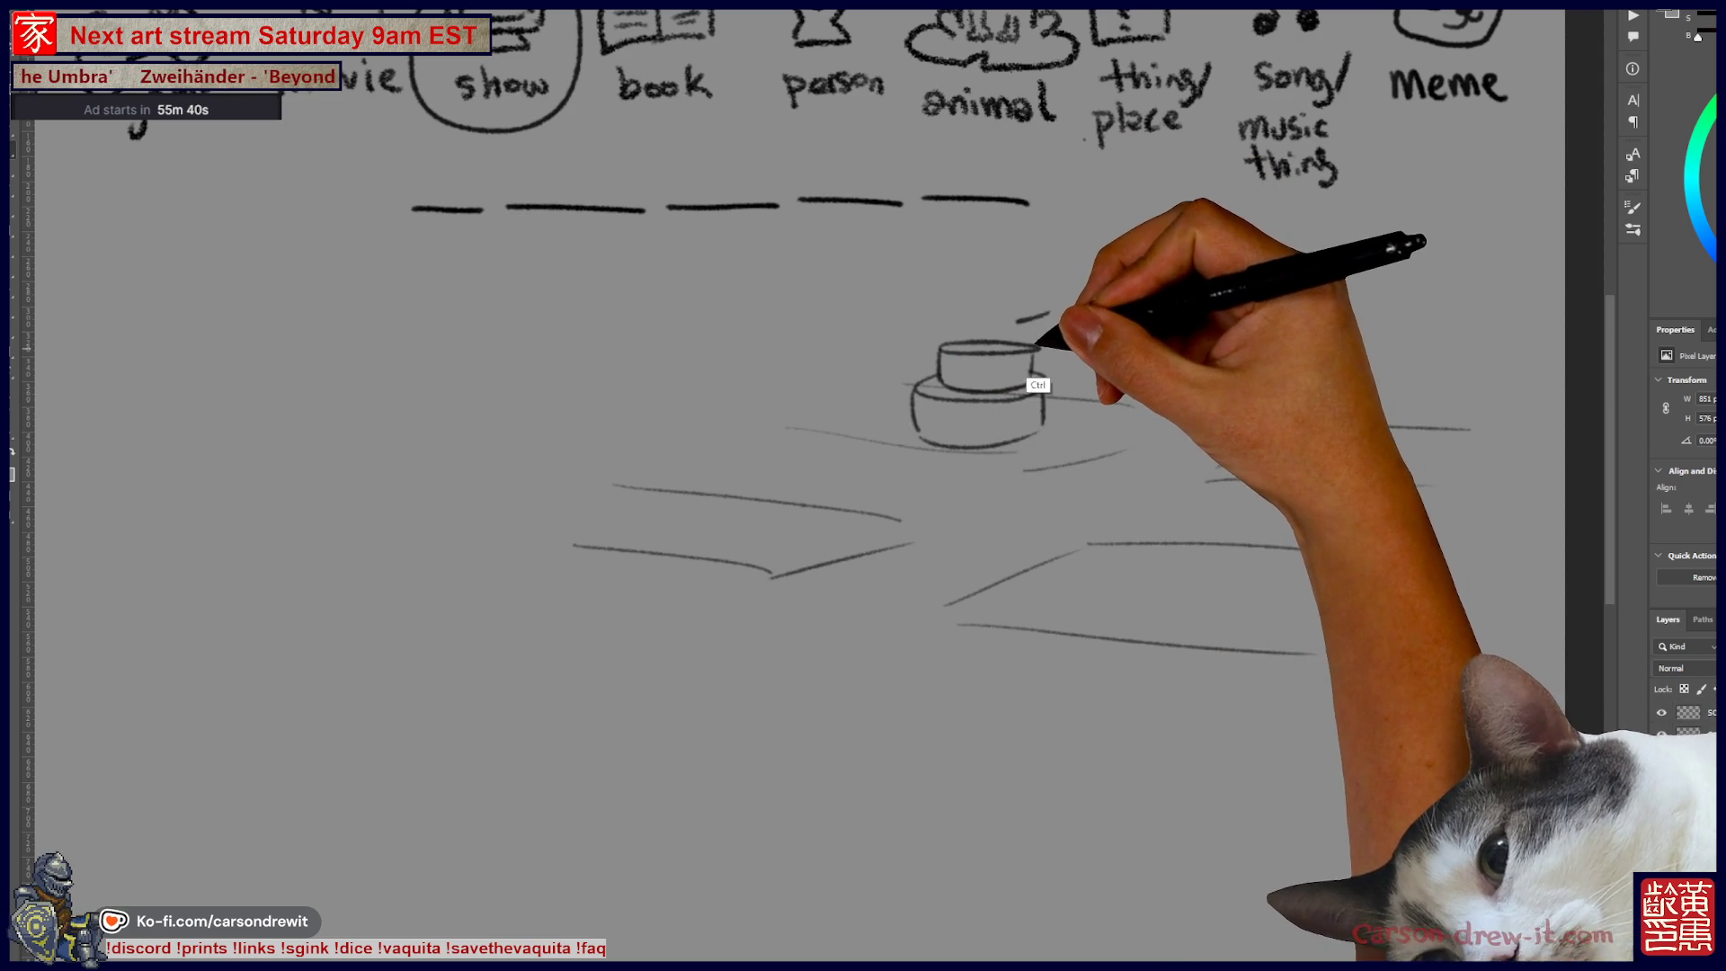
Step: Sketch two ghost-like figures at the pots, then hide the clue sketch layer
left_click_drag(1059, 279, 1016, 317)
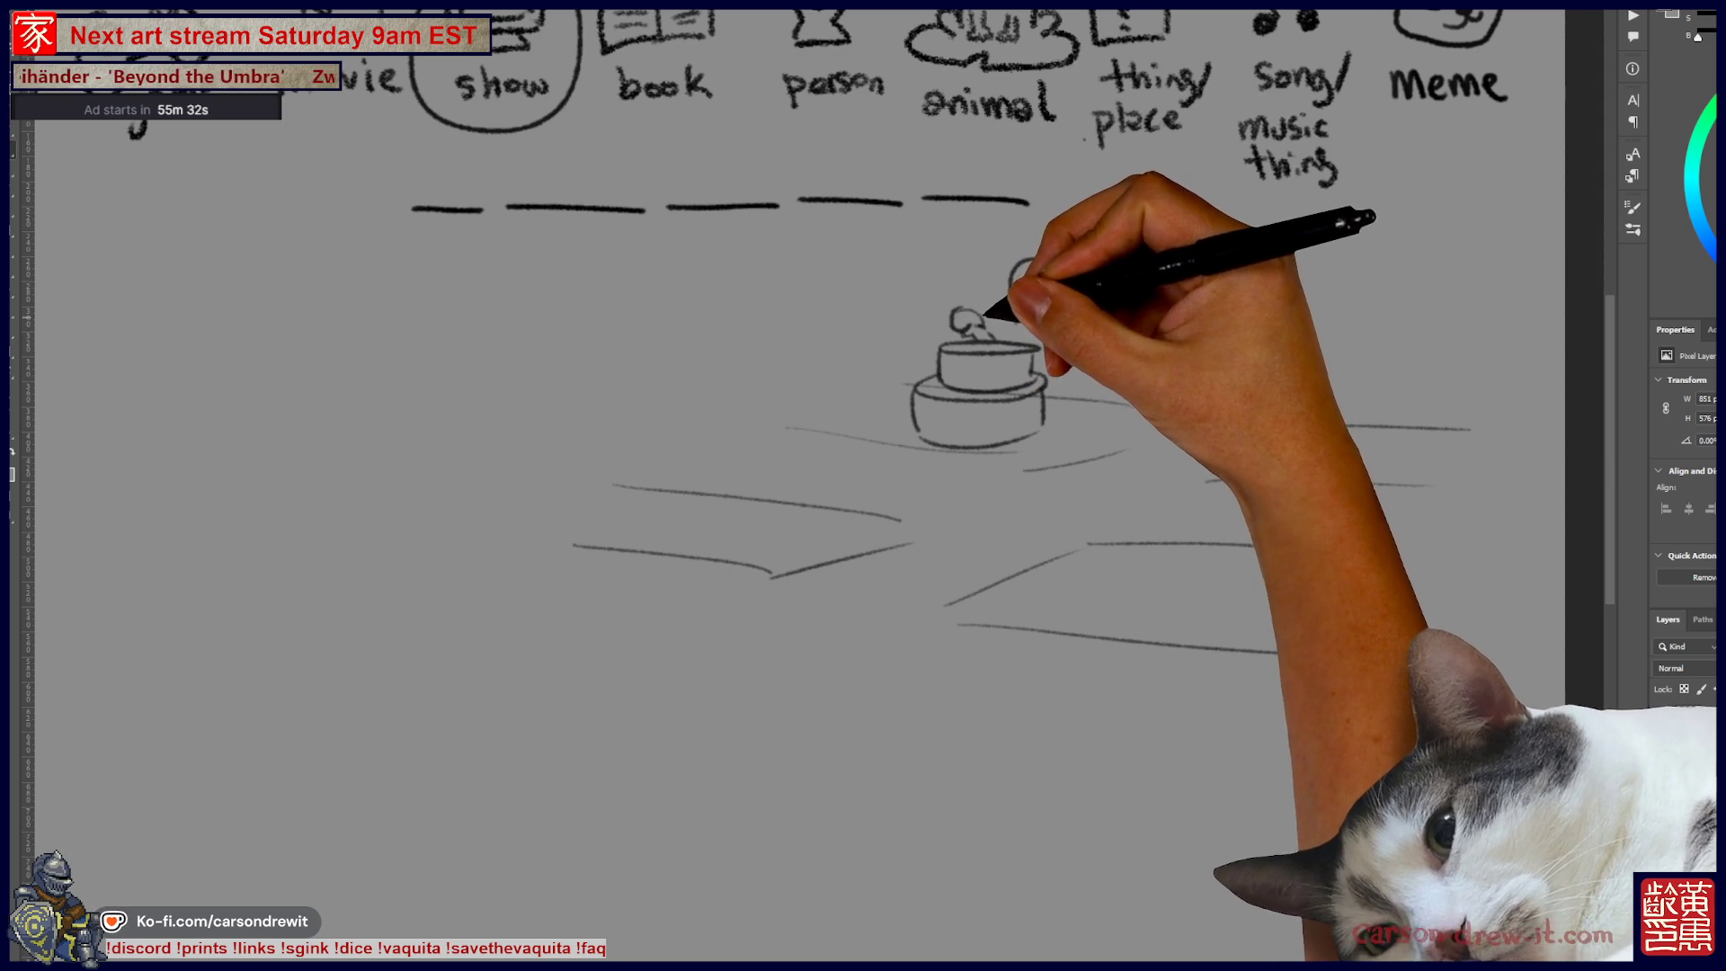
left_click(1025, 301)
left_click(1045, 306)
mouse_move(1065, 320)
left_mouse_down()
mouse_move(1112, 395)
mouse_move(1075, 404)
mouse_move(1090, 405)
left_mouse_up()
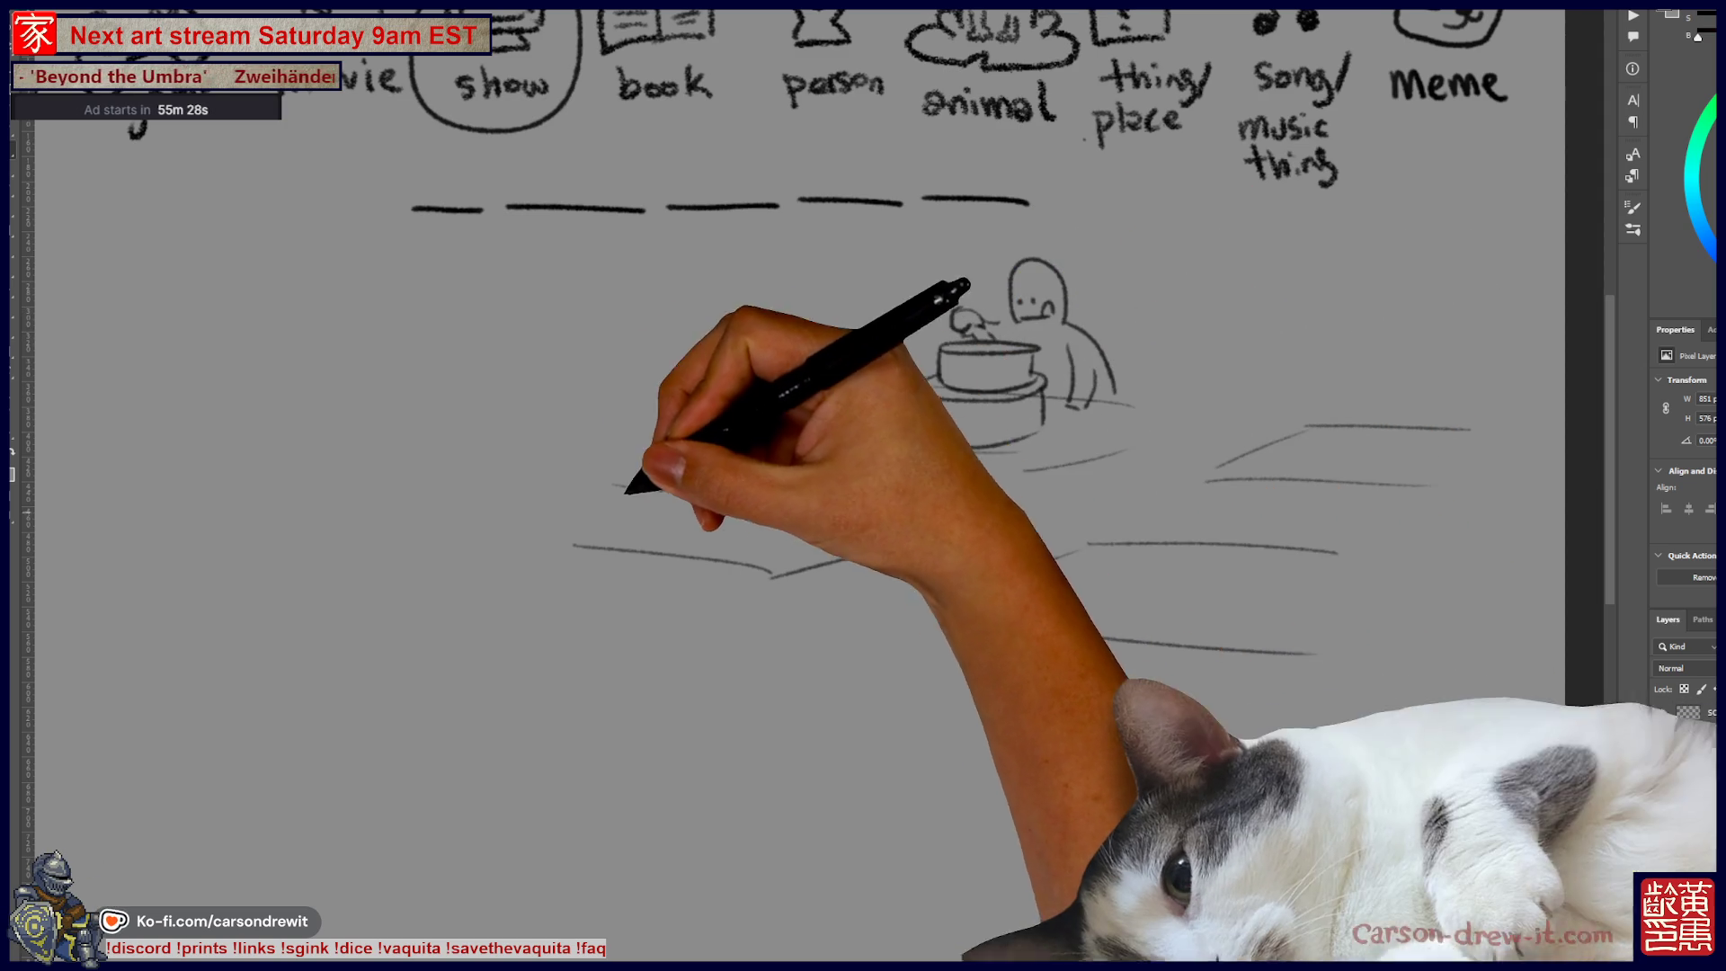
left_click_drag(699, 317, 681, 403)
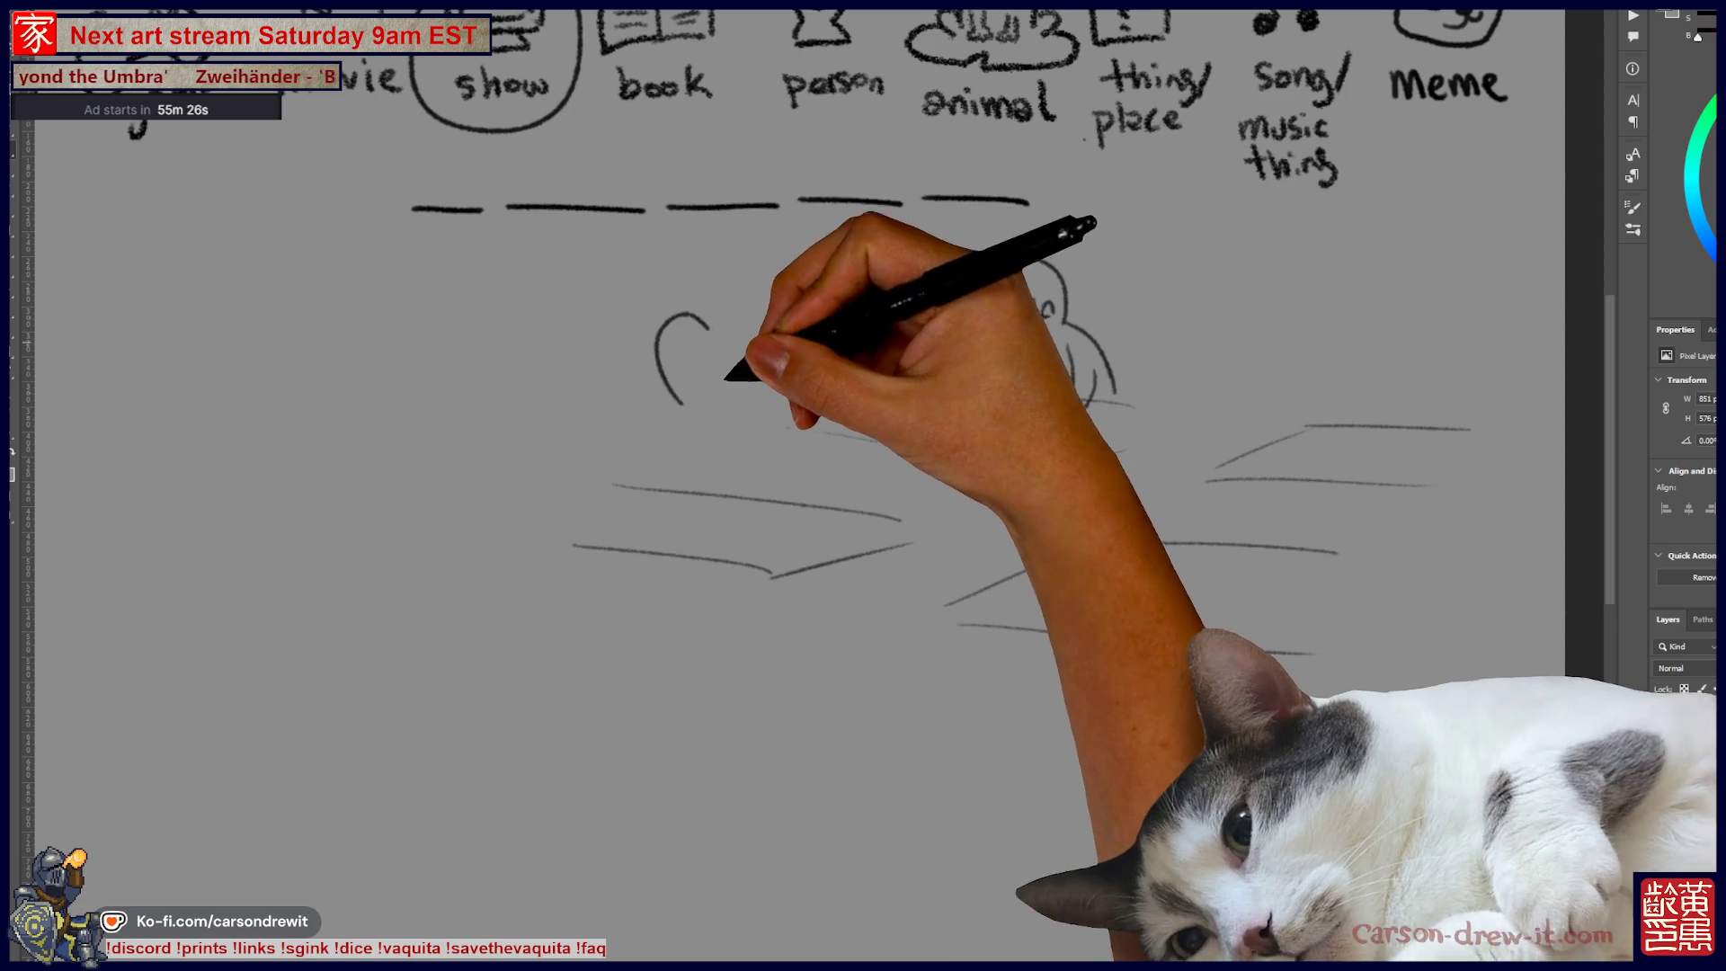
key("ctrl+z")
mouse_move(710, 328)
left_mouse_down()
mouse_move(683, 412)
mouse_move(718, 359)
left_mouse_up()
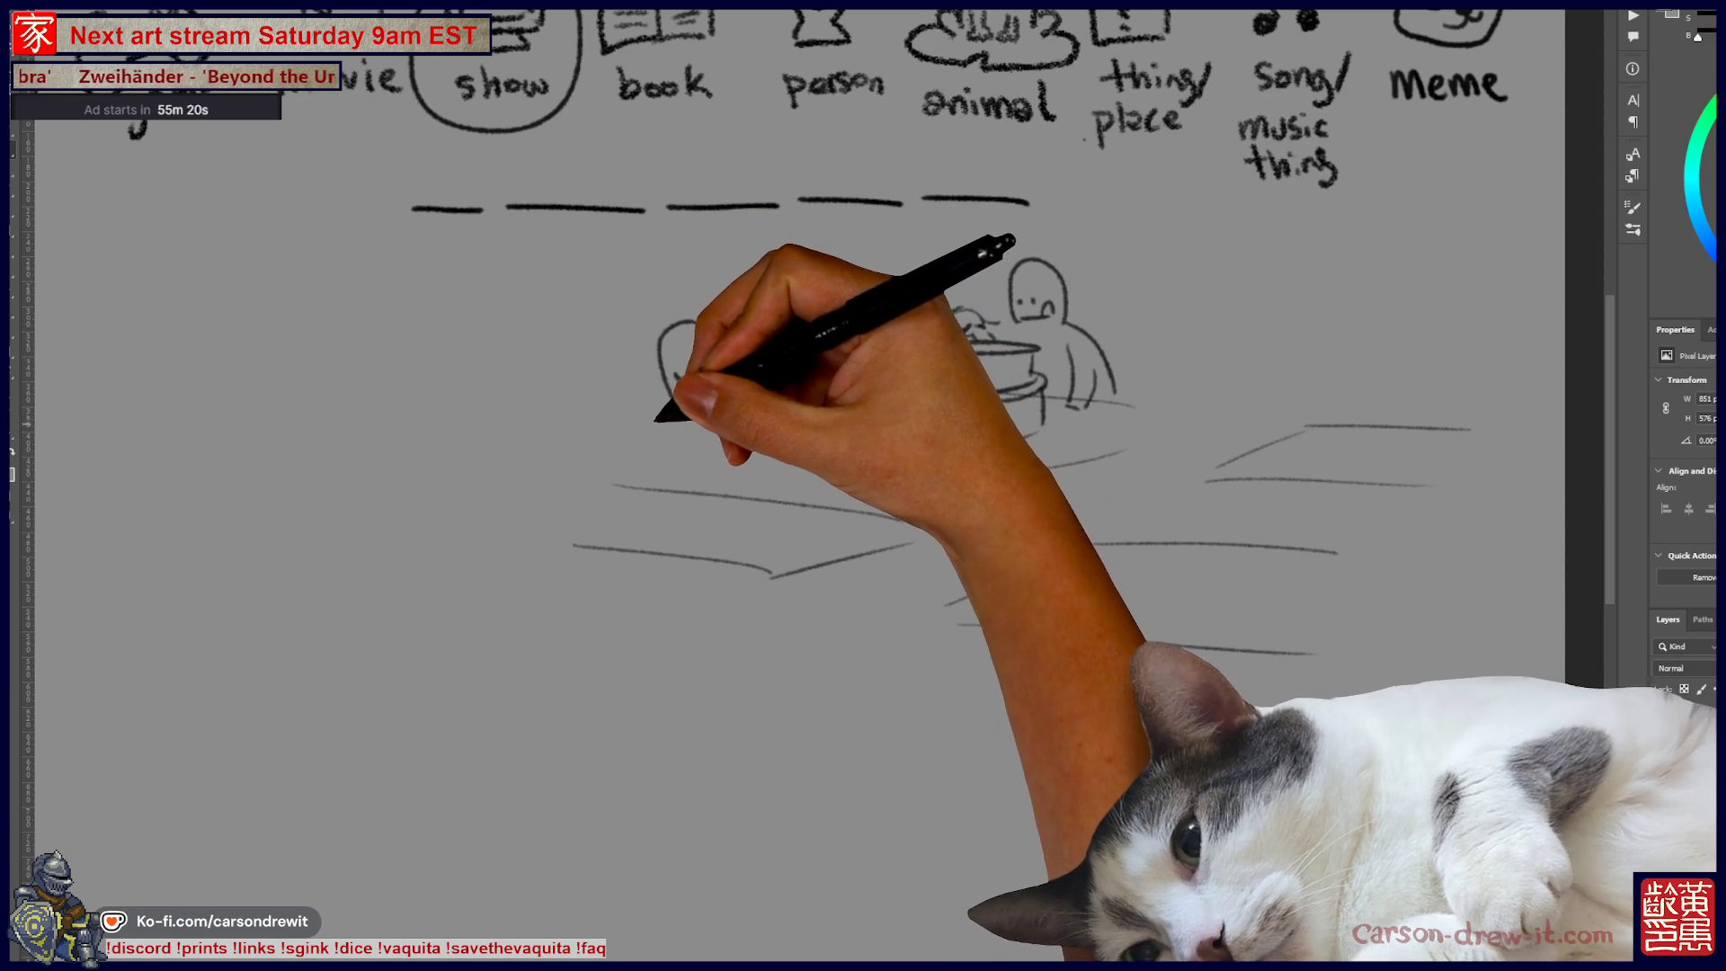
left_click_drag(733, 420, 746, 456)
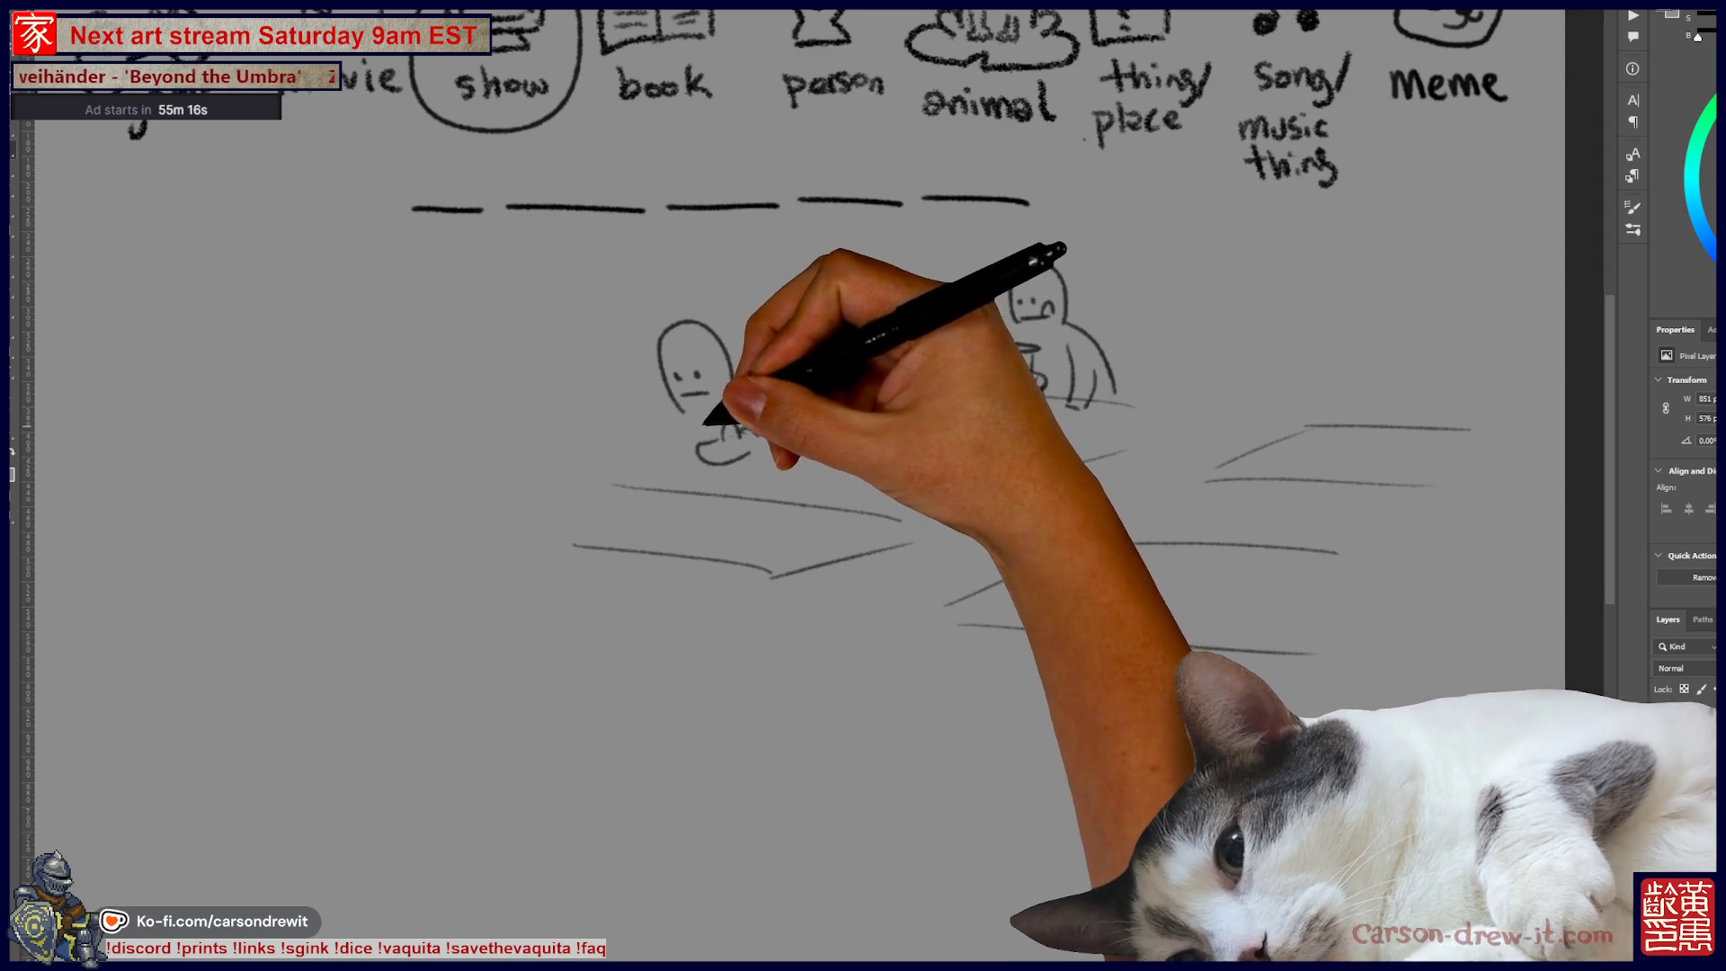
mouse_move(716, 408)
left_mouse_down()
mouse_move(655, 455)
mouse_move(728, 463)
mouse_move(634, 514)
mouse_move(782, 501)
left_mouse_up()
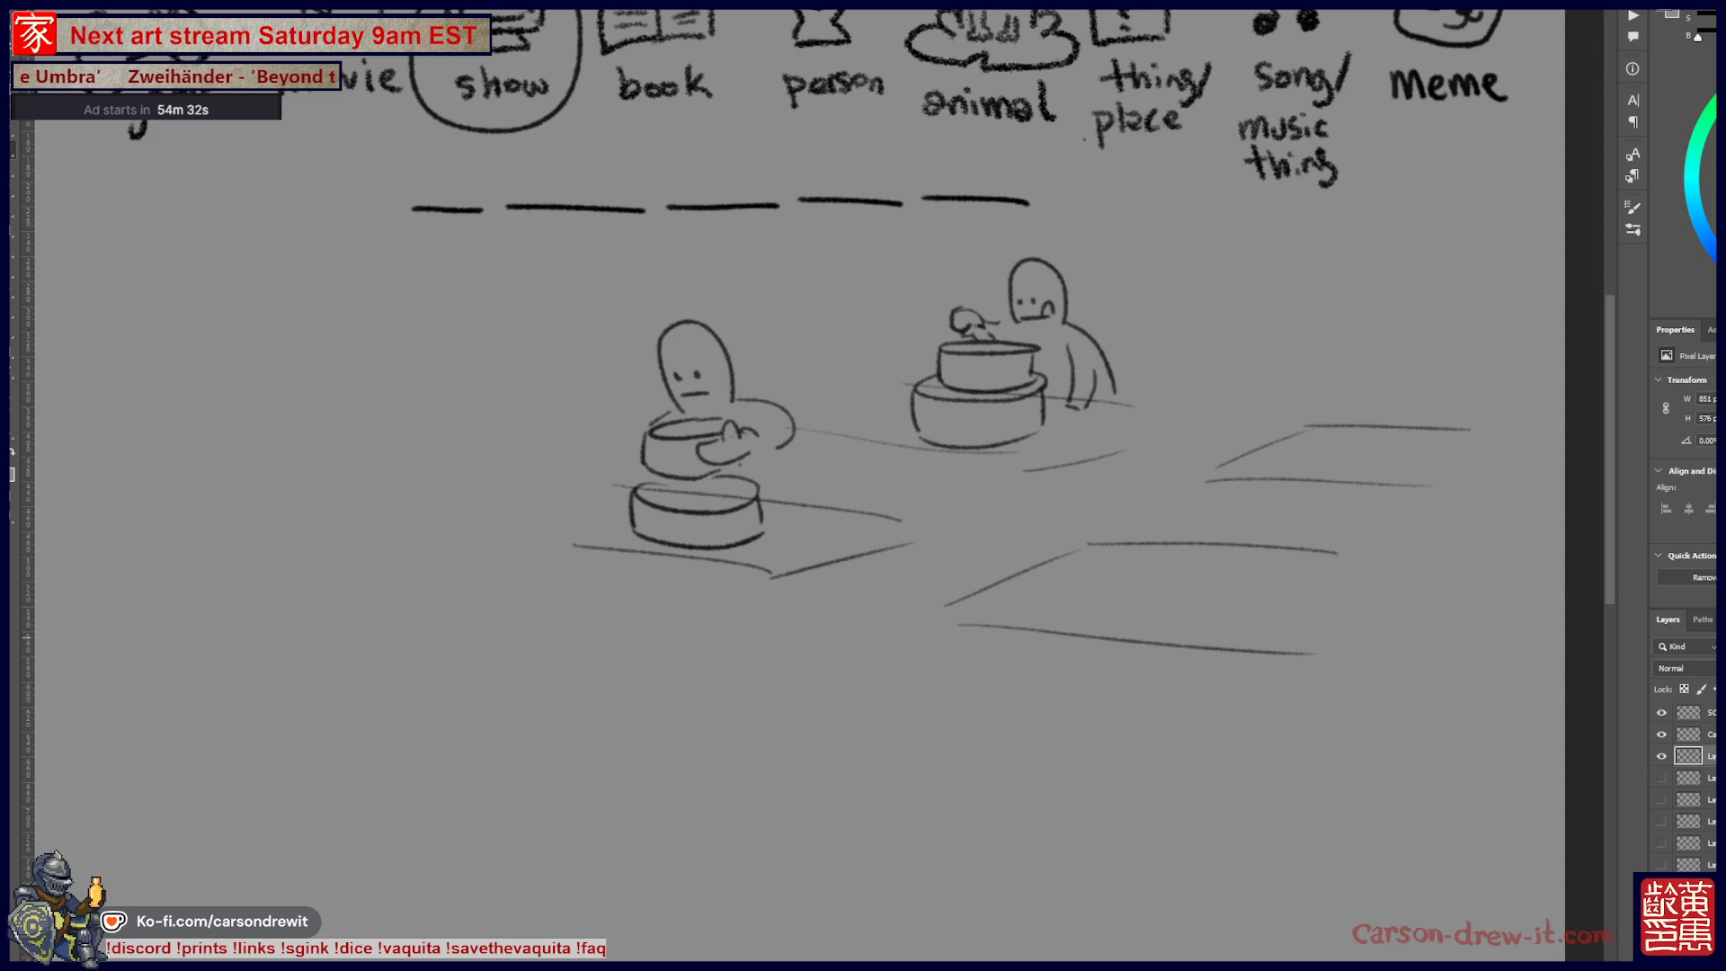
left_click(1661, 756)
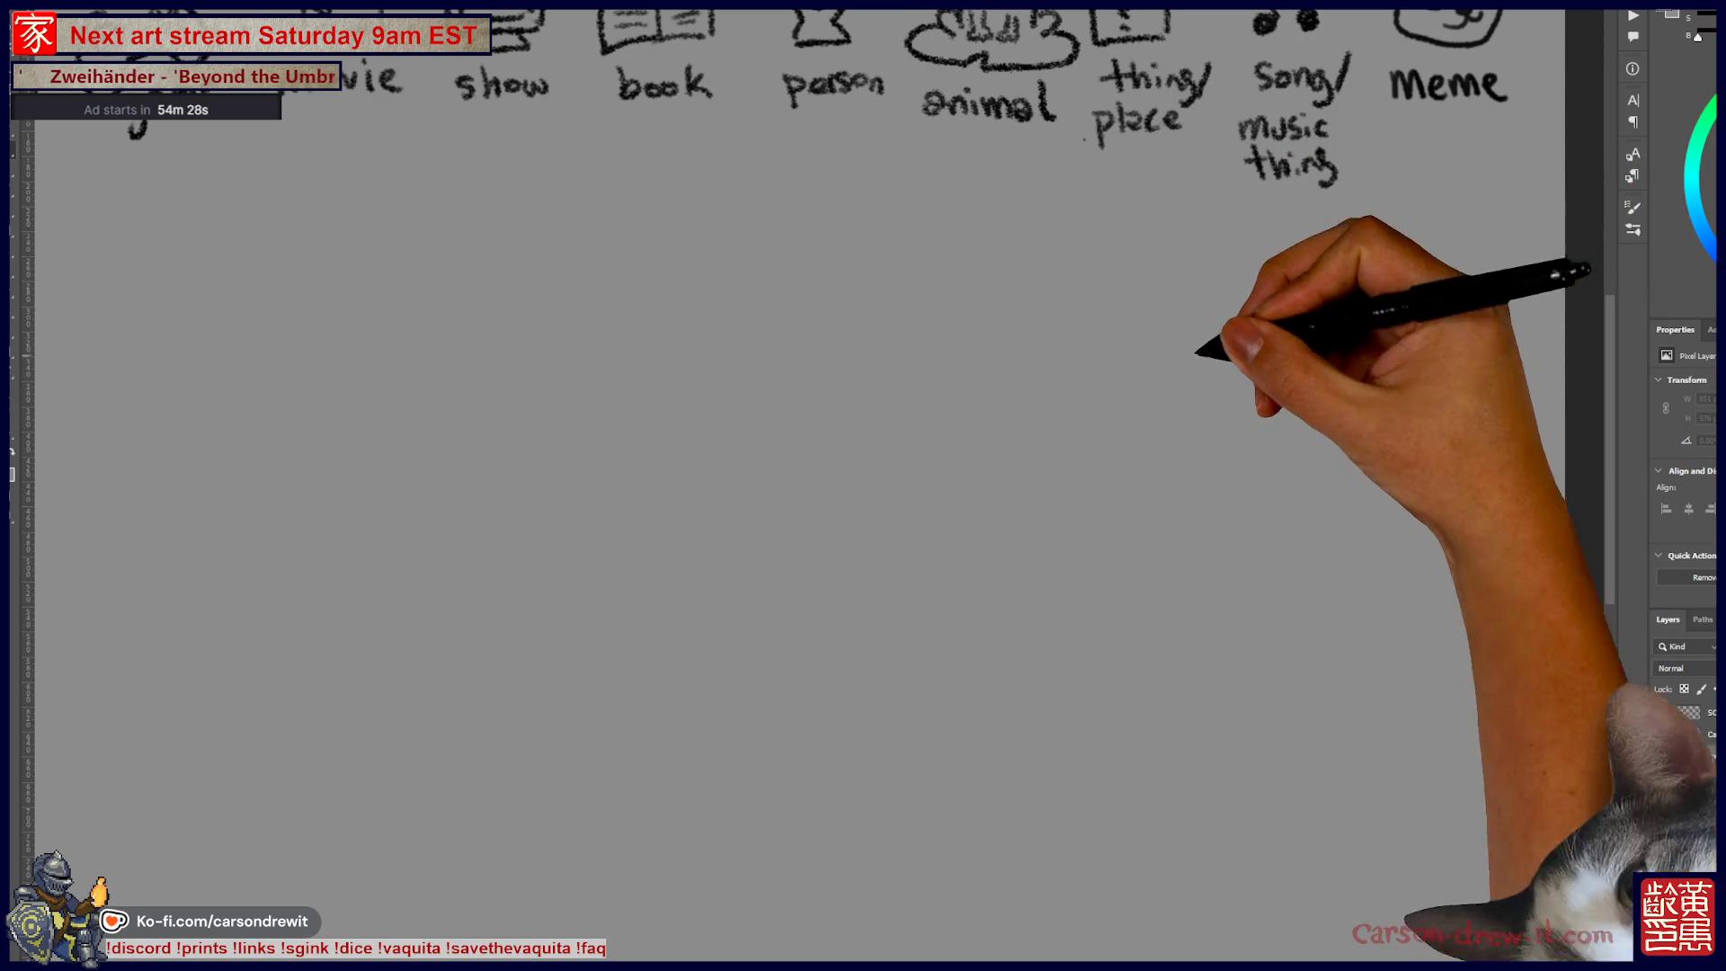
Step: Circle the thing/place category icon and draw three word blanks beneath it
scroll(1231, 423, "up", 4)
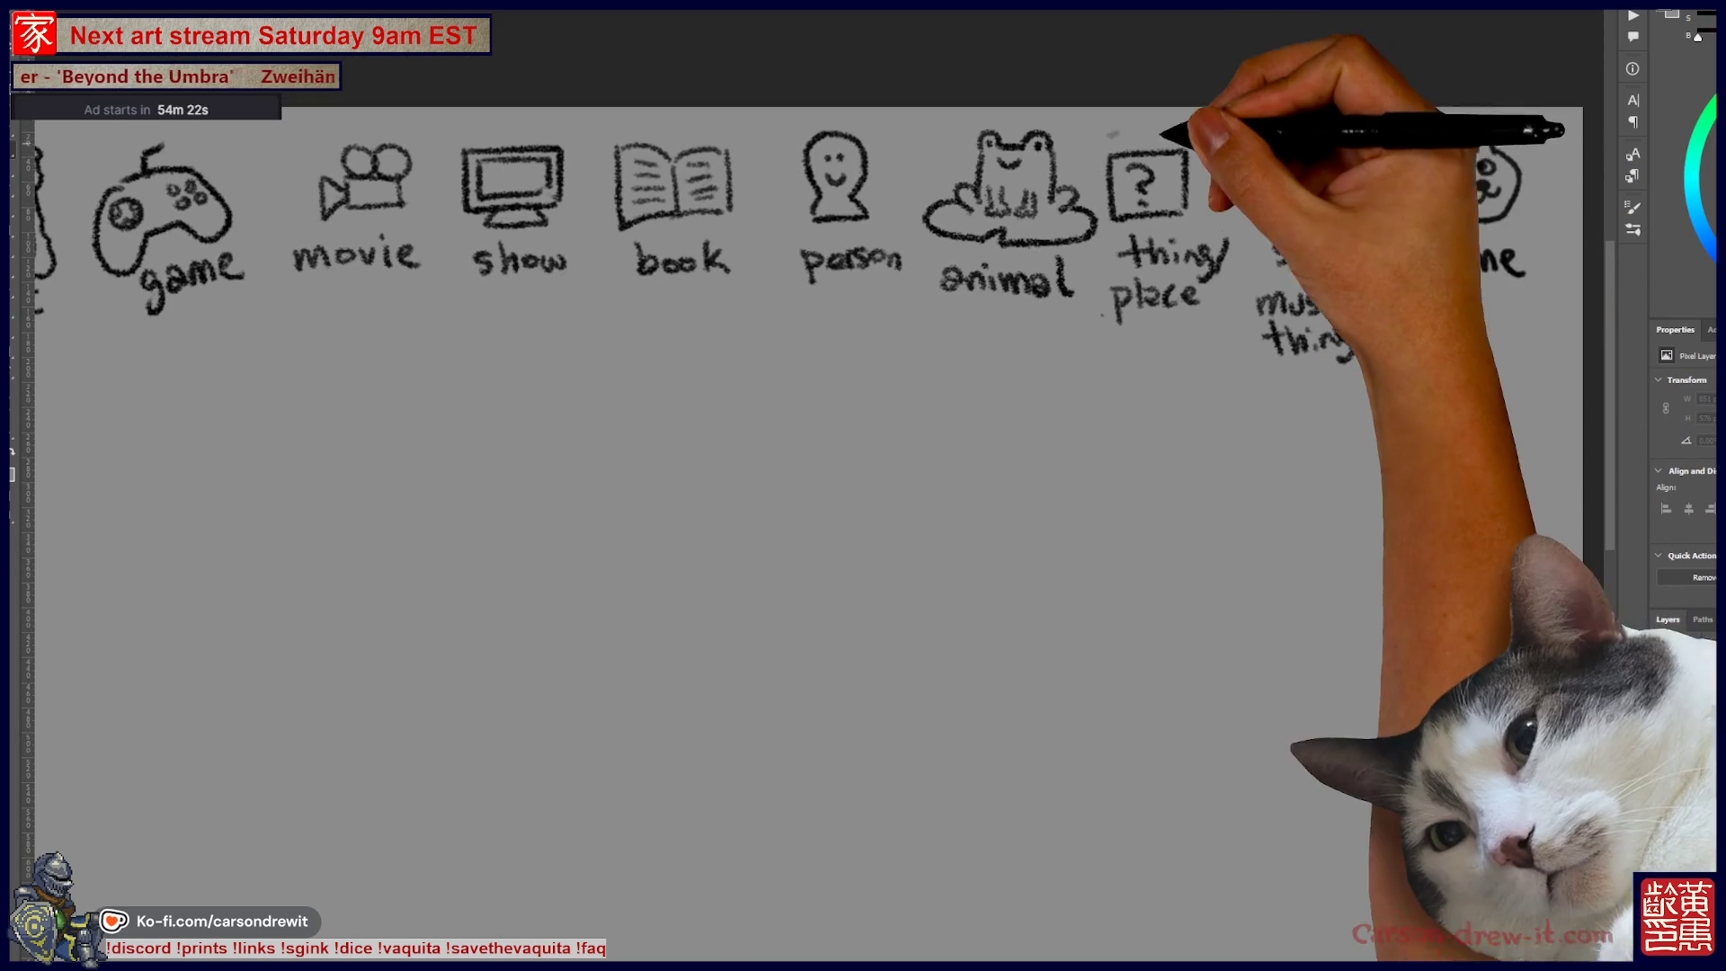
mouse_move(1160, 133)
left_mouse_down()
mouse_move(1118, 185)
mouse_move(1160, 134)
left_mouse_up()
left_click_drag(735, 383, 1030, 385)
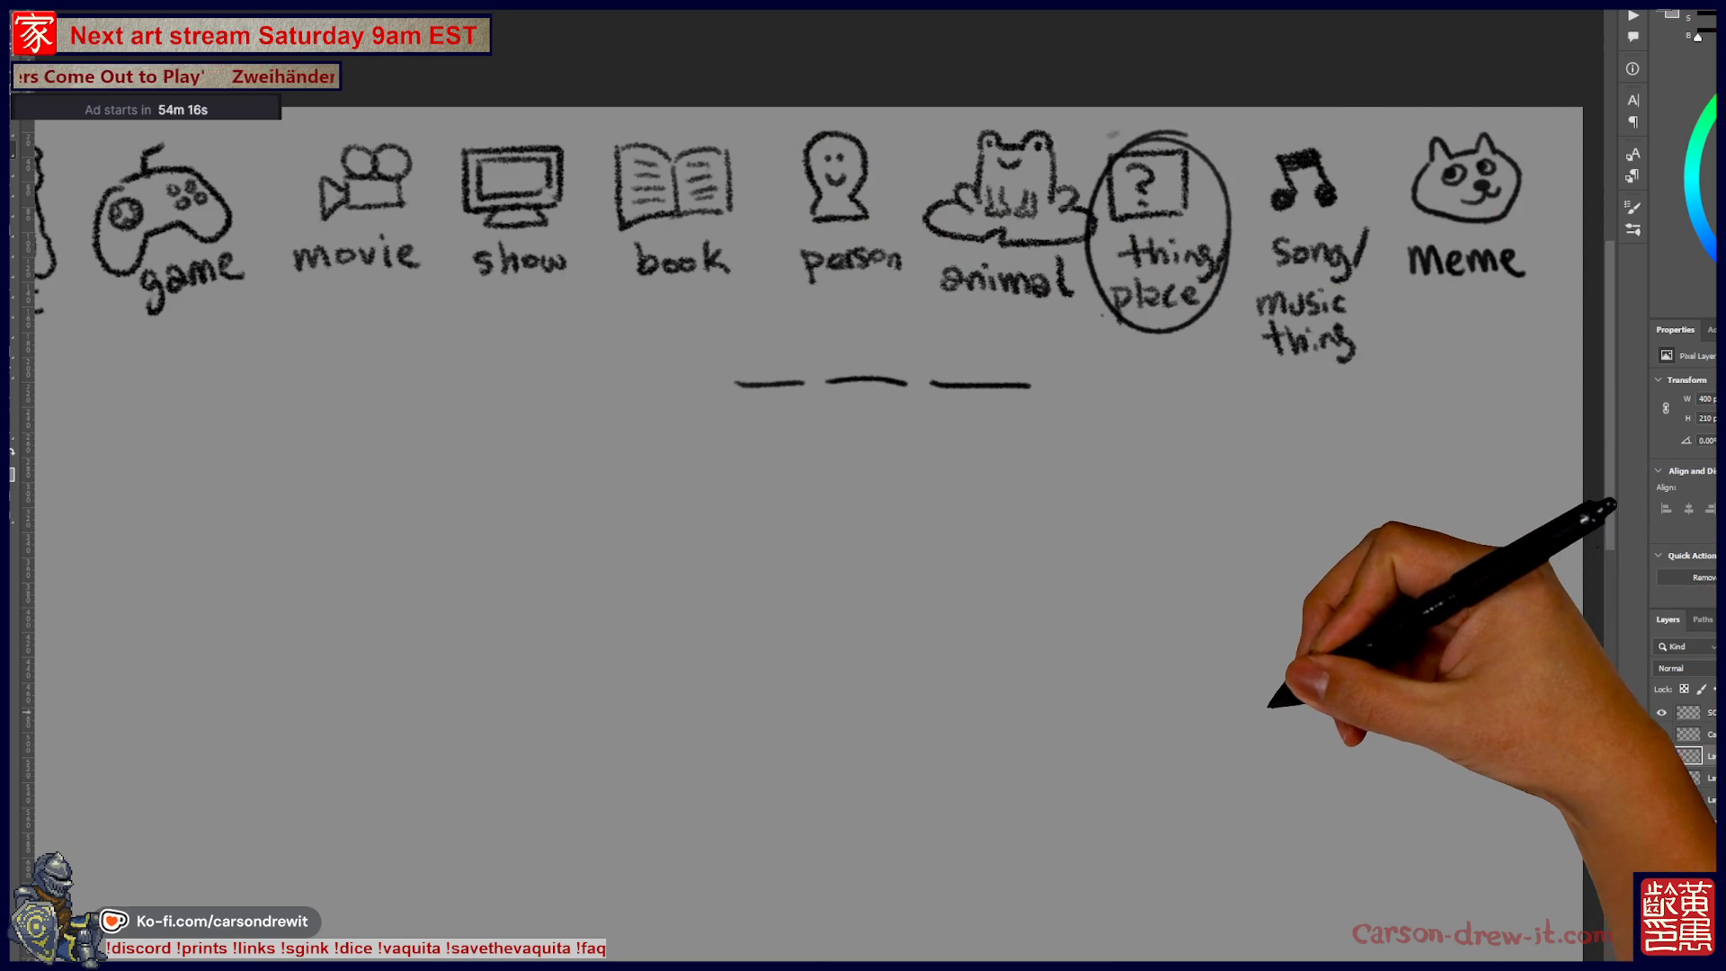
Step: Sketch a chick's beak and head with closed eyes, undoing the bumpy head outline
scroll(1281, 698, "up", 1)
left_click_drag(1240, 696, 1272, 659)
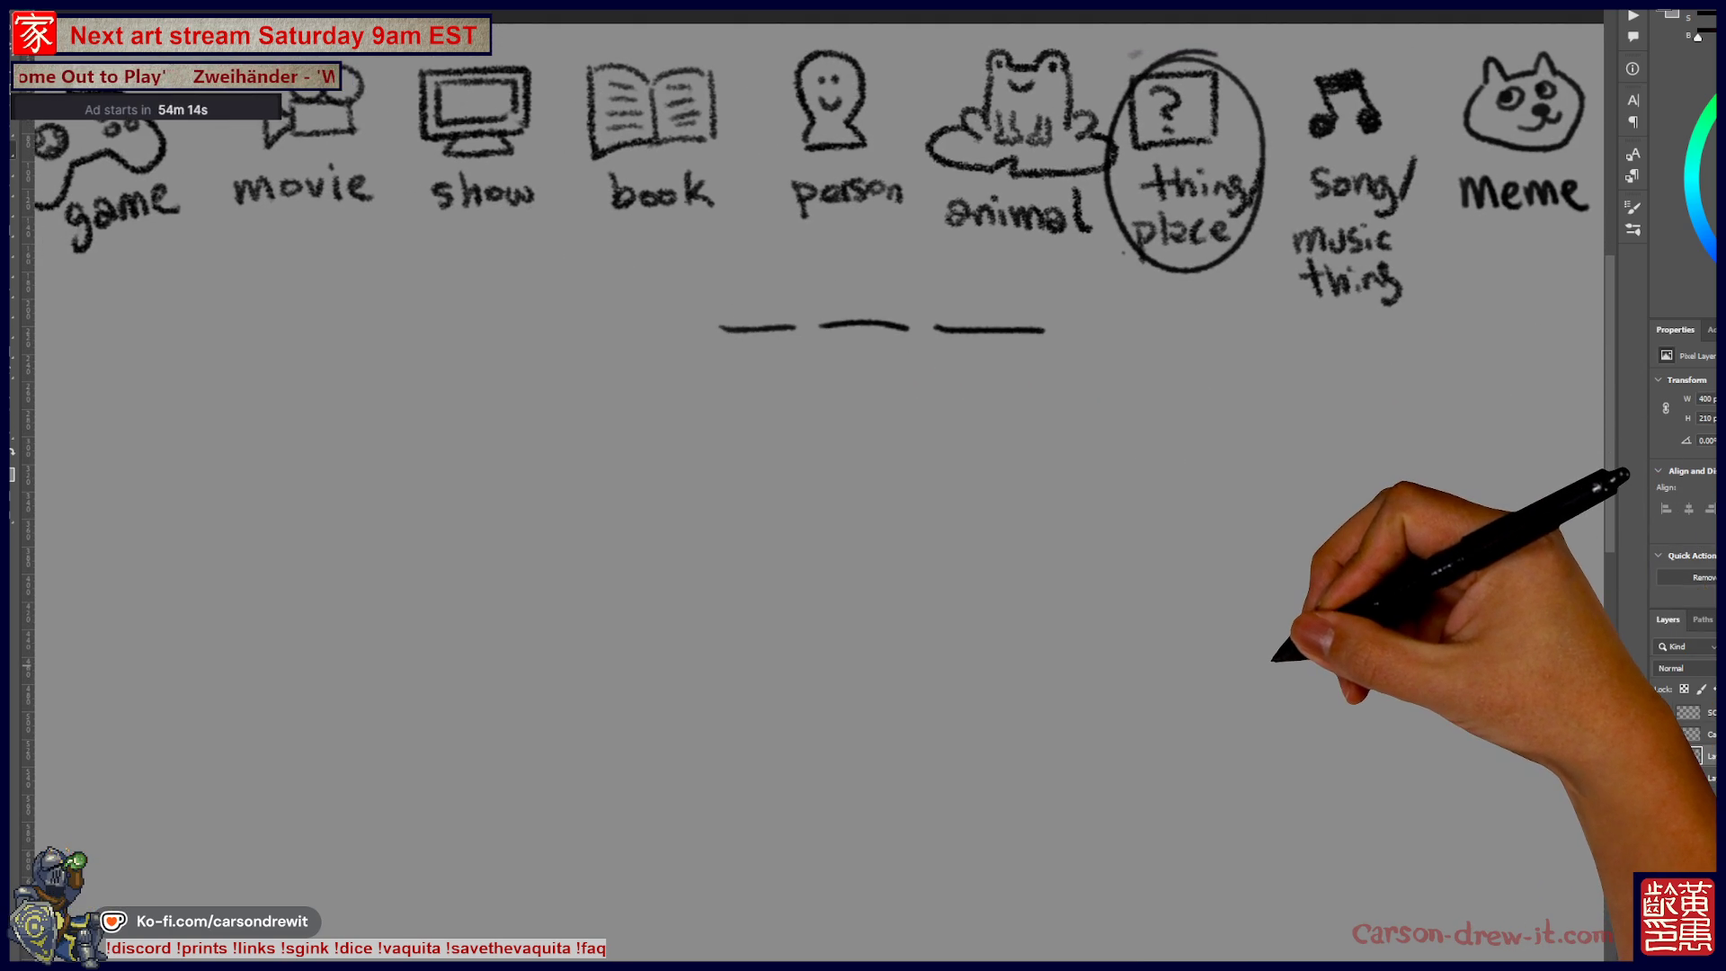
mouse_move(1014, 500)
left_mouse_down()
mouse_move(982, 511)
mouse_move(1016, 521)
mouse_move(1025, 472)
mouse_move(1024, 496)
left_mouse_up()
mouse_move(1034, 494)
left_mouse_down()
mouse_move(1047, 442)
mouse_move(1074, 505)
left_mouse_up()
key("ctrl+z")
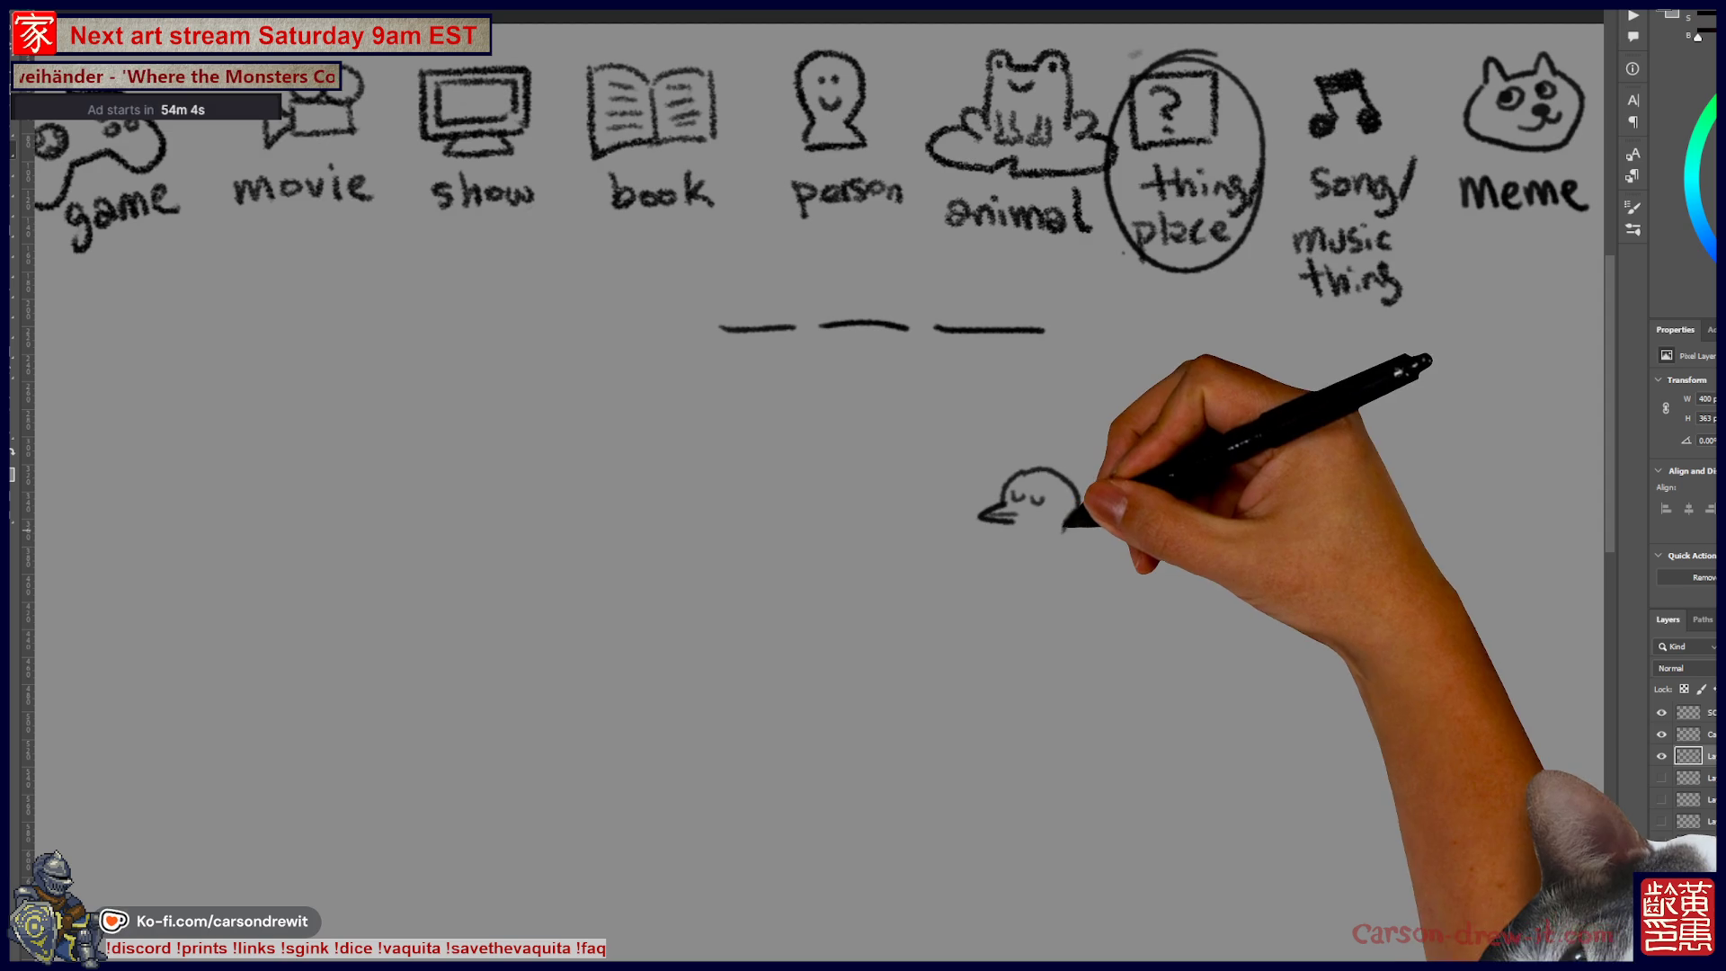
Step: Redraw the chick's head outline and sketch the first chicken's body below the blanks
key("ctrl+z")
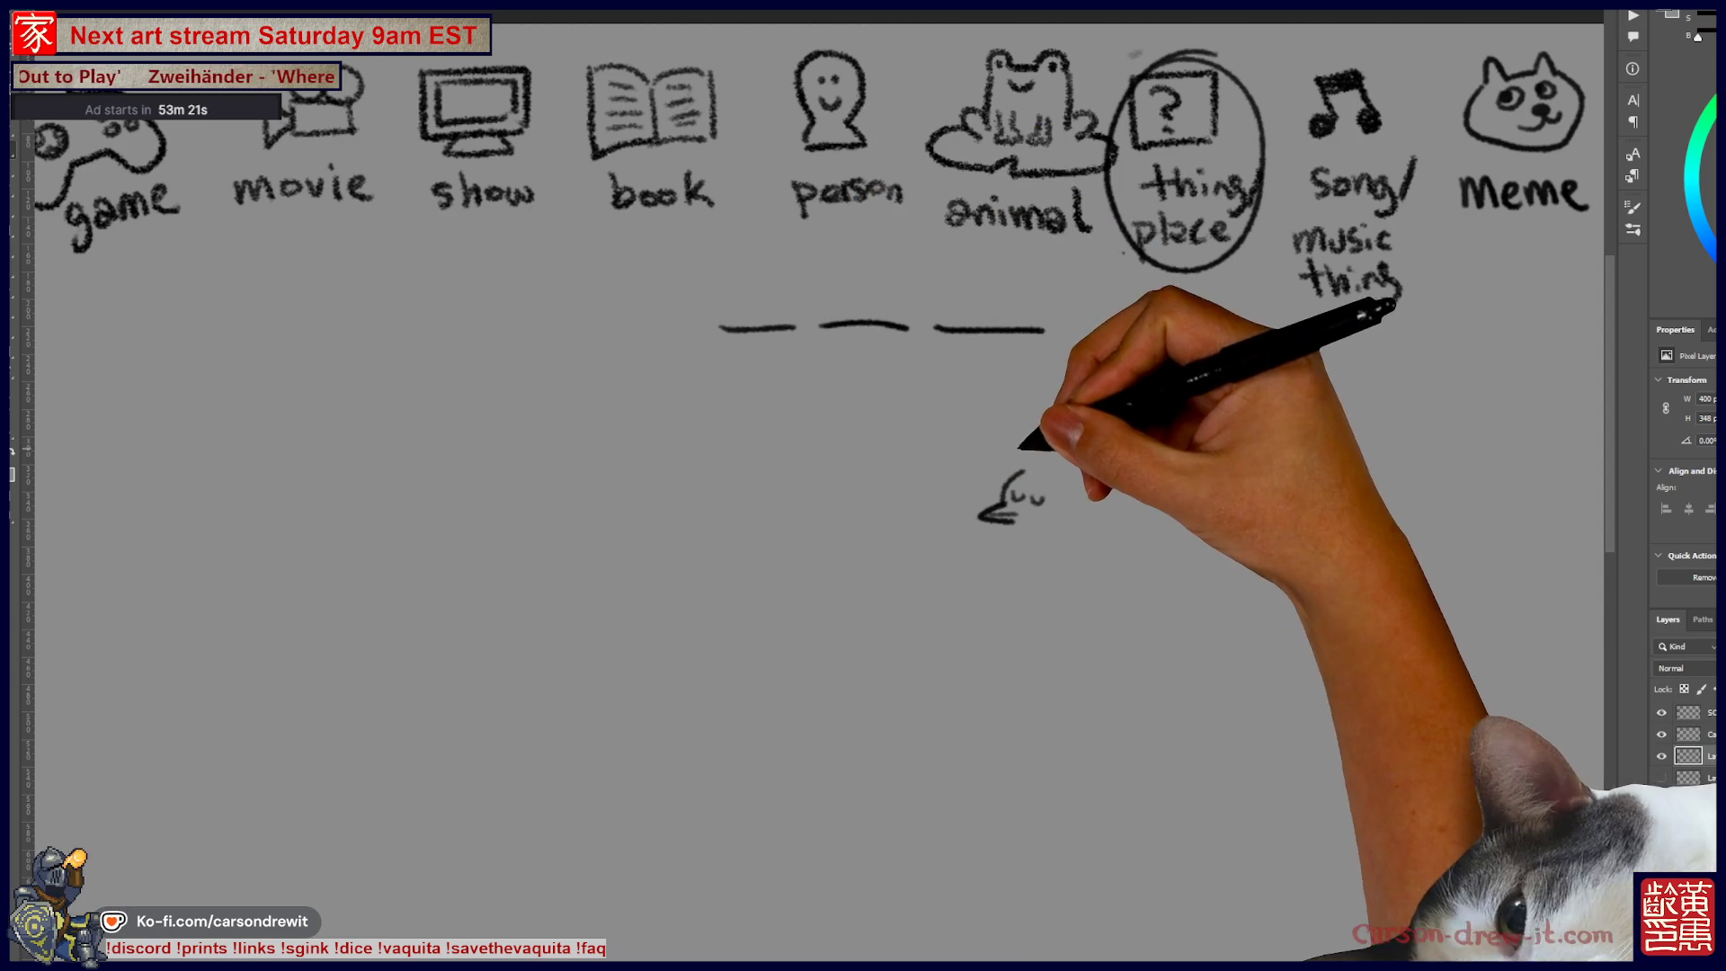
mouse_move(1047, 454)
left_mouse_down()
mouse_move(1076, 485)
mouse_move(989, 514)
mouse_move(1007, 530)
mouse_move(1087, 493)
mouse_move(1060, 578)
mouse_move(1083, 584)
left_mouse_up()
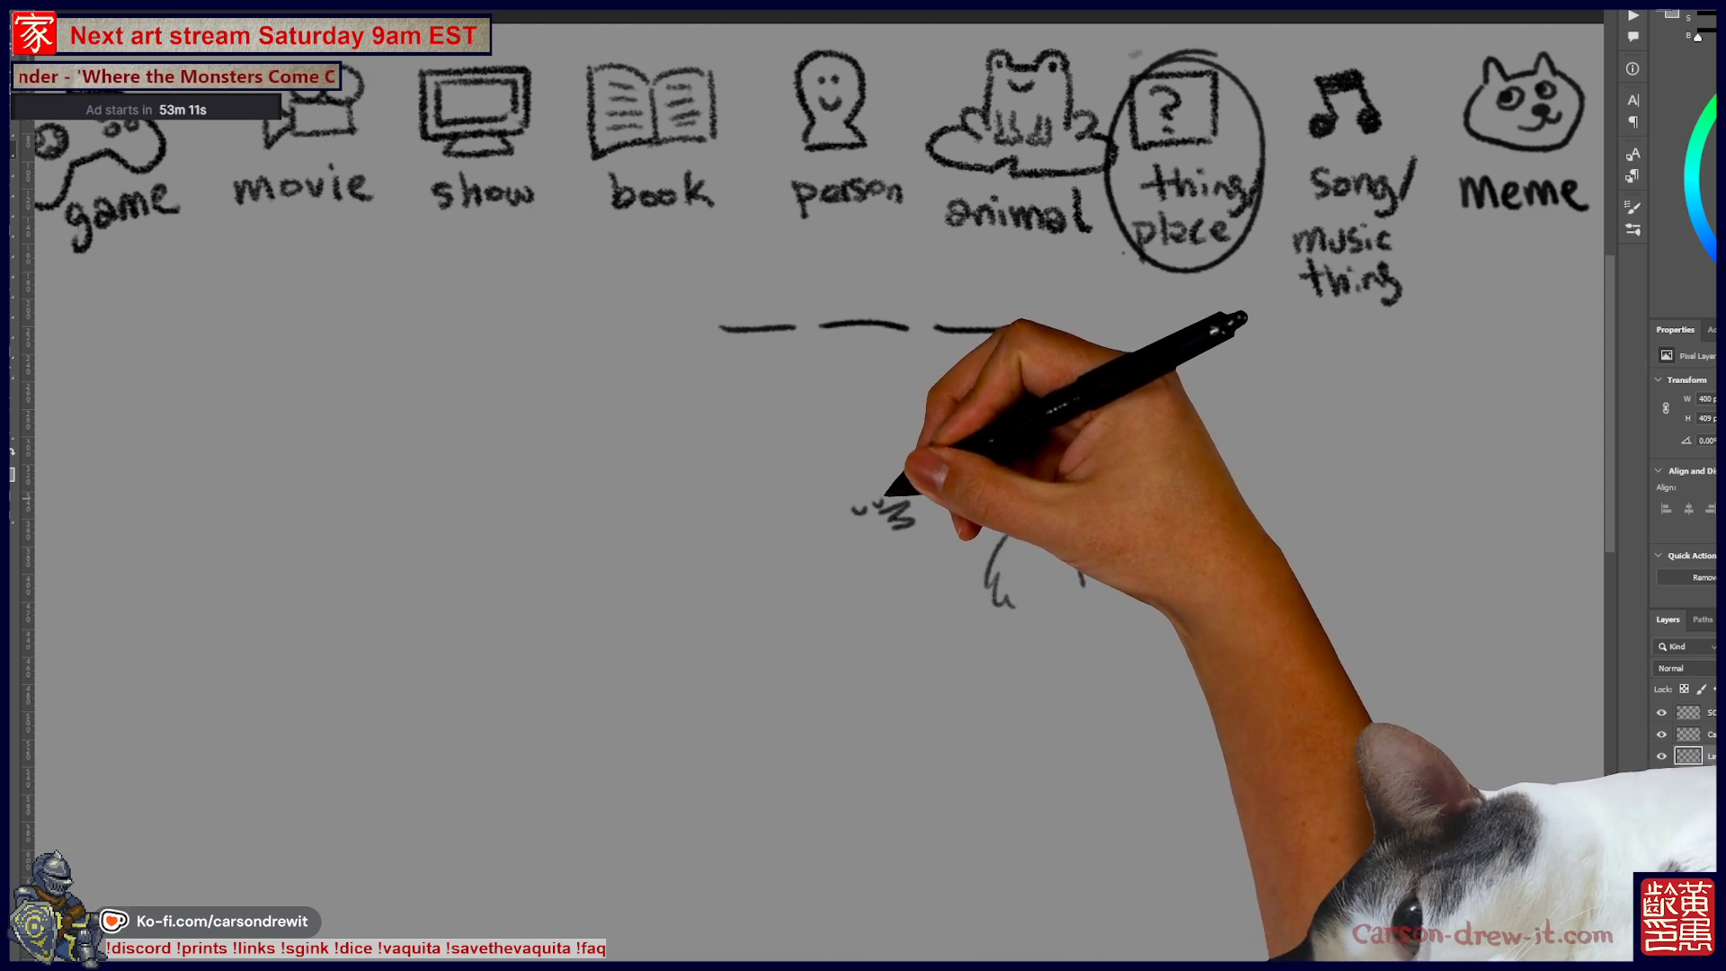
key("ctrl")
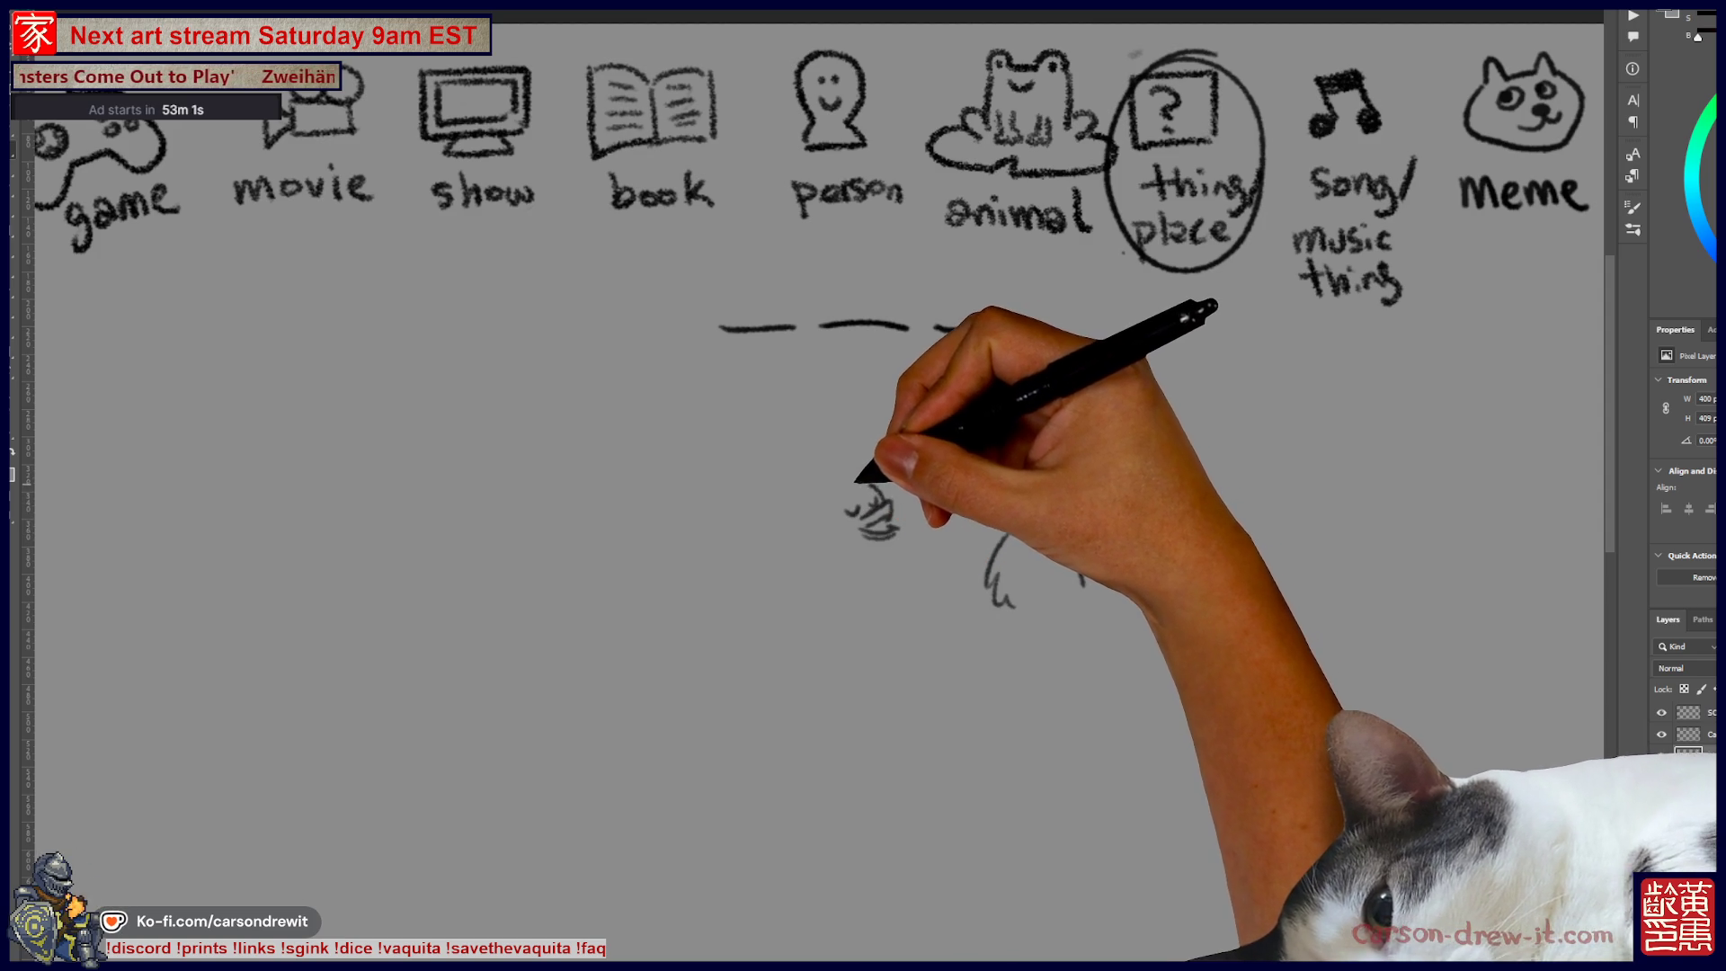
left_click_drag(827, 472, 824, 494)
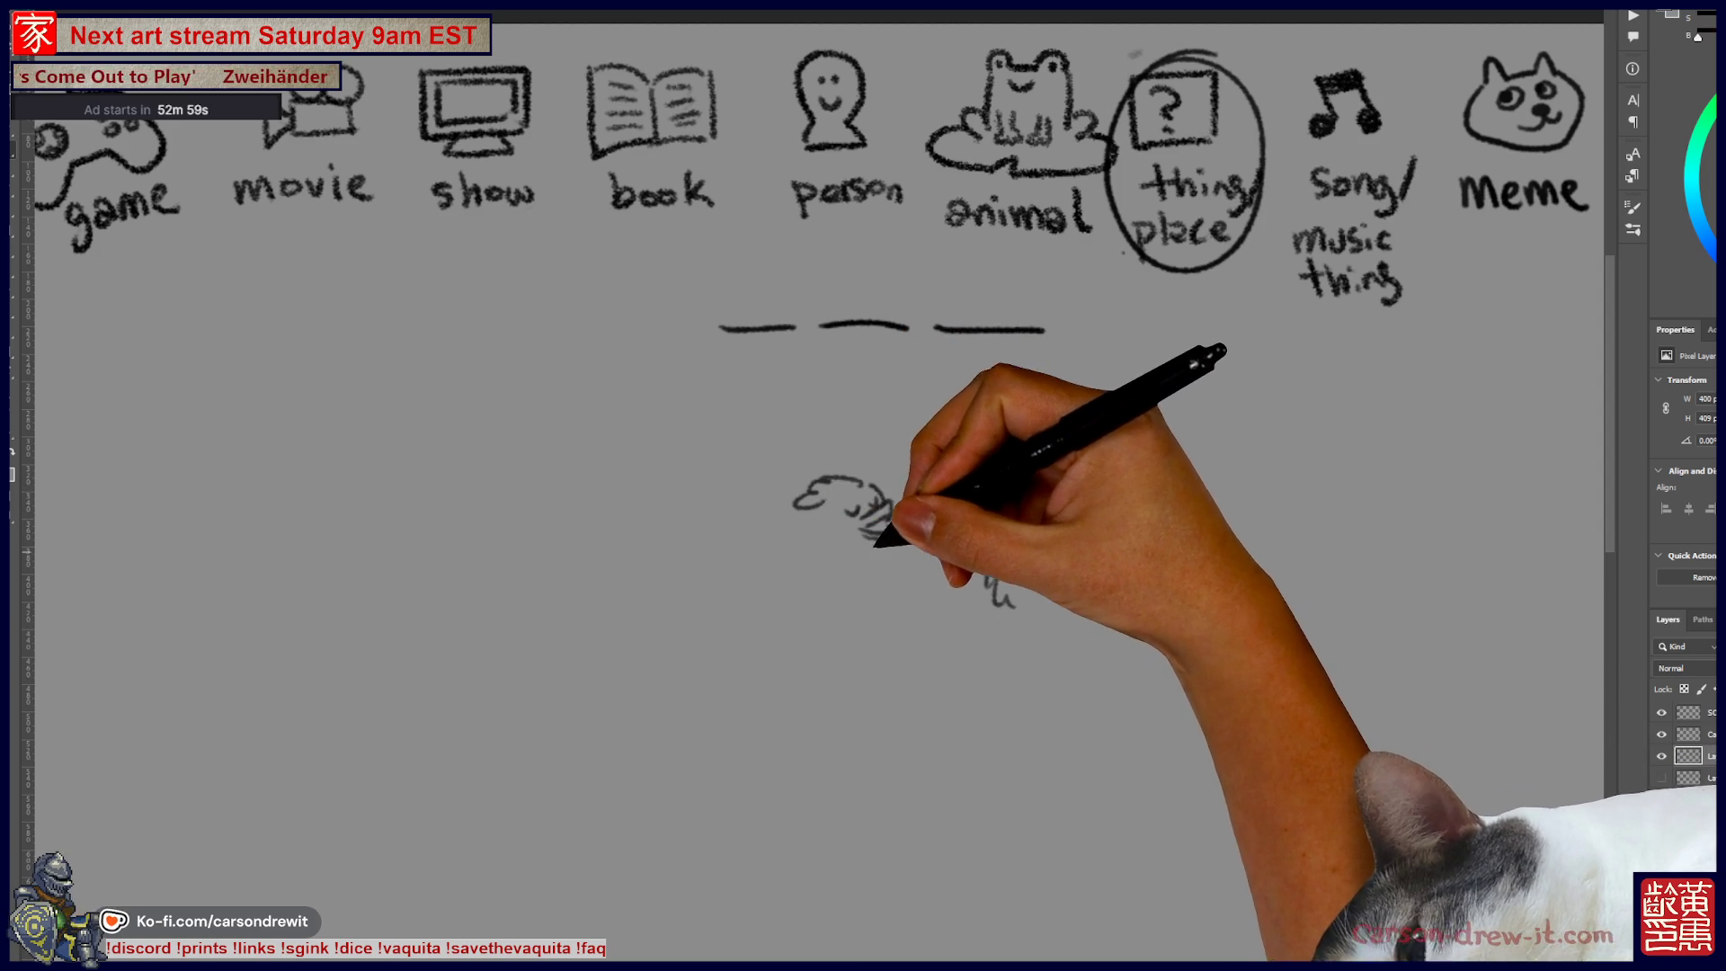
left_click_drag(825, 538, 823, 557)
Step: Add a second chicken, a drinking glass, and a small third chicken with crest on the right
mouse_move(955, 582)
left_mouse_down()
mouse_move(1048, 586)
mouse_move(994, 578)
mouse_move(1091, 619)
mouse_move(1098, 605)
left_mouse_up()
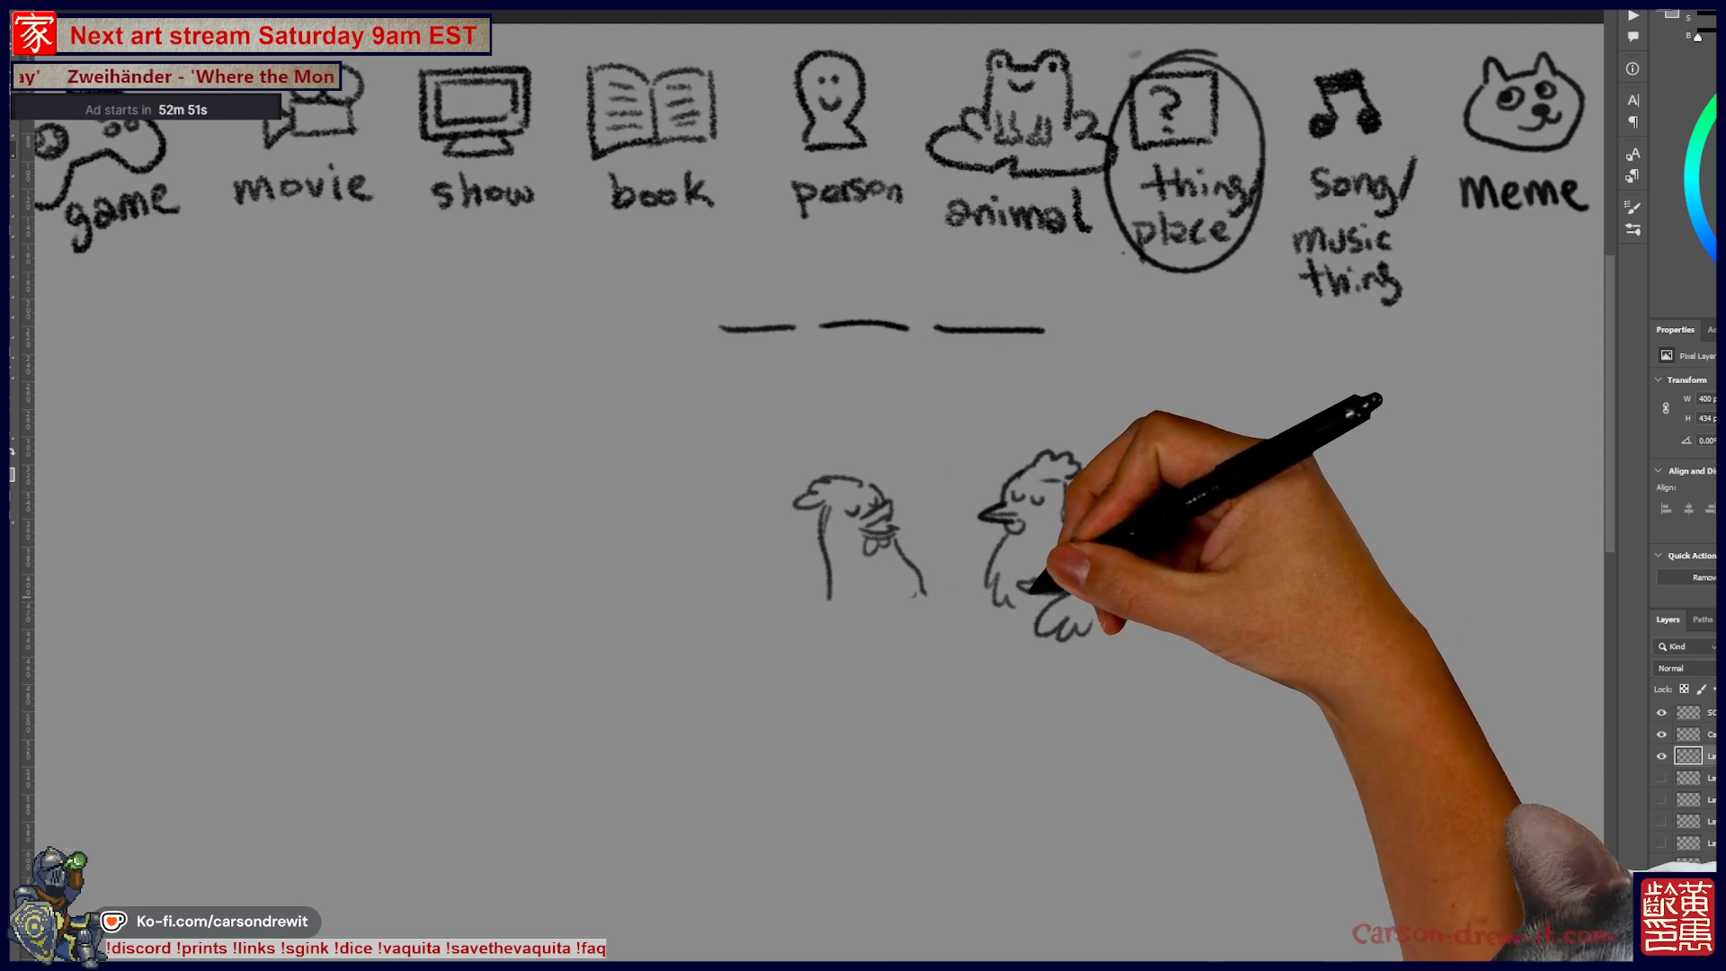
mouse_move(897, 571)
left_mouse_down()
mouse_move(866, 597)
mouse_move(878, 585)
mouse_move(912, 632)
mouse_move(828, 608)
mouse_move(1009, 601)
left_mouse_up()
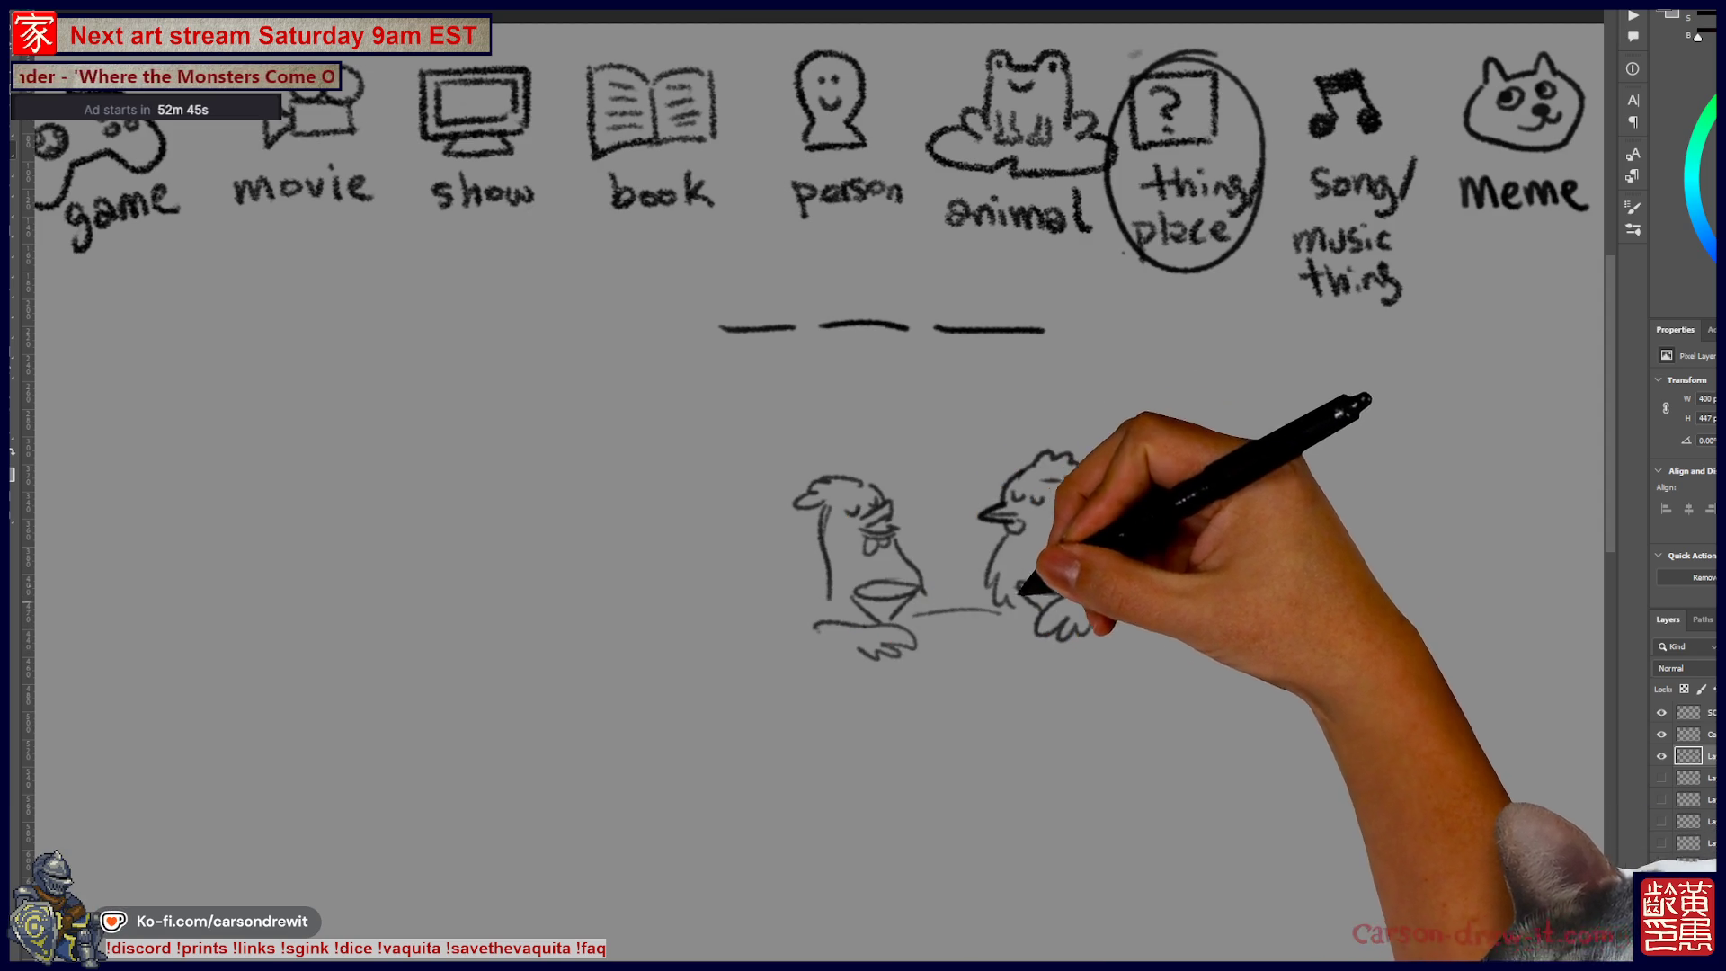
left_click_drag(1123, 573, 1140, 575)
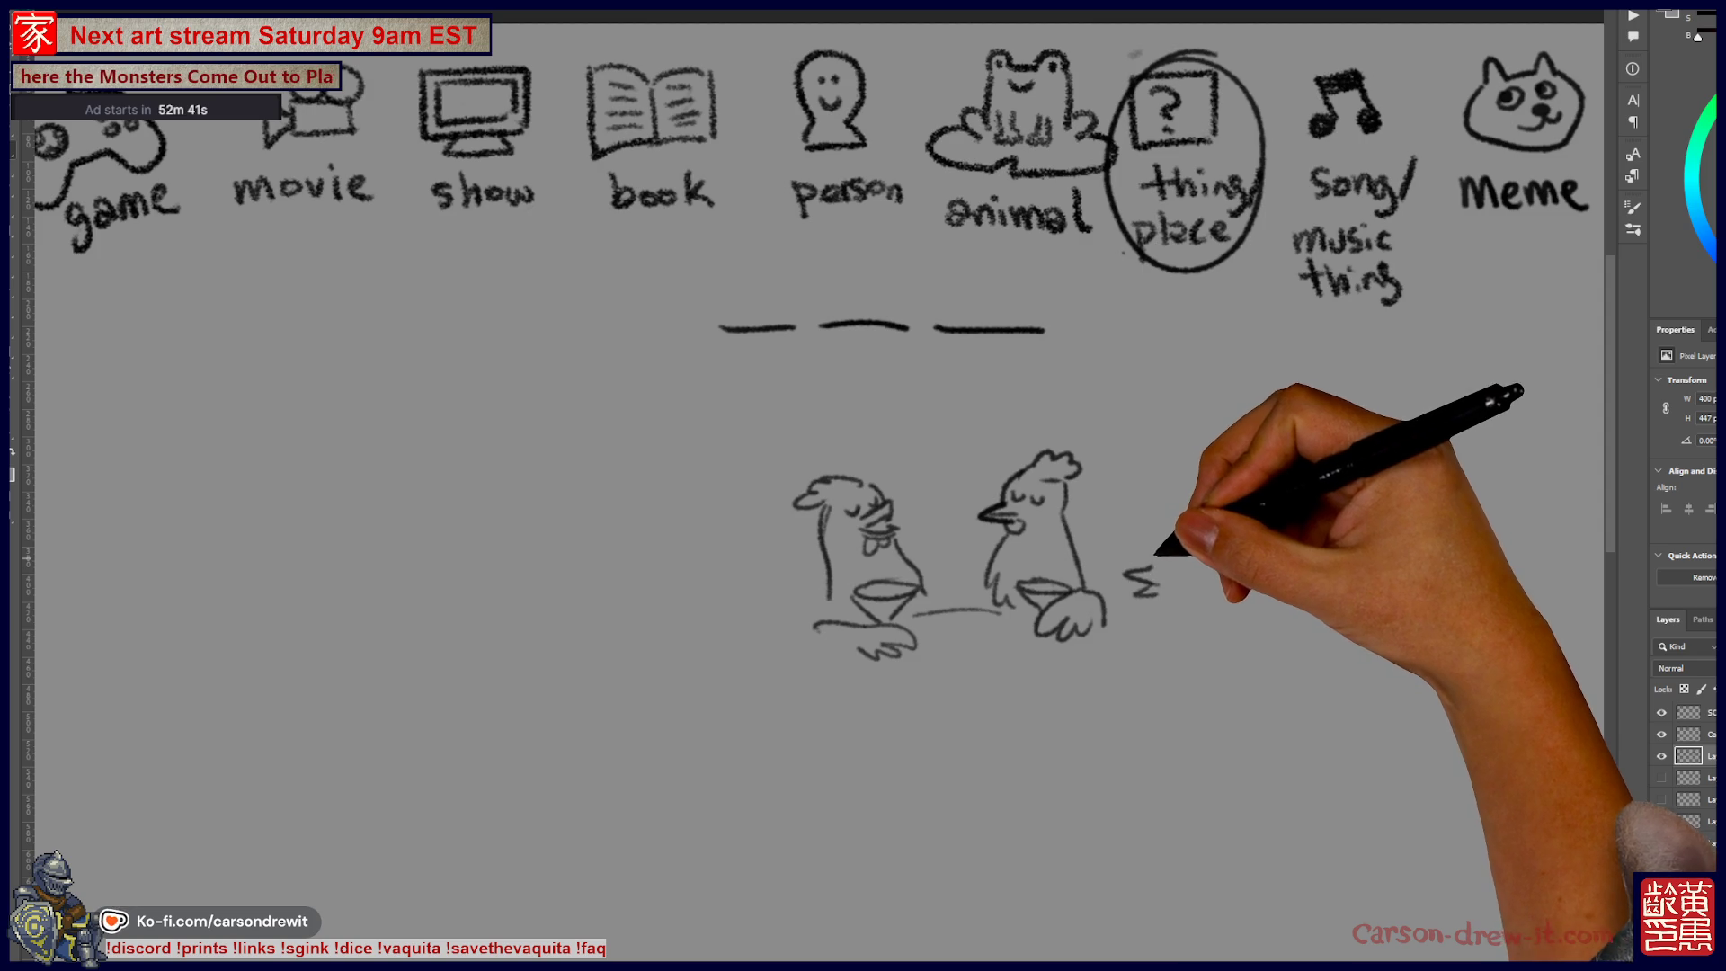
mouse_move(1160, 539)
left_mouse_down()
mouse_move(1156, 570)
mouse_move(1225, 540)
mouse_move(1179, 618)
left_mouse_up()
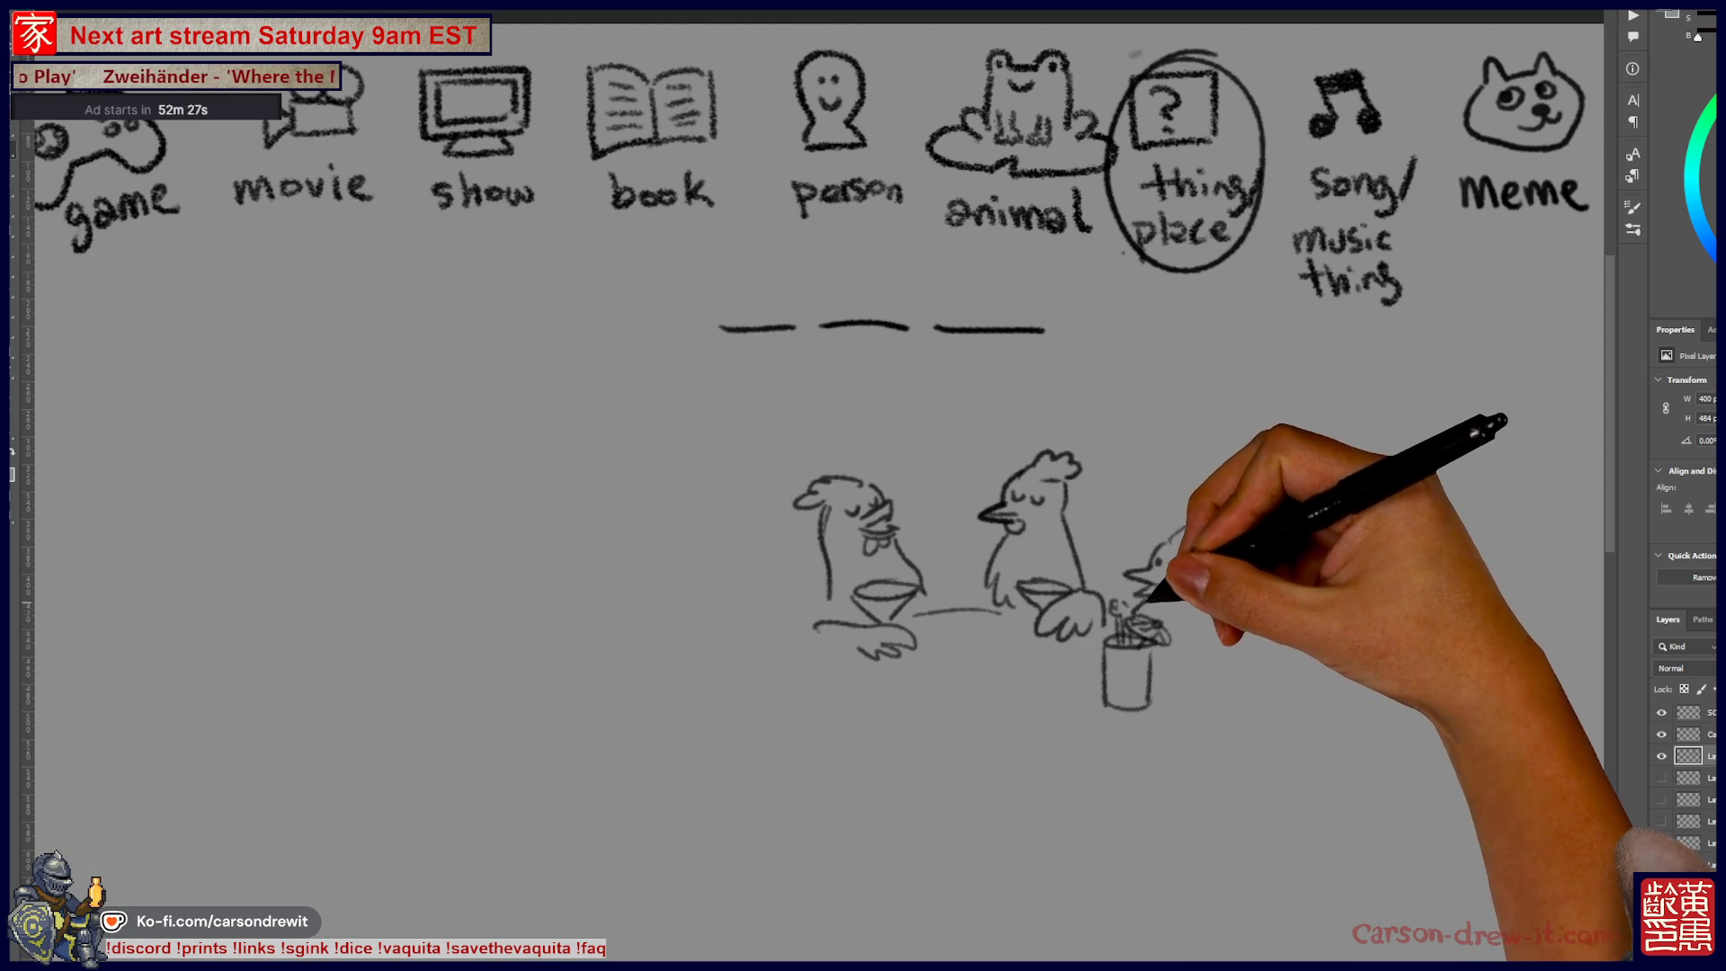
mouse_move(1167, 601)
left_mouse_down()
mouse_move(1214, 551)
mouse_move(1229, 636)
left_mouse_up()
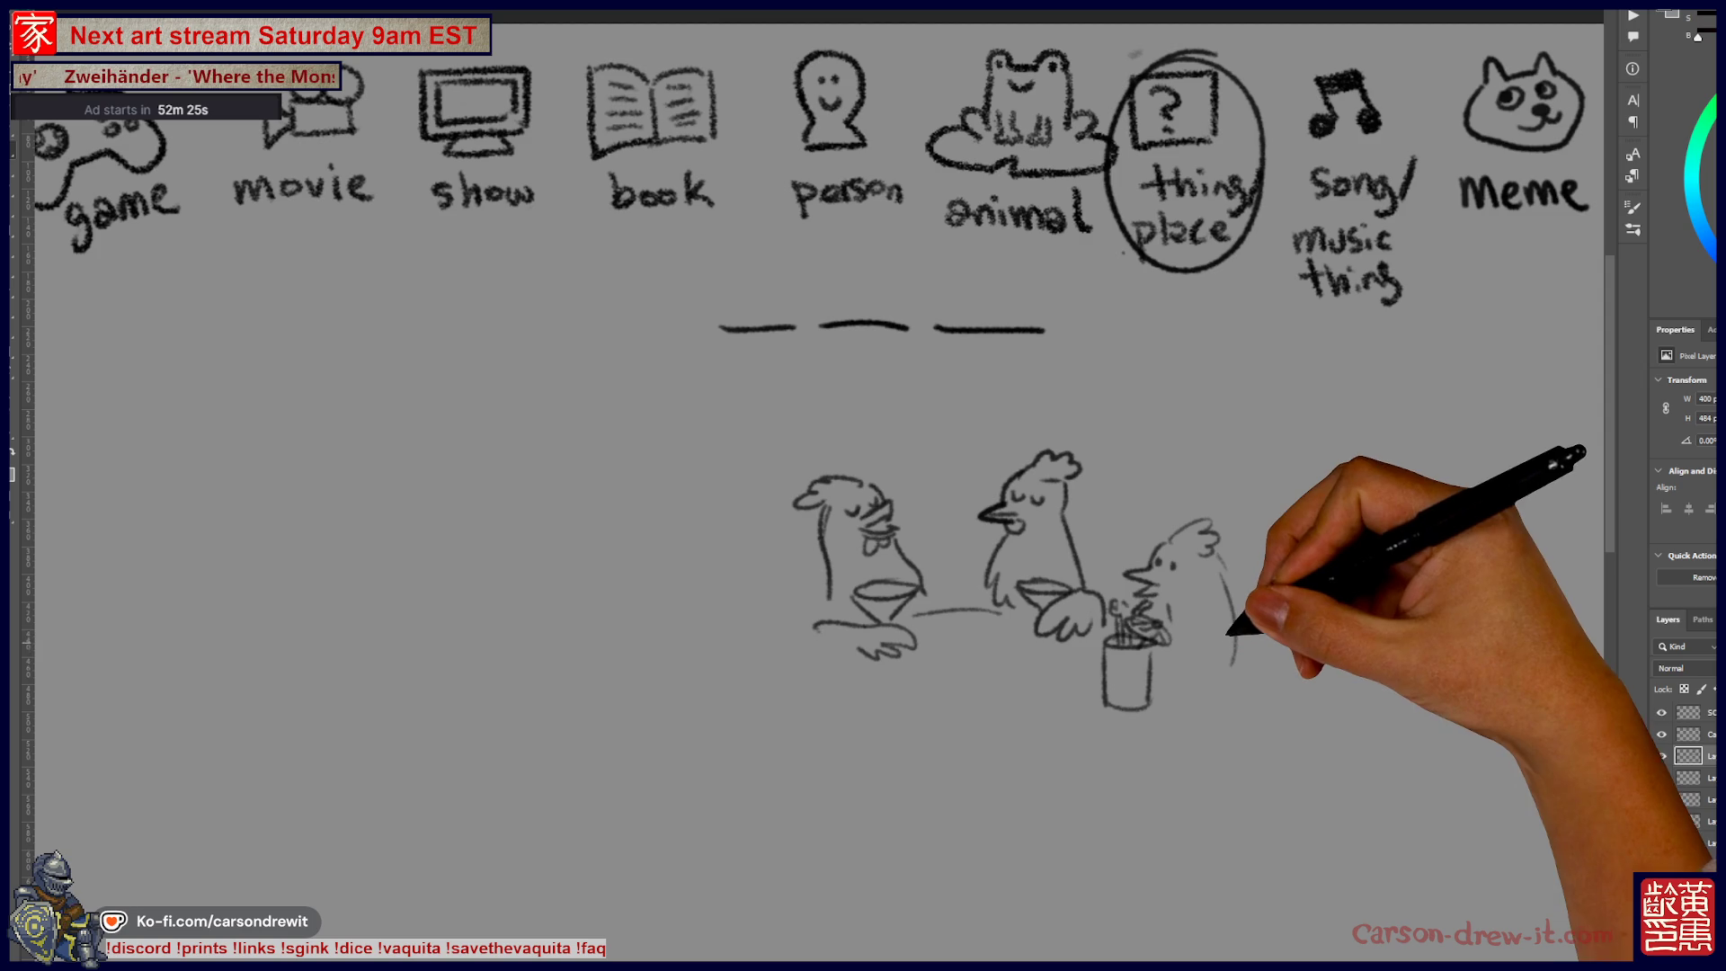
mouse_move(793, 582)
left_mouse_down()
mouse_move(771, 624)
mouse_move(796, 629)
left_mouse_up()
scroll(944, 598, "down", 3)
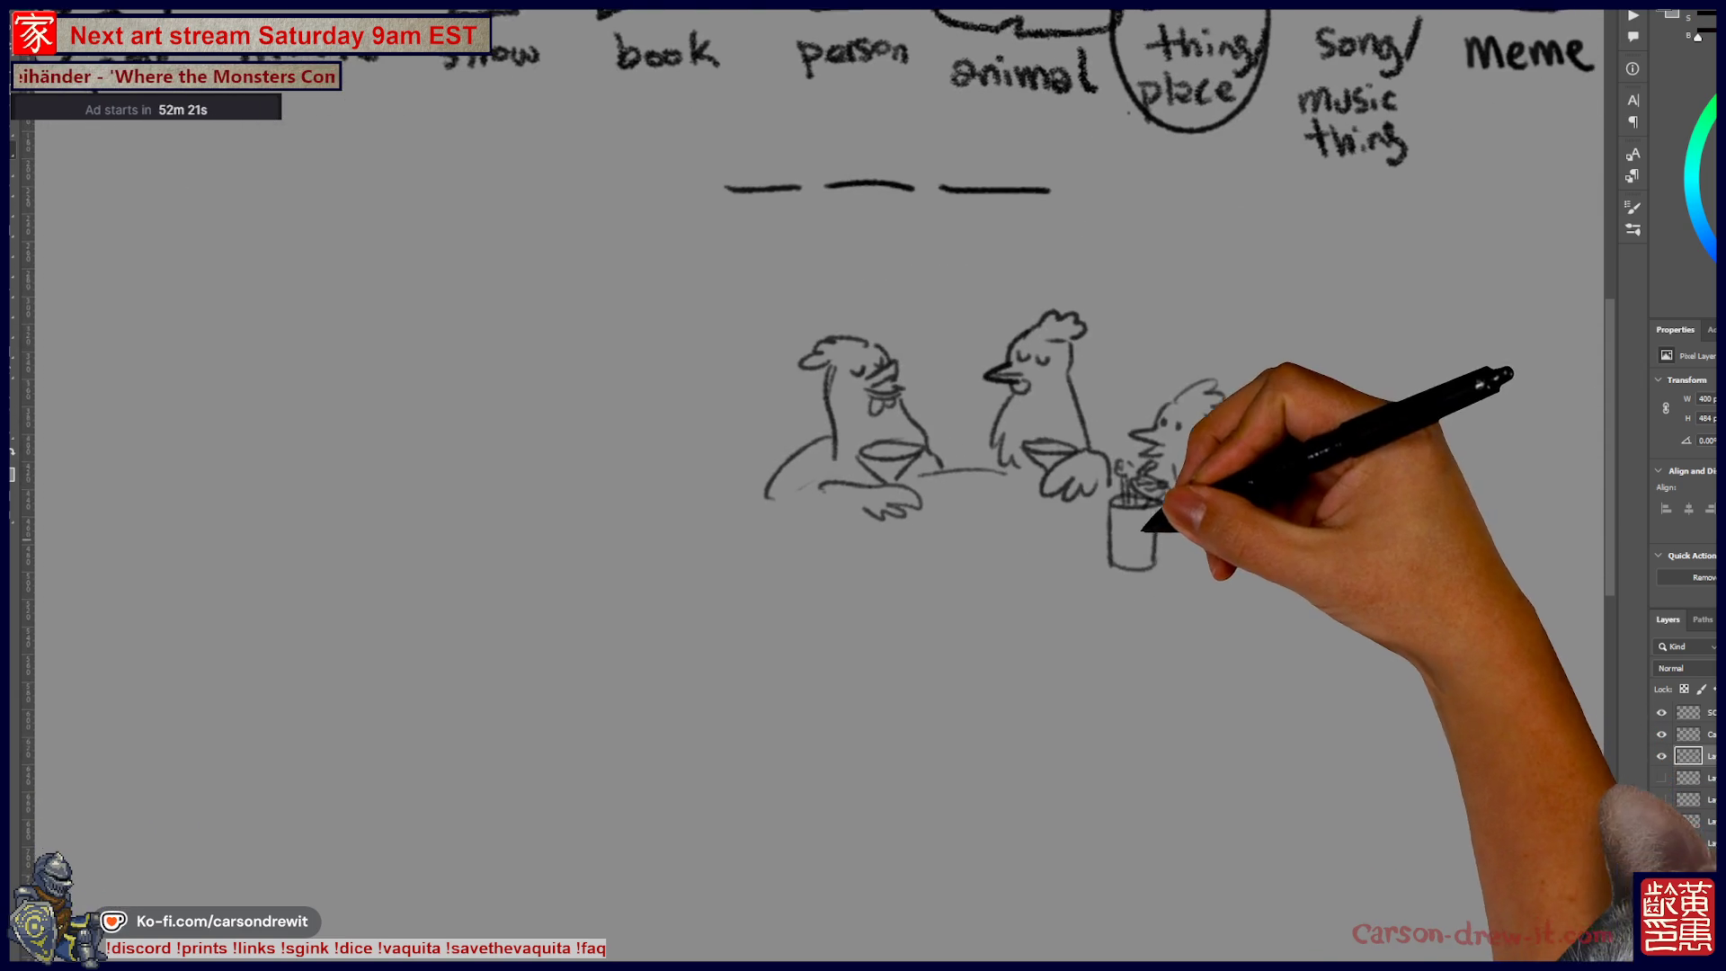
Step: Start a new figure left of the chickens and draw a tall pole with a base
scroll(862, 485, "up", 3)
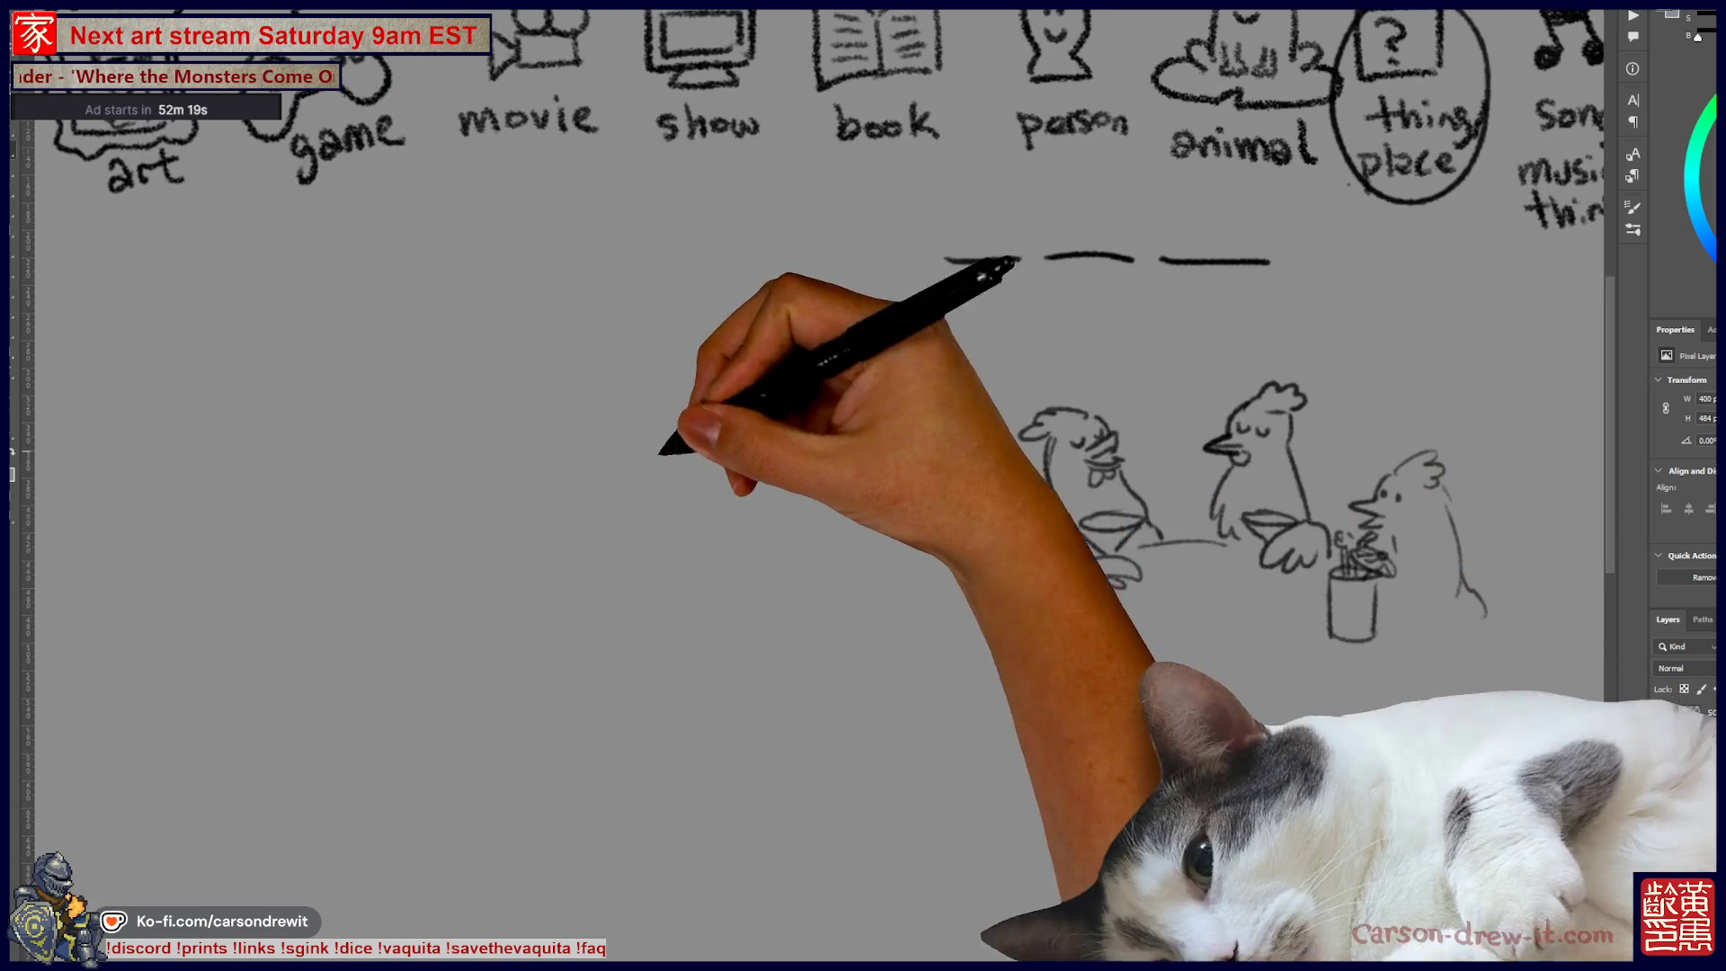
left_click_drag(757, 457, 838, 479)
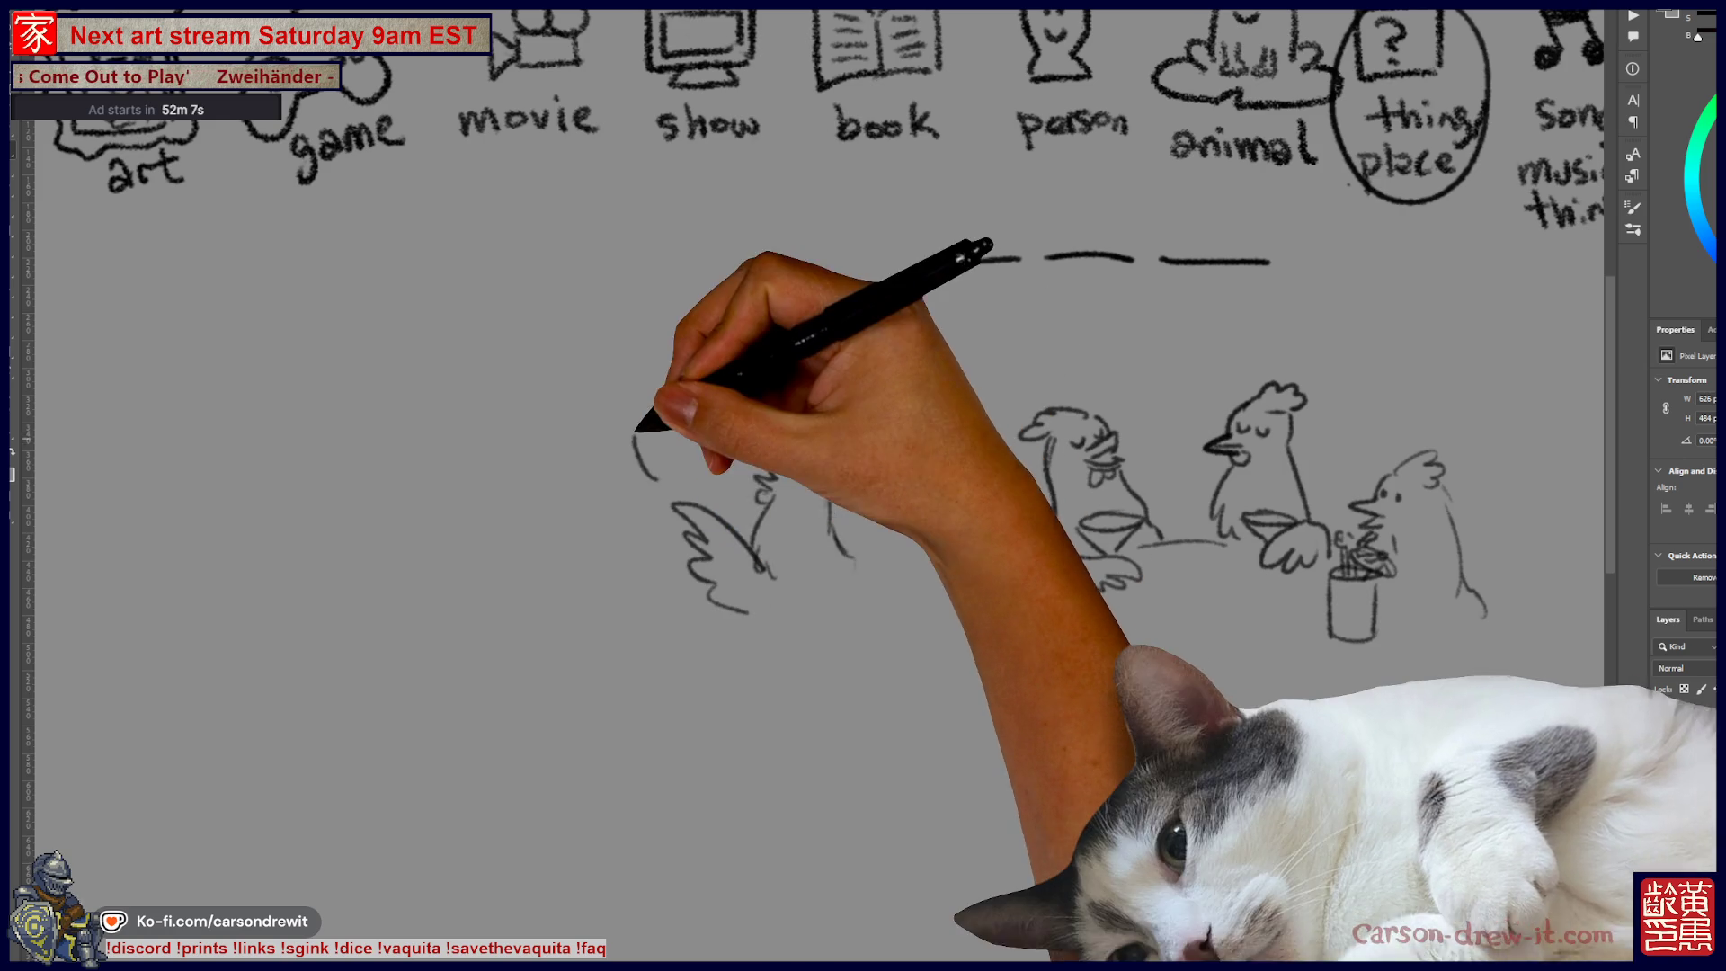
mouse_move(662, 455)
left_mouse_down()
mouse_move(594, 467)
mouse_move(629, 466)
mouse_move(584, 520)
left_mouse_up()
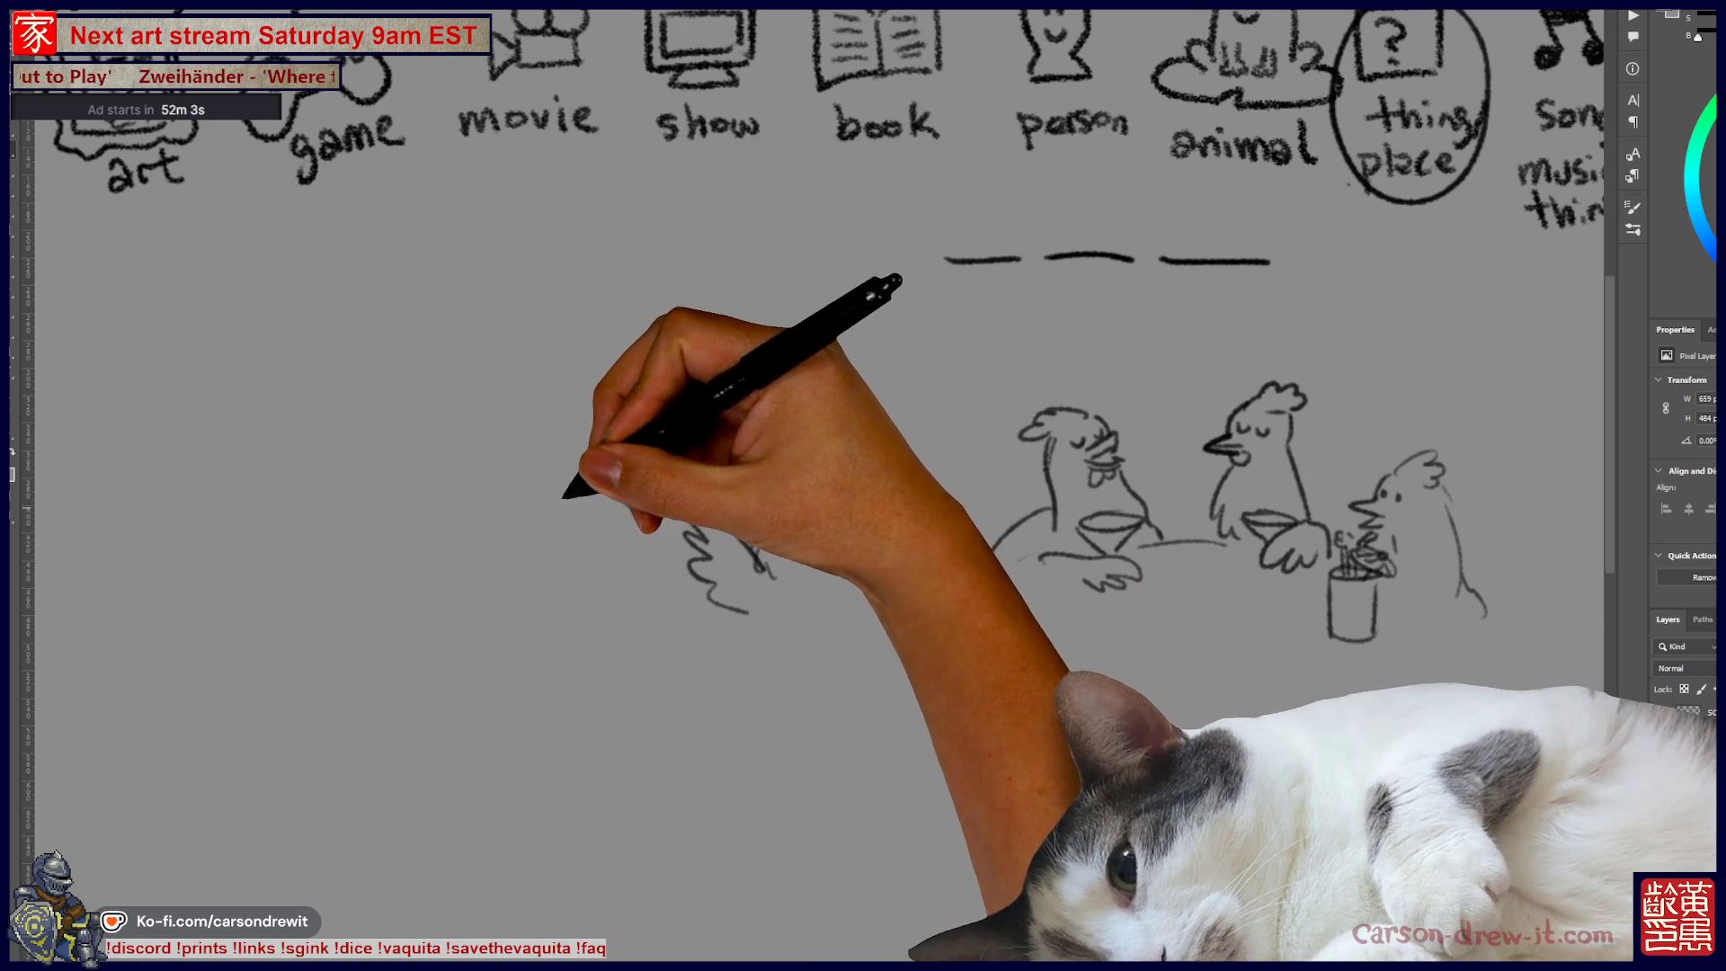
mouse_move(565, 447)
left_mouse_down()
mouse_move(573, 499)
mouse_move(597, 482)
mouse_move(617, 520)
mouse_move(932, 570)
left_mouse_up()
mouse_move(766, 281)
left_mouse_down()
mouse_move(754, 548)
mouse_move(661, 575)
left_mouse_up()
left_click_drag(640, 633, 665, 654)
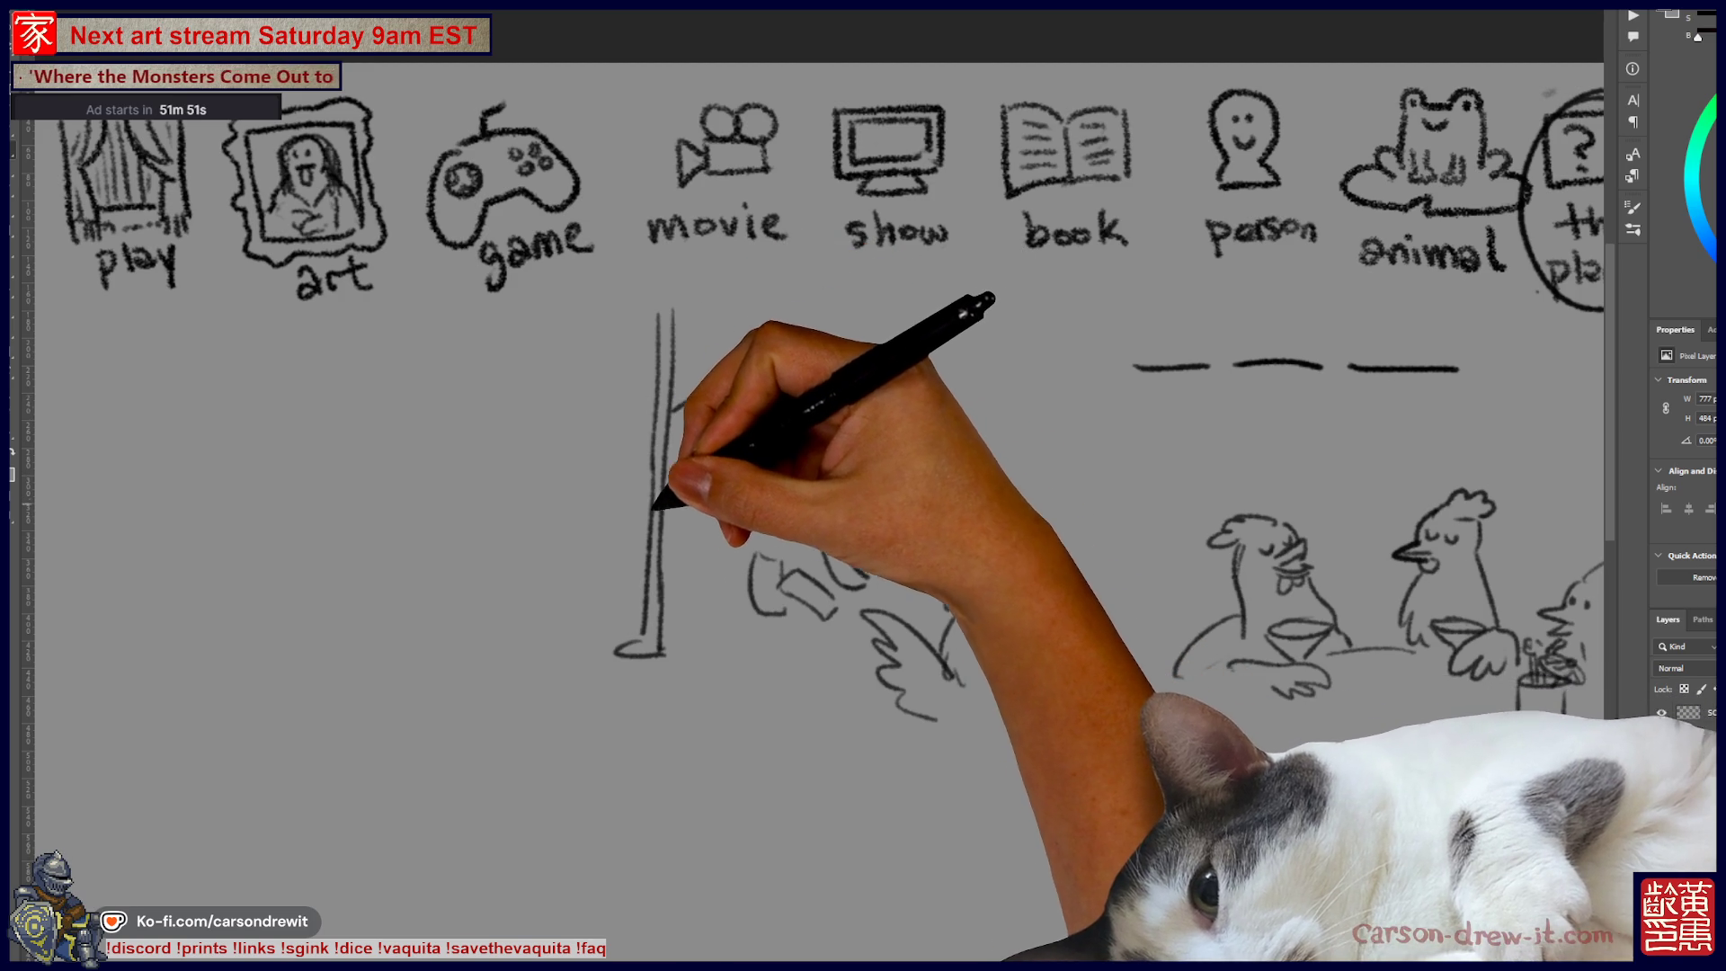
Step: Draw the rooster gripping the pole: foot, body, wing, comb and tail feathers
mouse_move(641, 517)
left_mouse_down()
mouse_move(629, 535)
mouse_move(676, 500)
mouse_move(667, 607)
left_mouse_up()
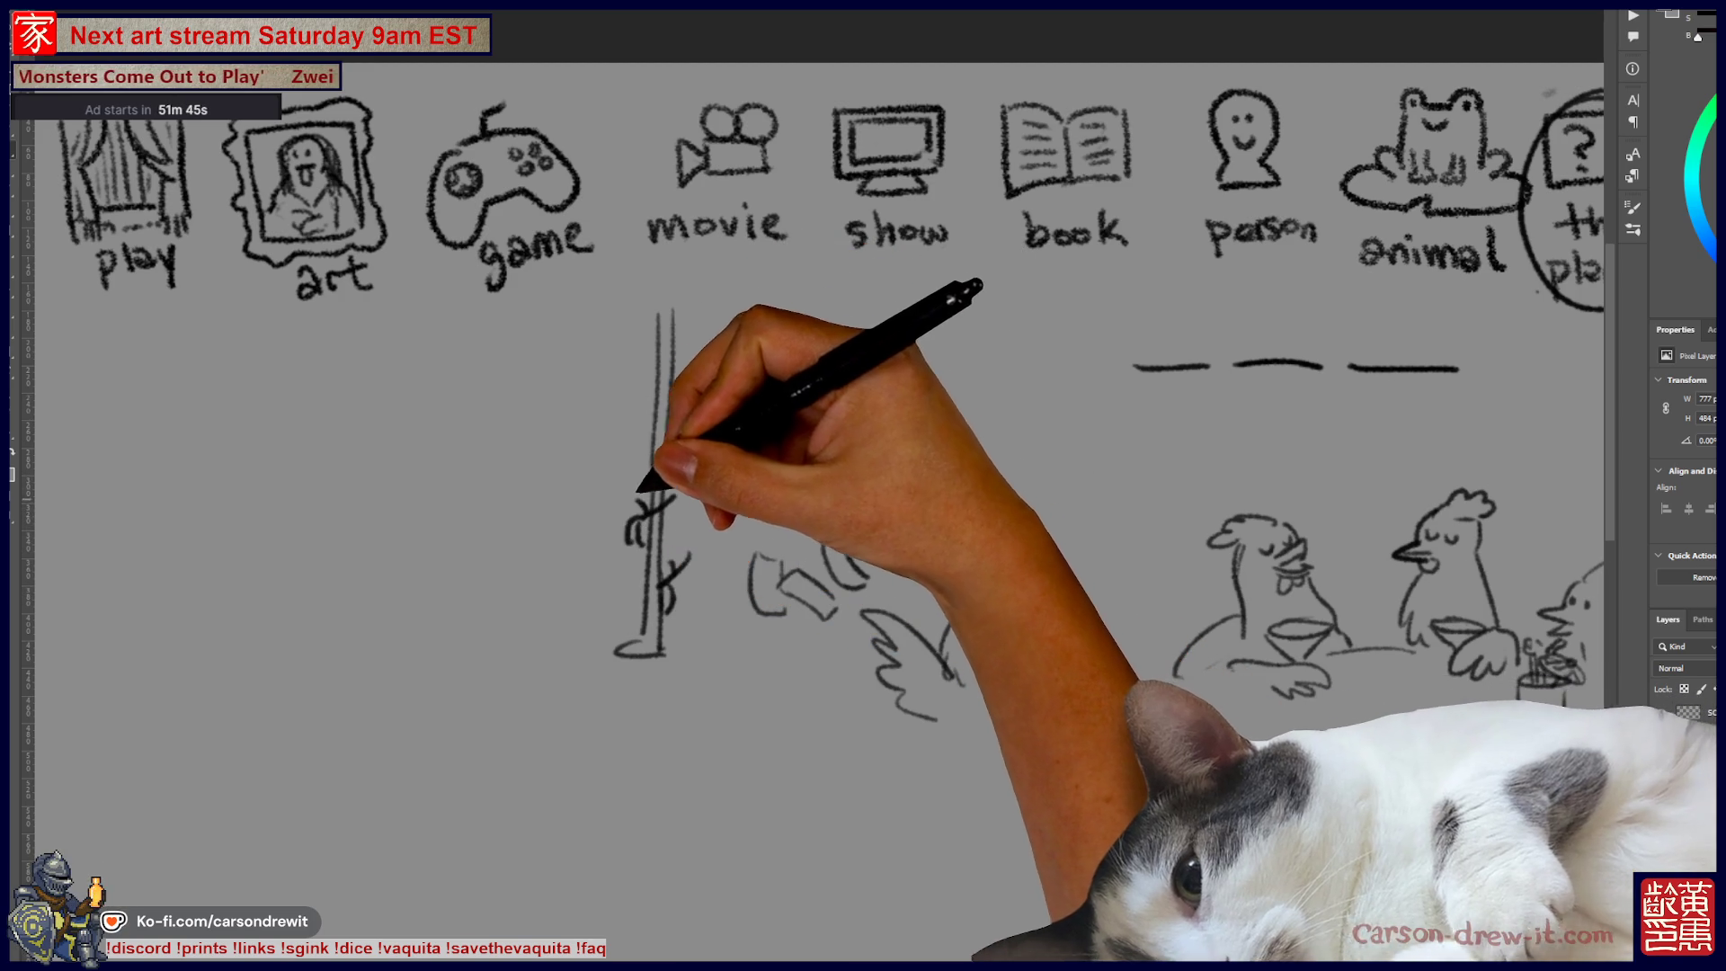
left_click_drag(670, 548, 745, 531)
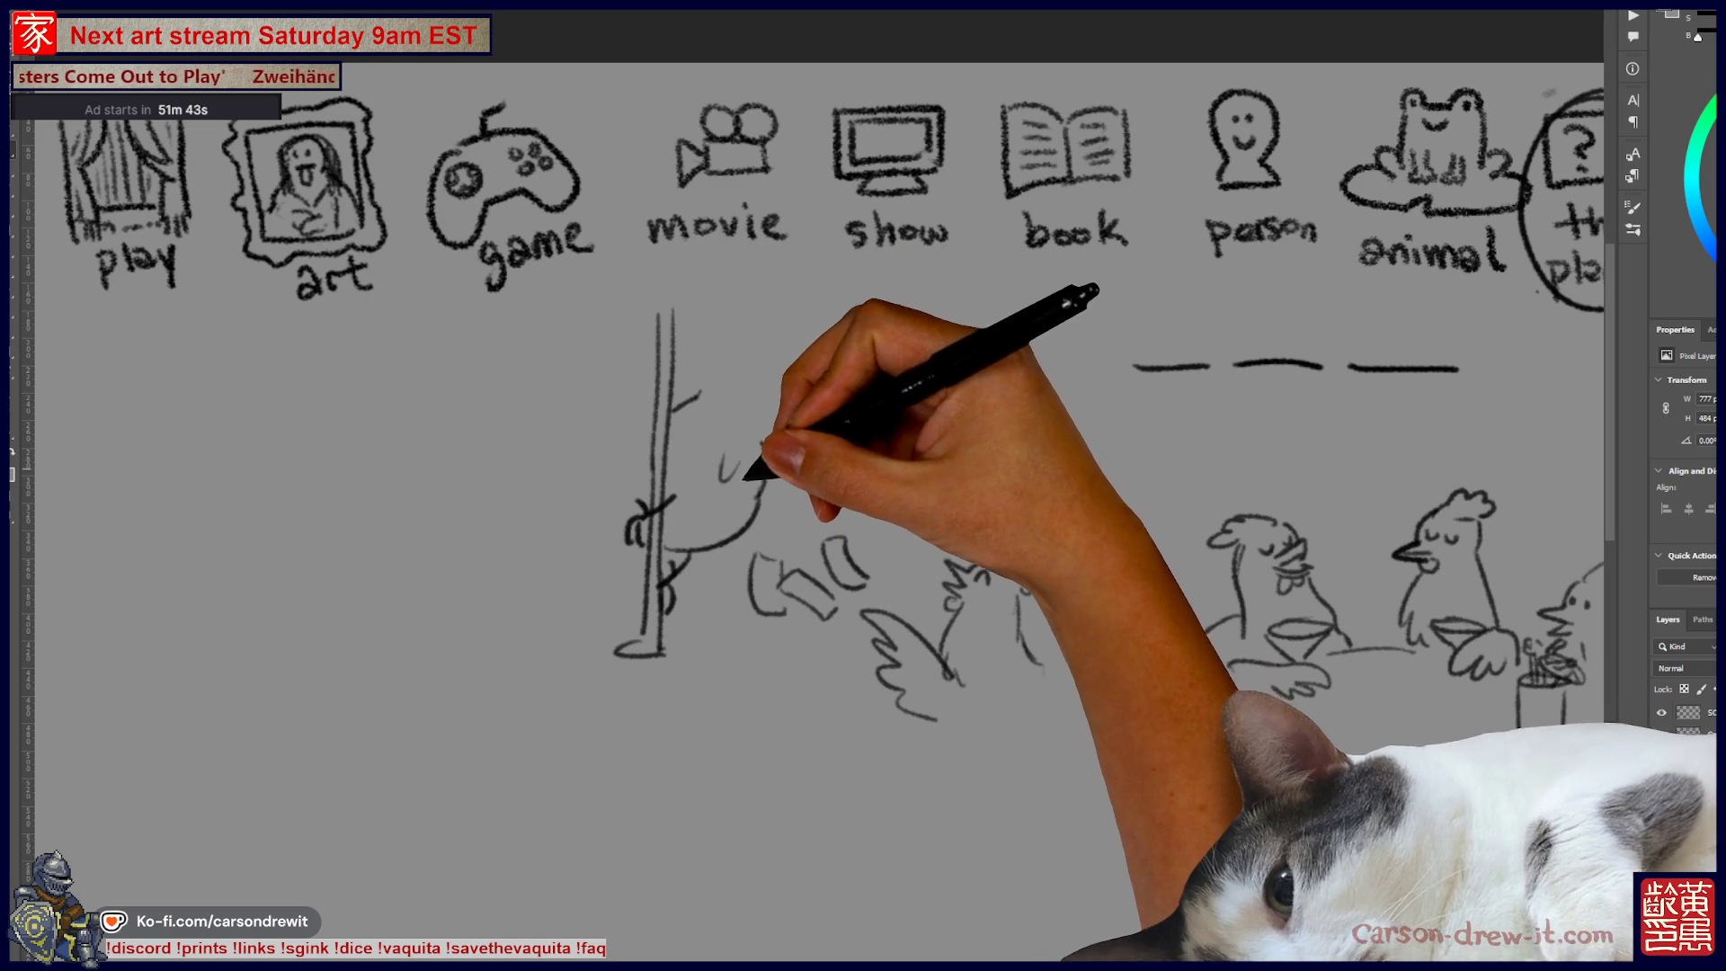
mouse_move(766, 442)
left_mouse_down()
mouse_move(761, 401)
mouse_move(715, 381)
left_mouse_up()
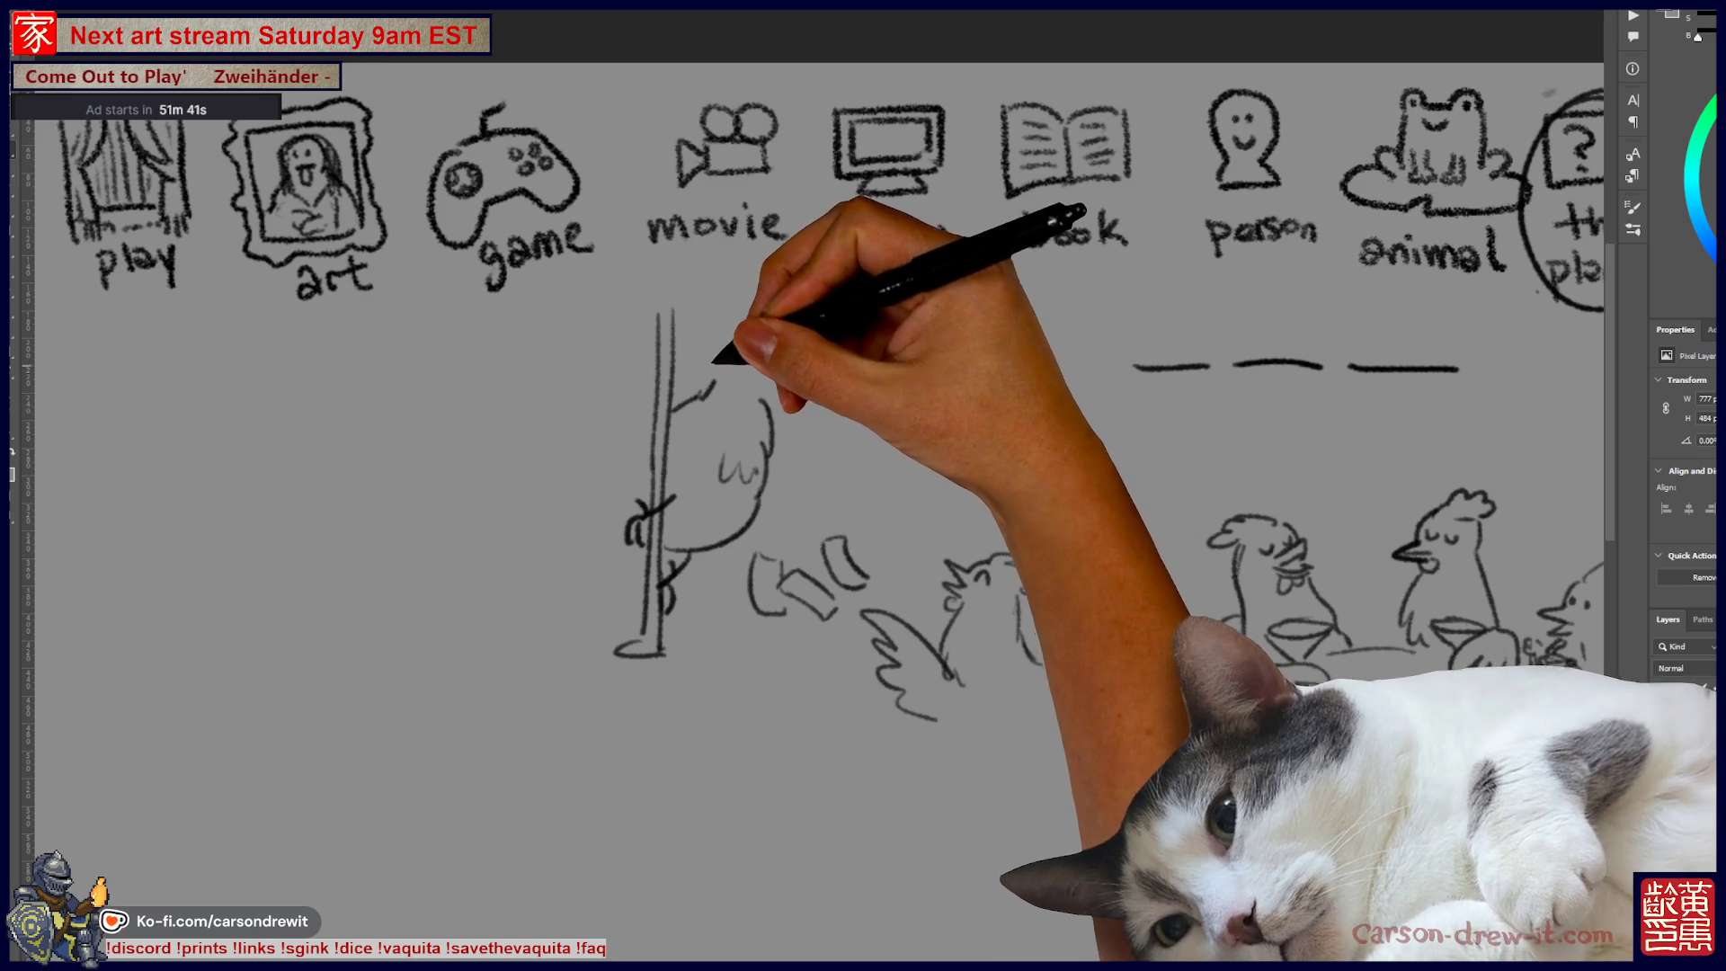
mouse_move(753, 299)
left_mouse_down()
mouse_move(713, 316)
mouse_move(725, 340)
mouse_move(771, 309)
mouse_move(759, 338)
mouse_move(782, 395)
mouse_move(751, 359)
left_mouse_up()
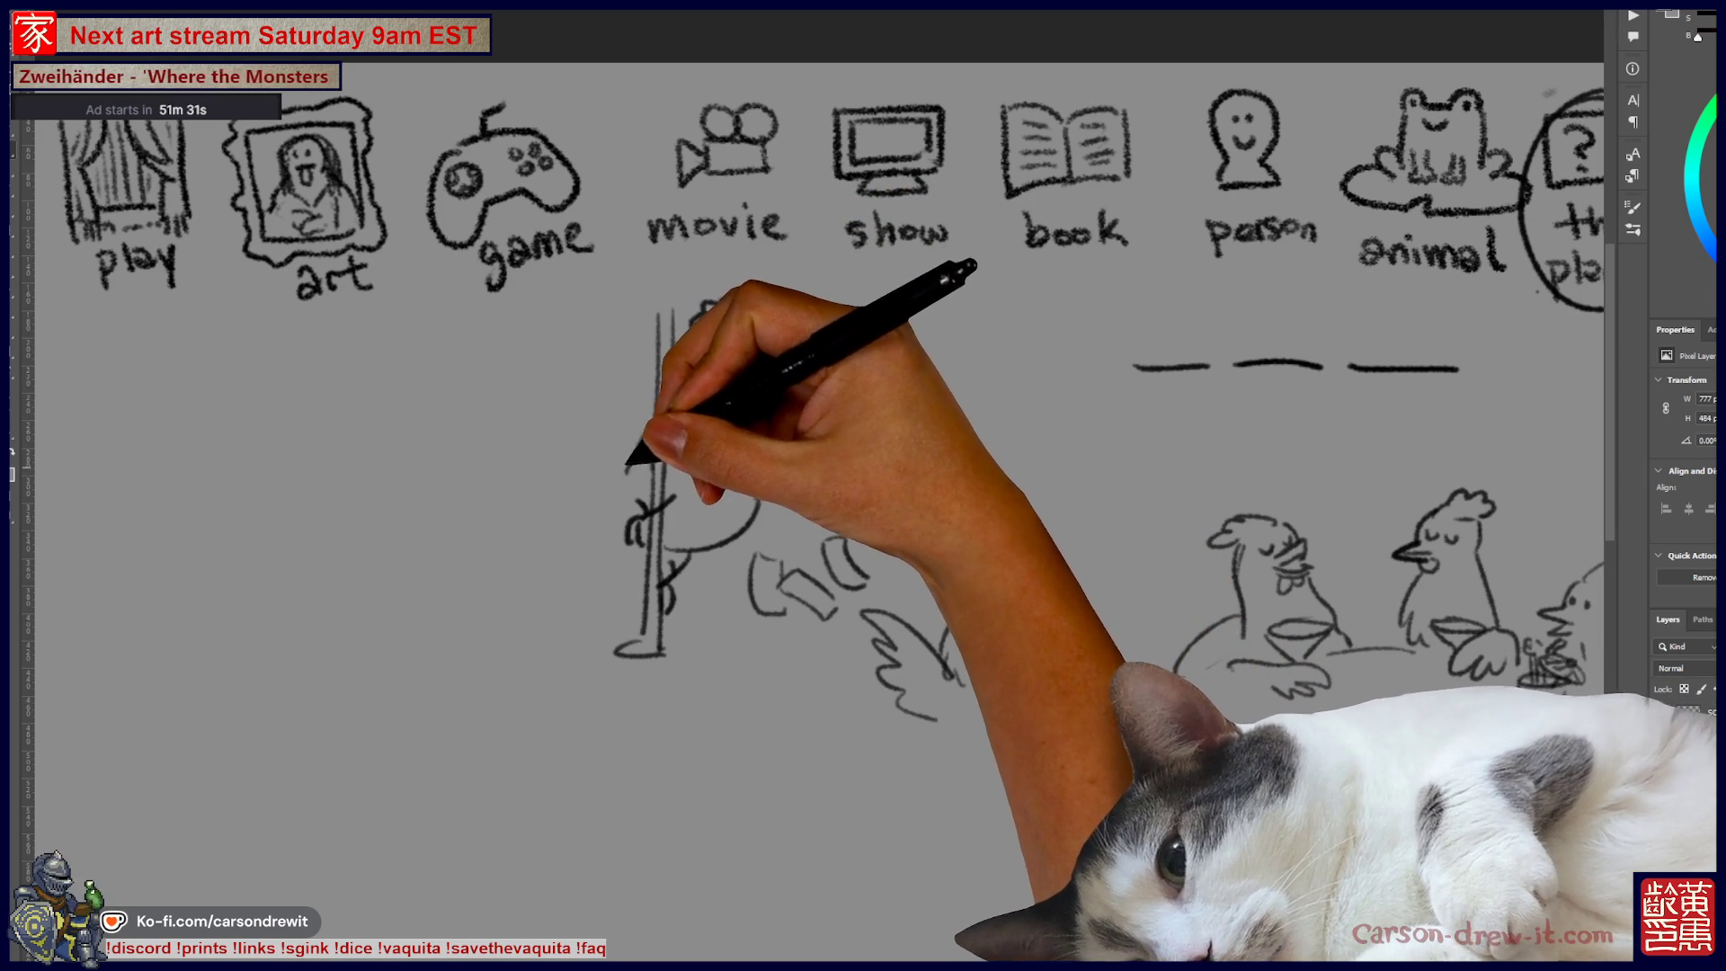
mouse_move(481, 385)
left_mouse_down()
mouse_move(582, 402)
mouse_move(451, 485)
mouse_move(520, 512)
mouse_move(605, 474)
mouse_move(601, 501)
mouse_move(636, 501)
mouse_move(770, 597)
mouse_move(636, 482)
mouse_move(872, 582)
left_mouse_up()
Step: Sketch two watching chickens and begin another chicken's head and comb on the right
mouse_move(935, 647)
left_mouse_down()
mouse_move(909, 686)
mouse_move(857, 672)
mouse_move(925, 493)
left_mouse_up()
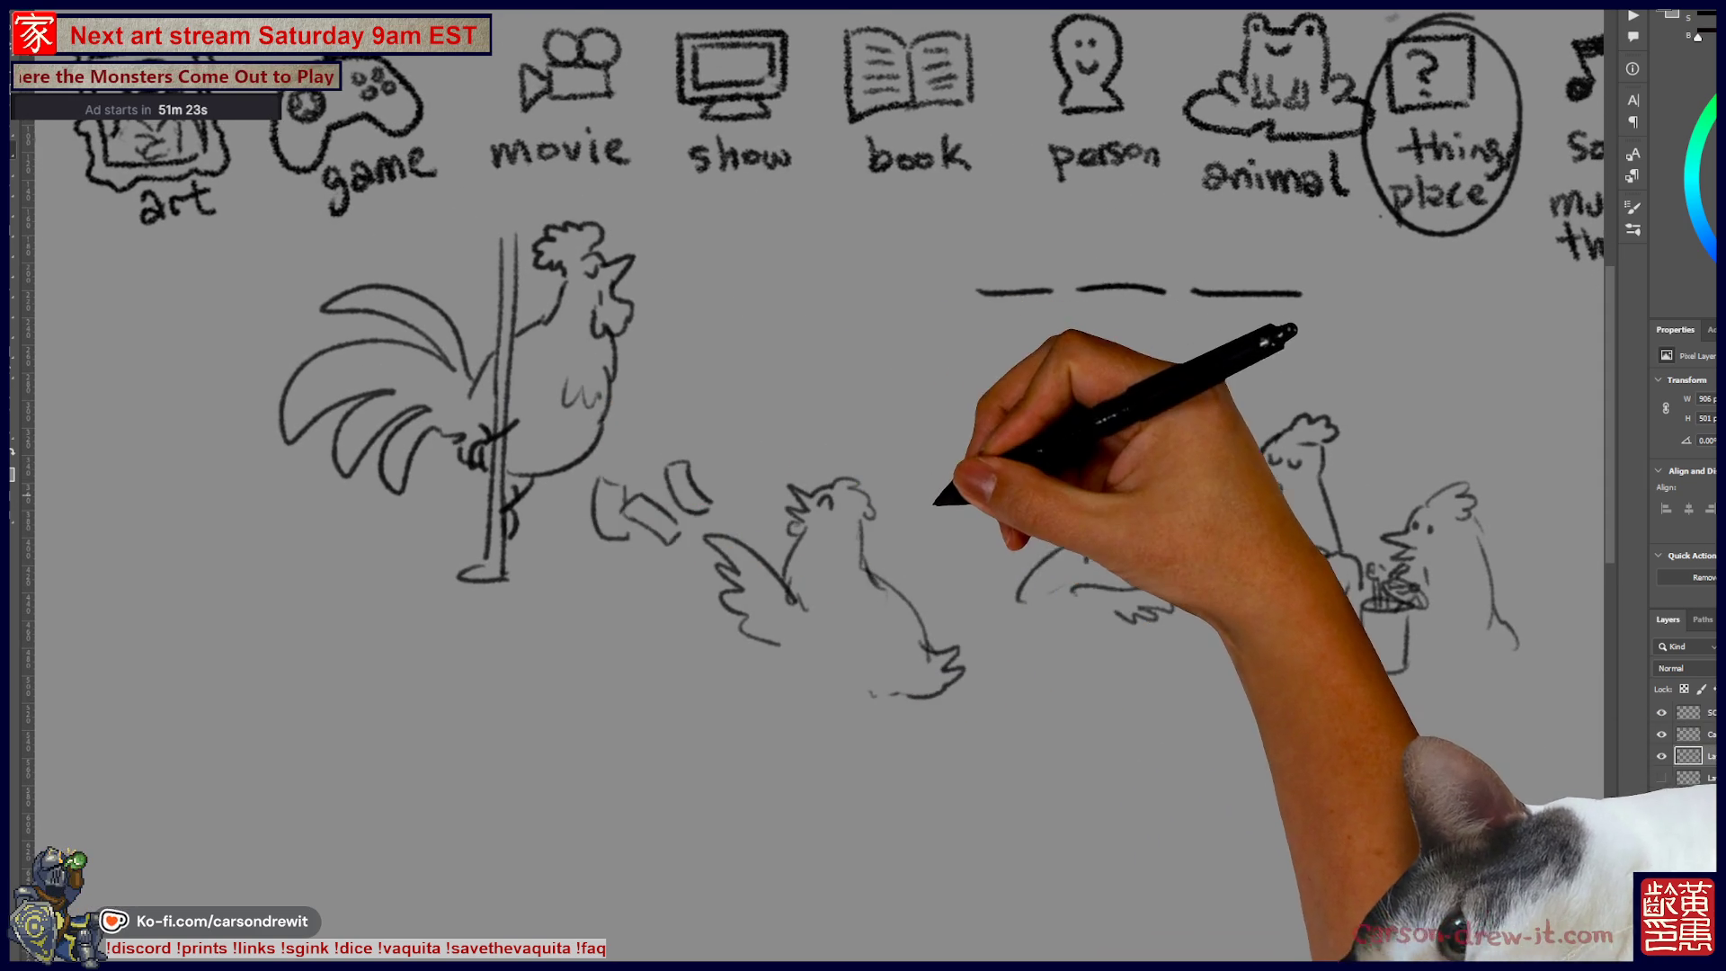
key("ctrl")
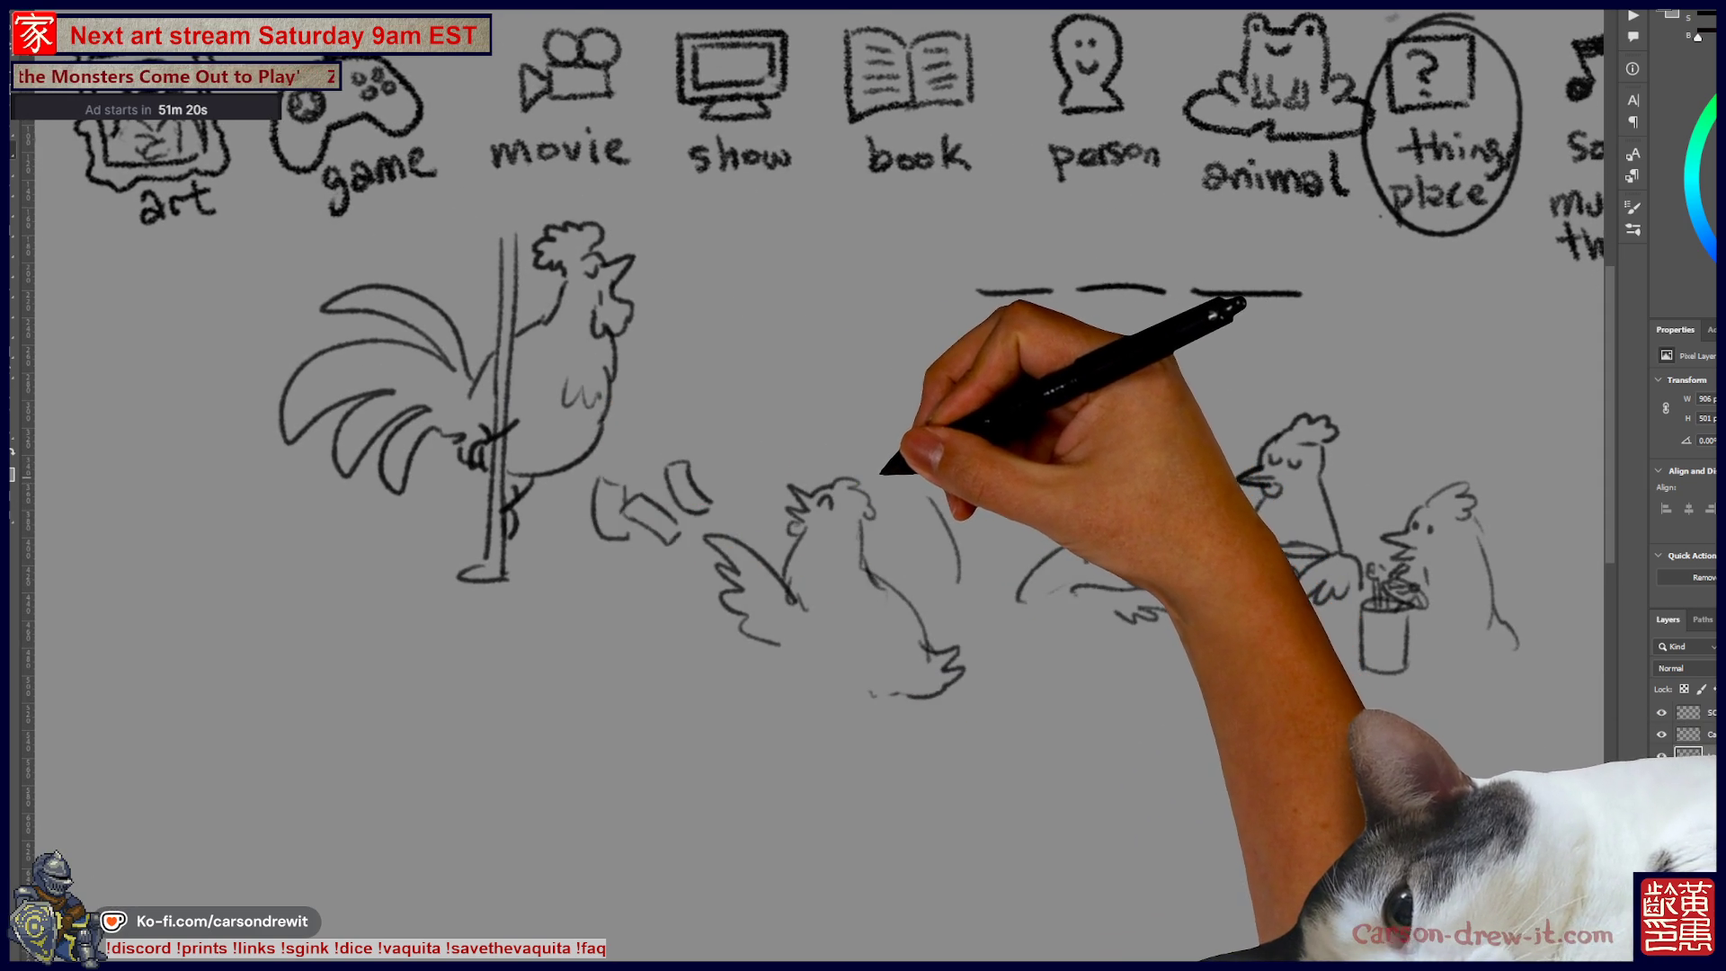
key("ctrl")
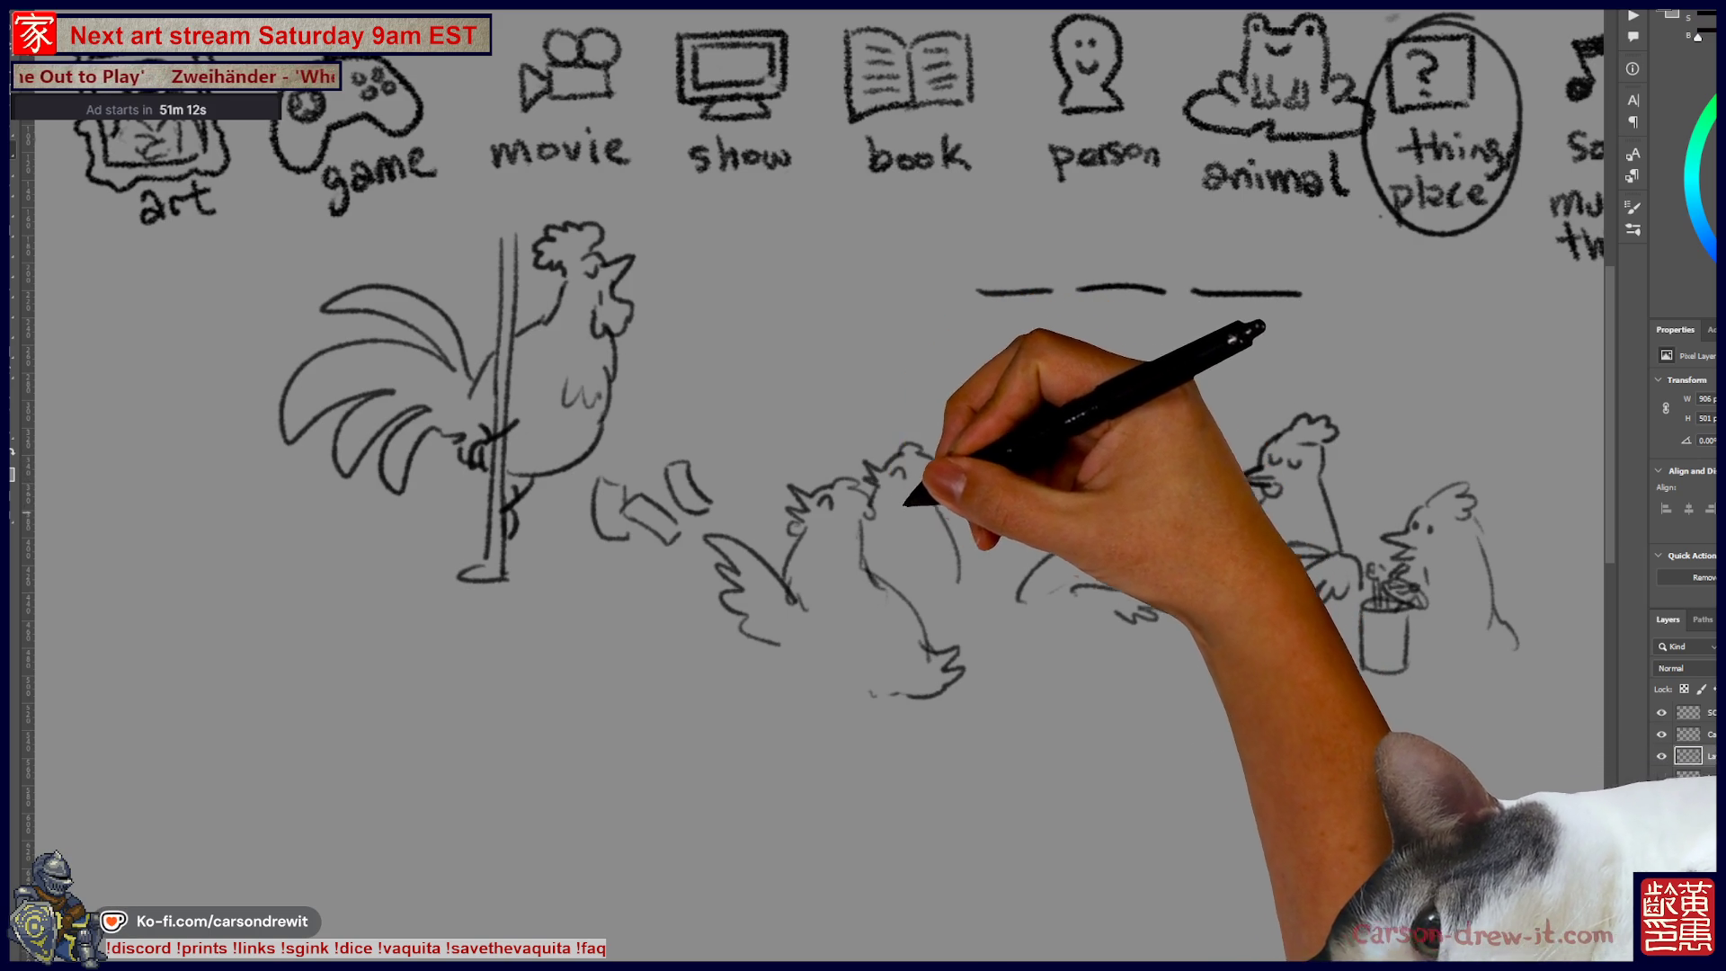
mouse_move(994, 623)
left_mouse_down()
mouse_move(864, 655)
mouse_move(926, 625)
left_mouse_up()
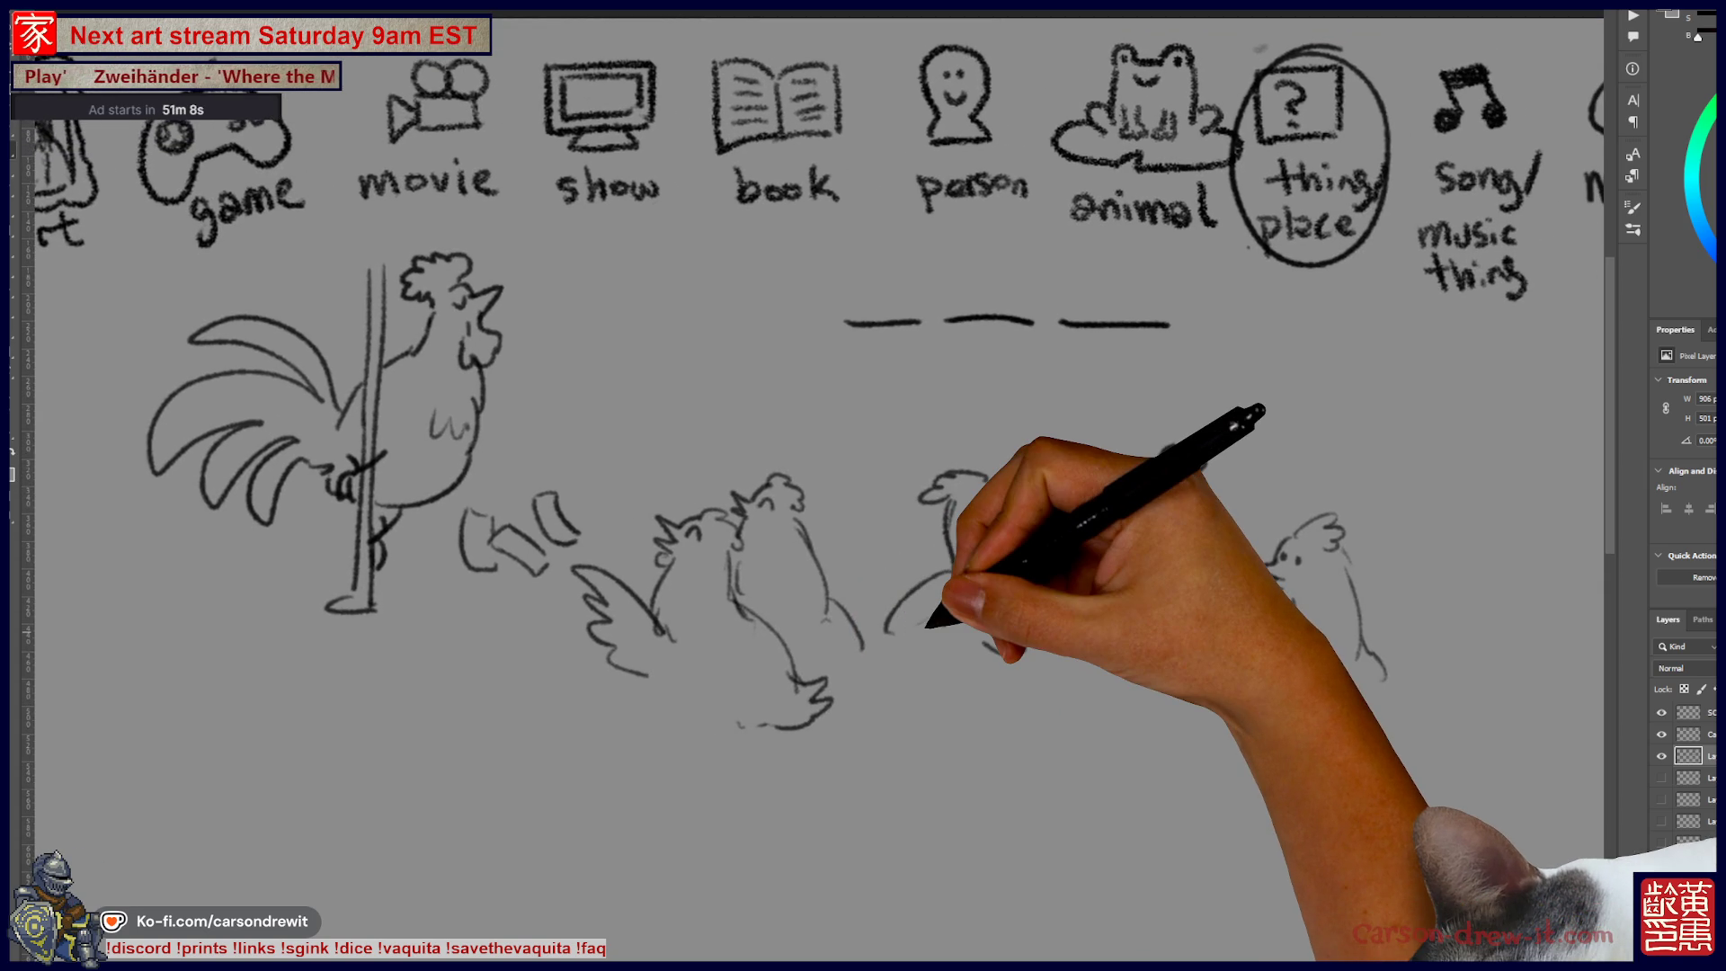
left_click_drag(980, 521, 996, 543)
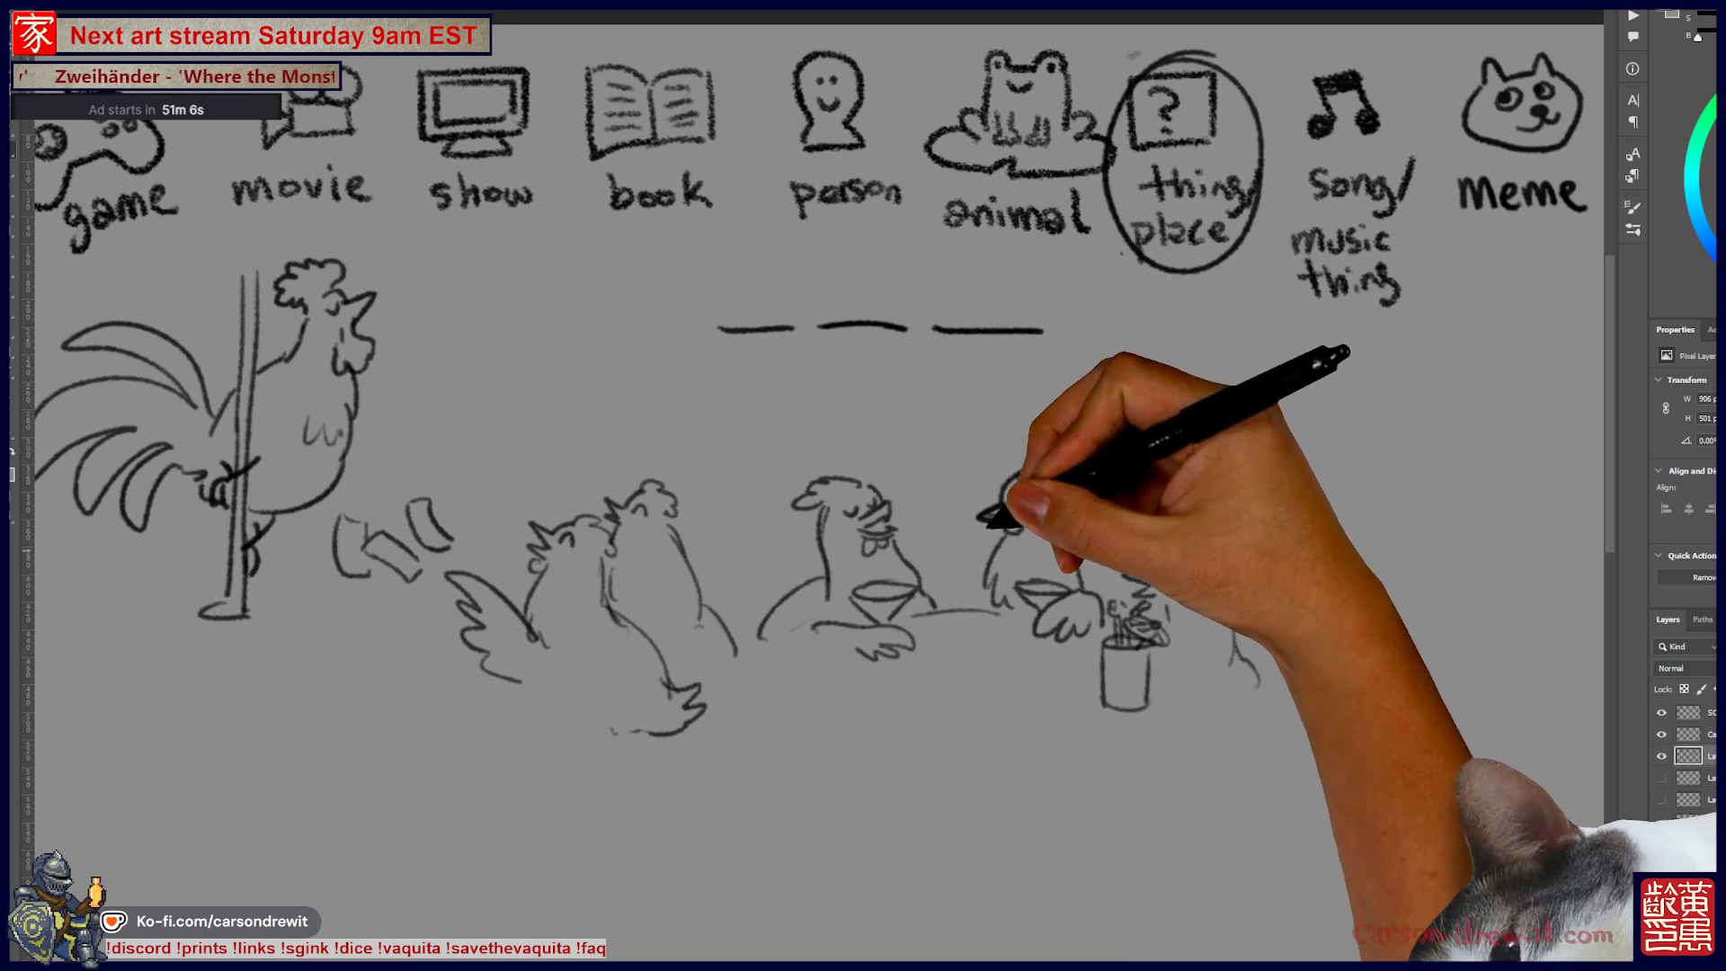
left_click_drag(1133, 539, 1205, 562)
scroll(1173, 527, "down", 2)
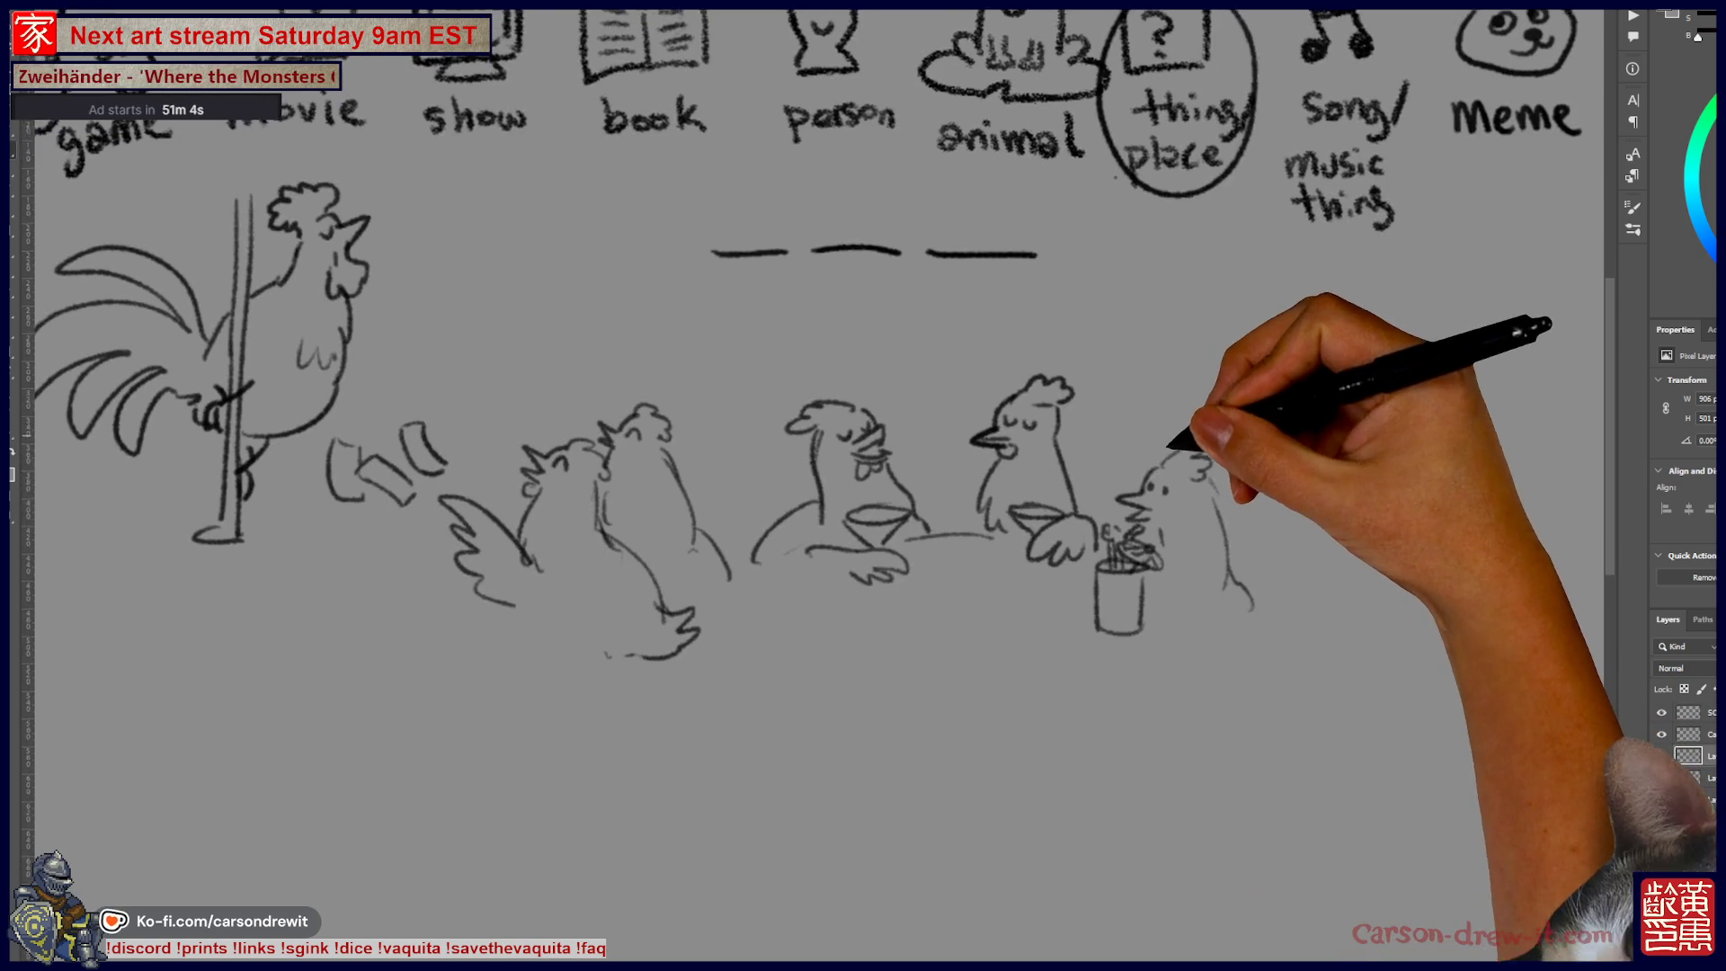
left_click_drag(1177, 432, 1155, 463)
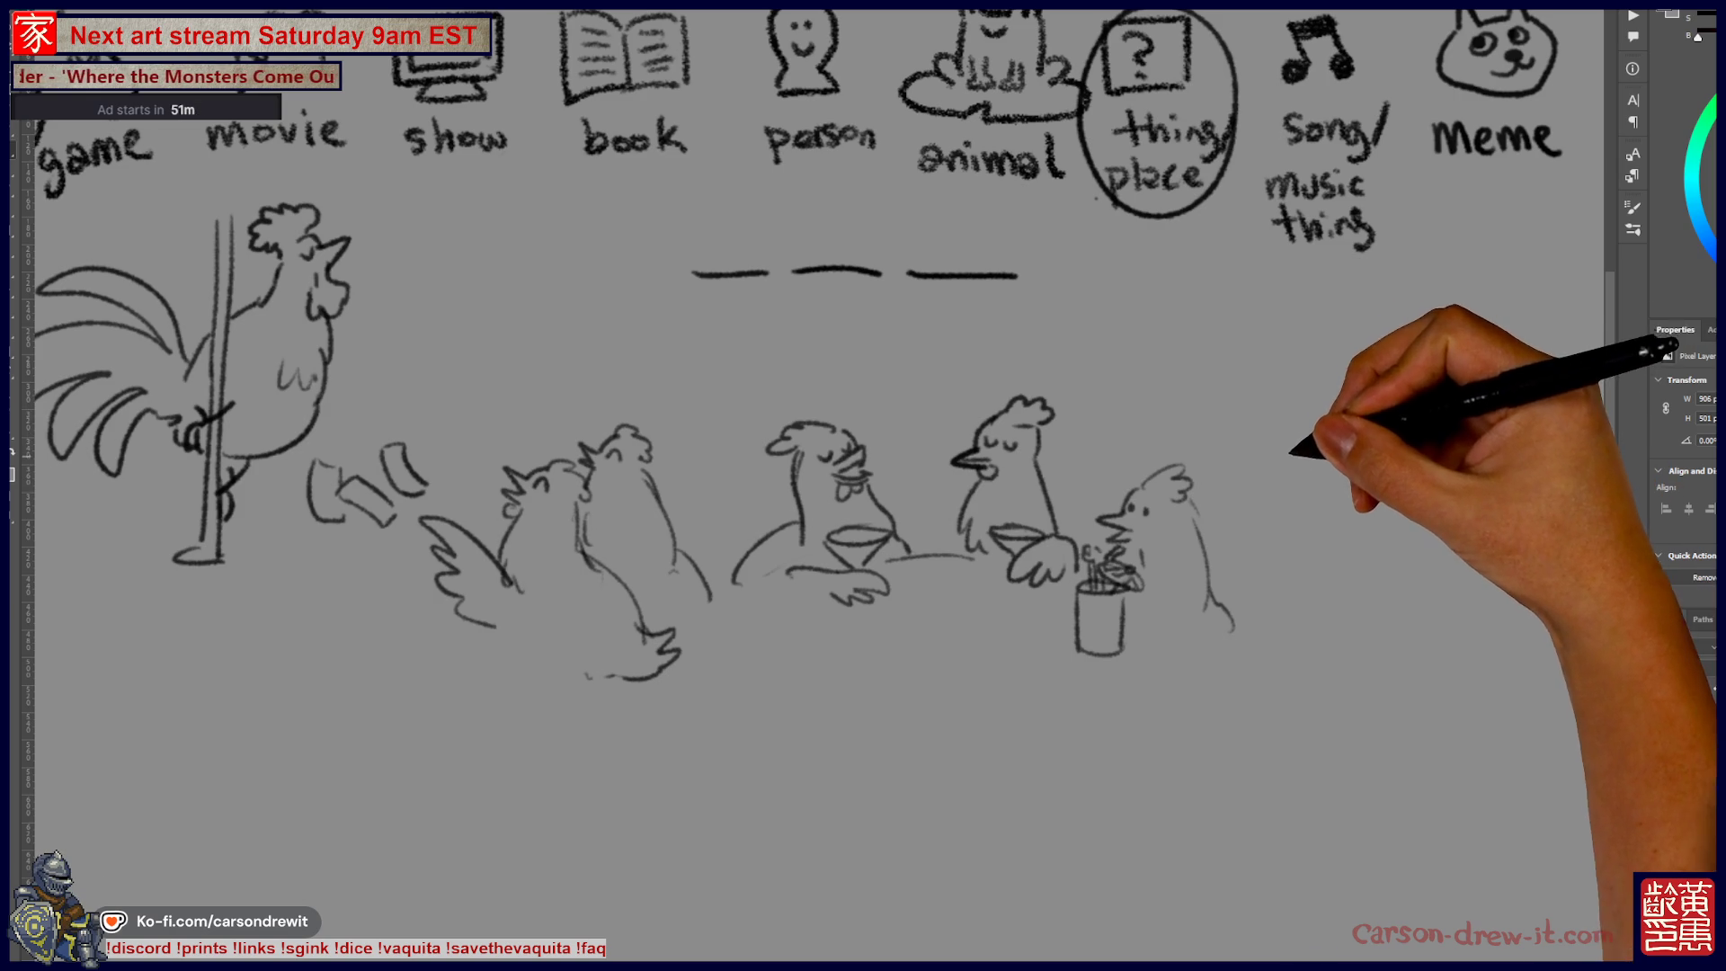
mouse_move(1293, 492)
left_mouse_down()
mouse_move(1294, 409)
mouse_move(1349, 401)
mouse_move(1375, 440)
mouse_move(1346, 490)
mouse_move(1400, 448)
left_mouse_up()
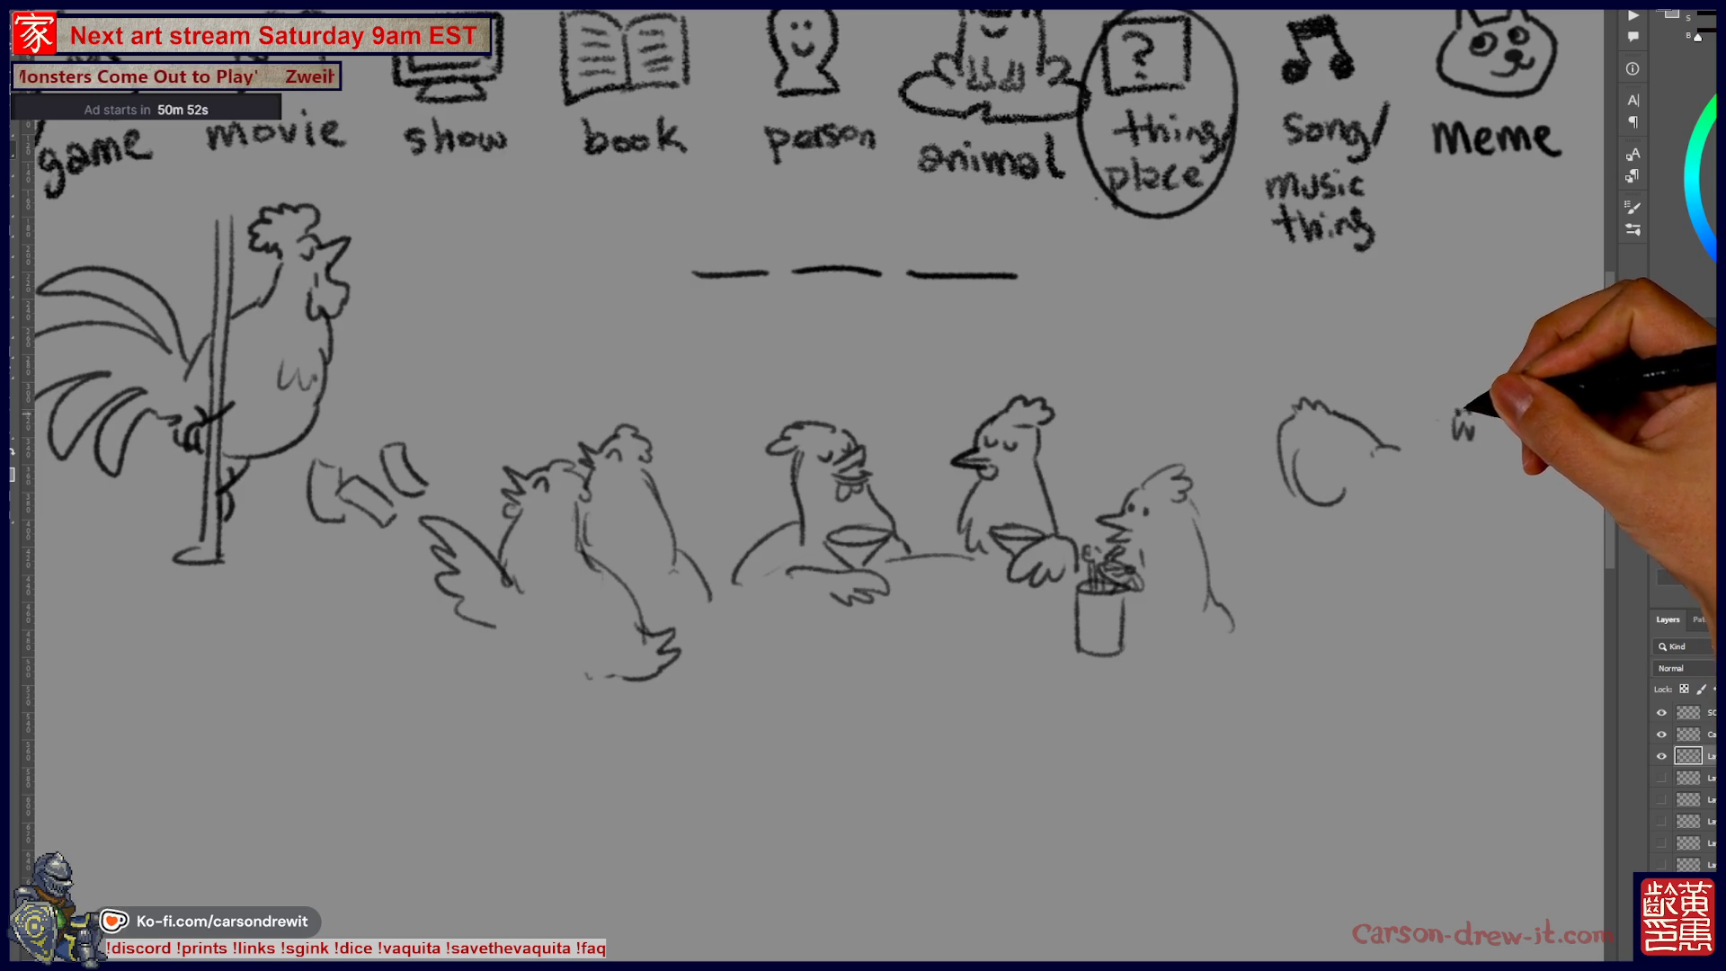
Step: Remove stray scribbles and add the hen's head tuft, claws, ground squiggle and lower body
key("ctrl+z")
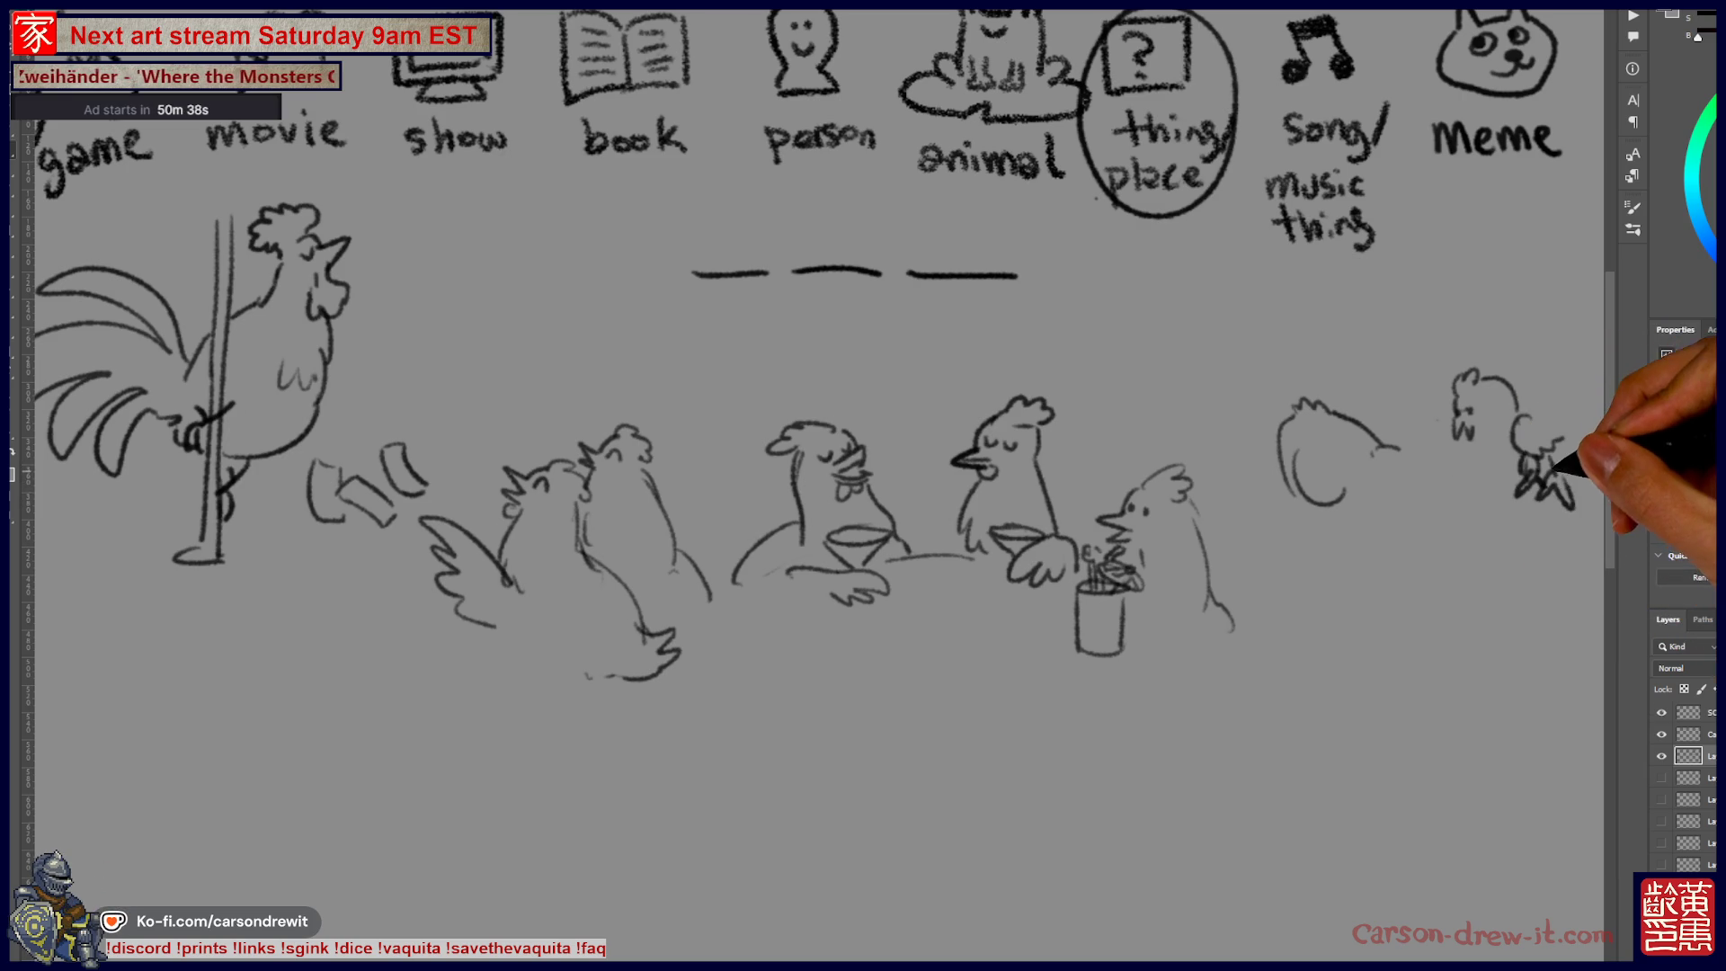
left_click_drag(1404, 442, 1417, 474)
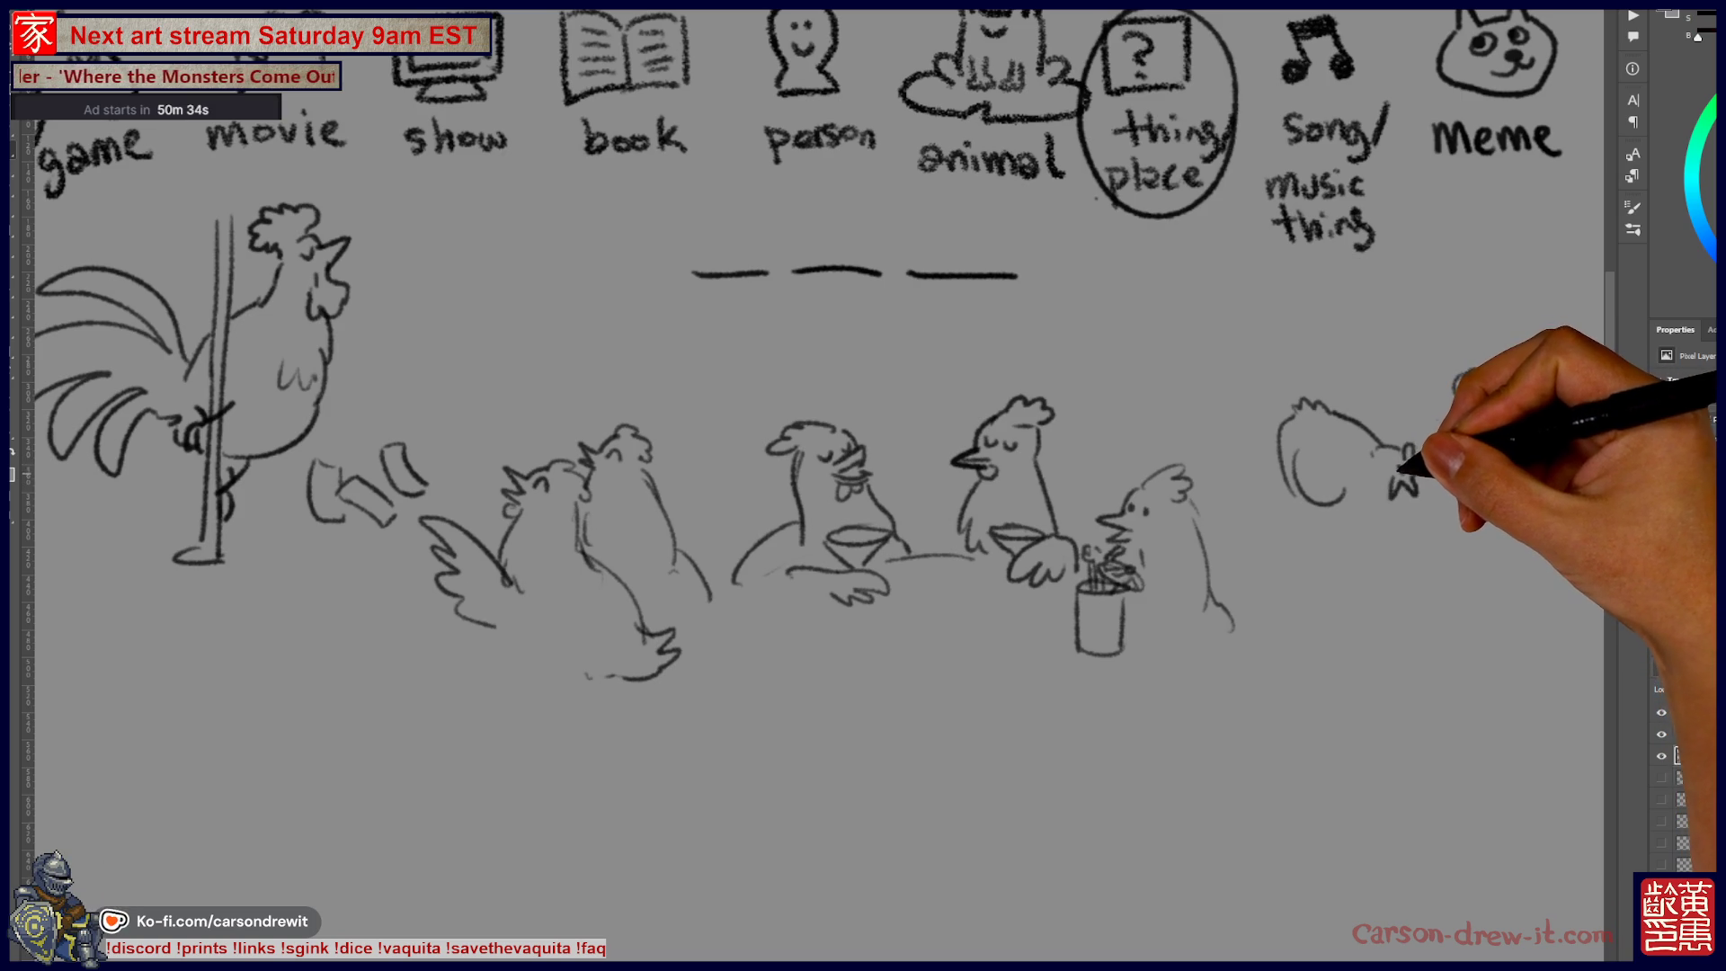
left_click_drag(1400, 538, 1414, 463)
left_click_drag(1340, 559, 1393, 564)
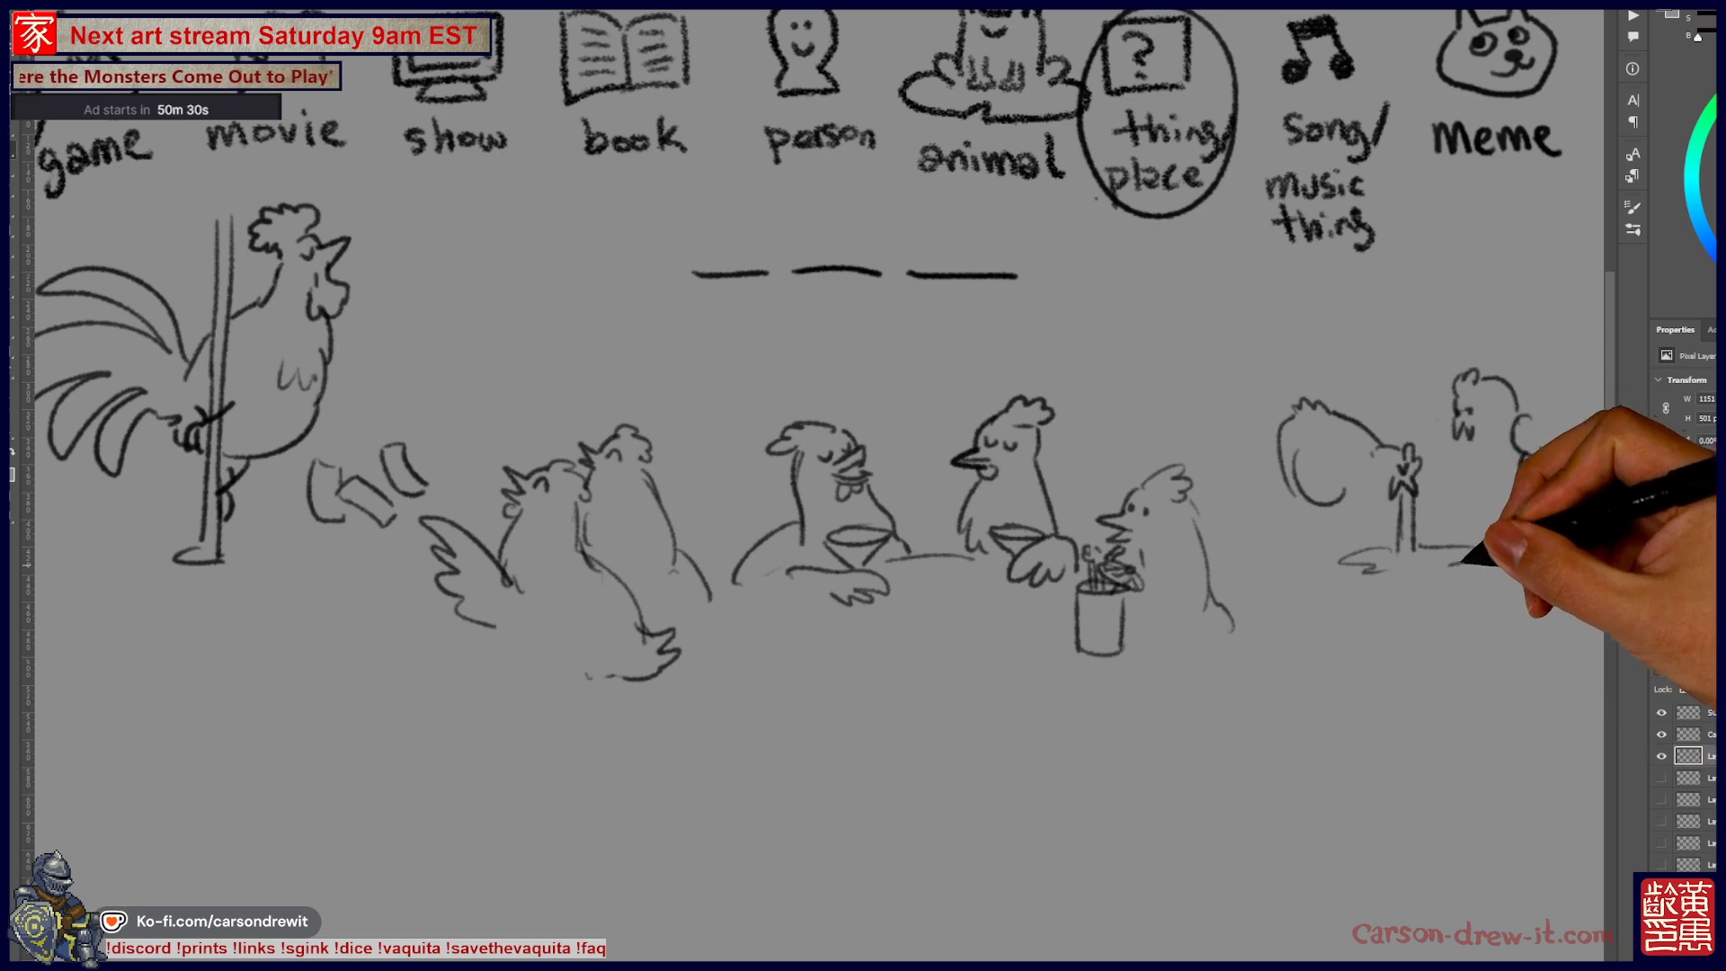
mouse_move(1329, 492)
left_mouse_down()
mouse_move(1297, 540)
mouse_move(1328, 519)
left_mouse_up()
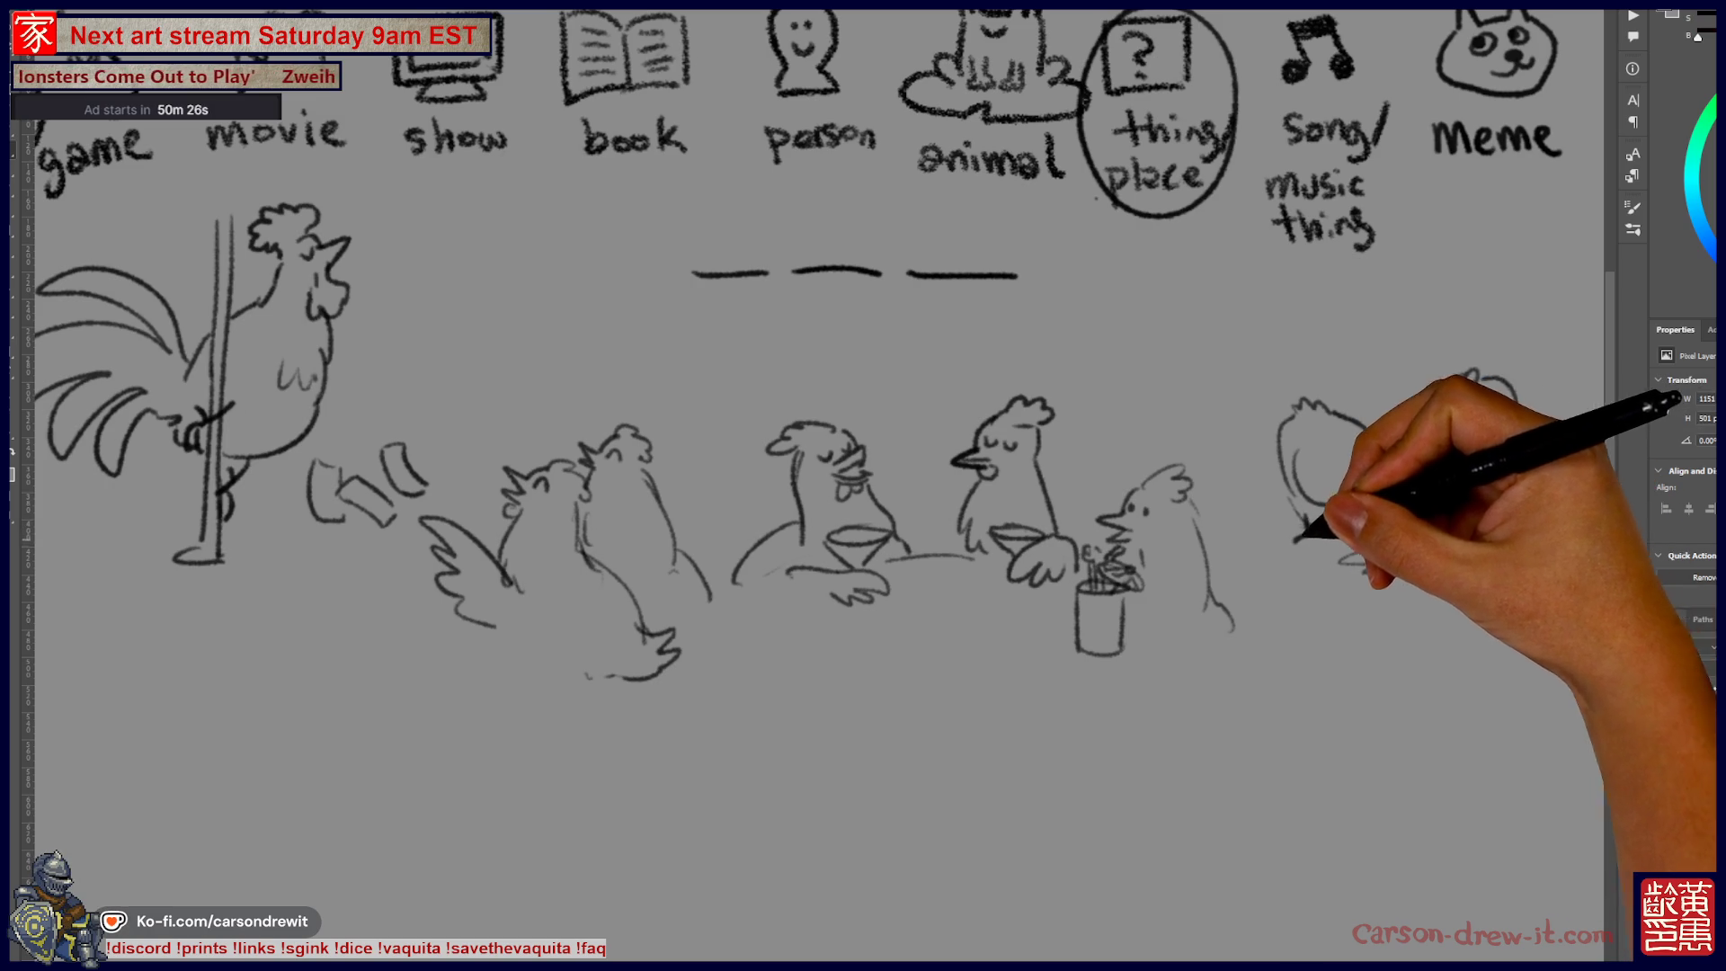
Step: Sketch the next chicken's body and claws at the right end, adding curly strokes
left_click_drag(1467, 447, 1565, 449)
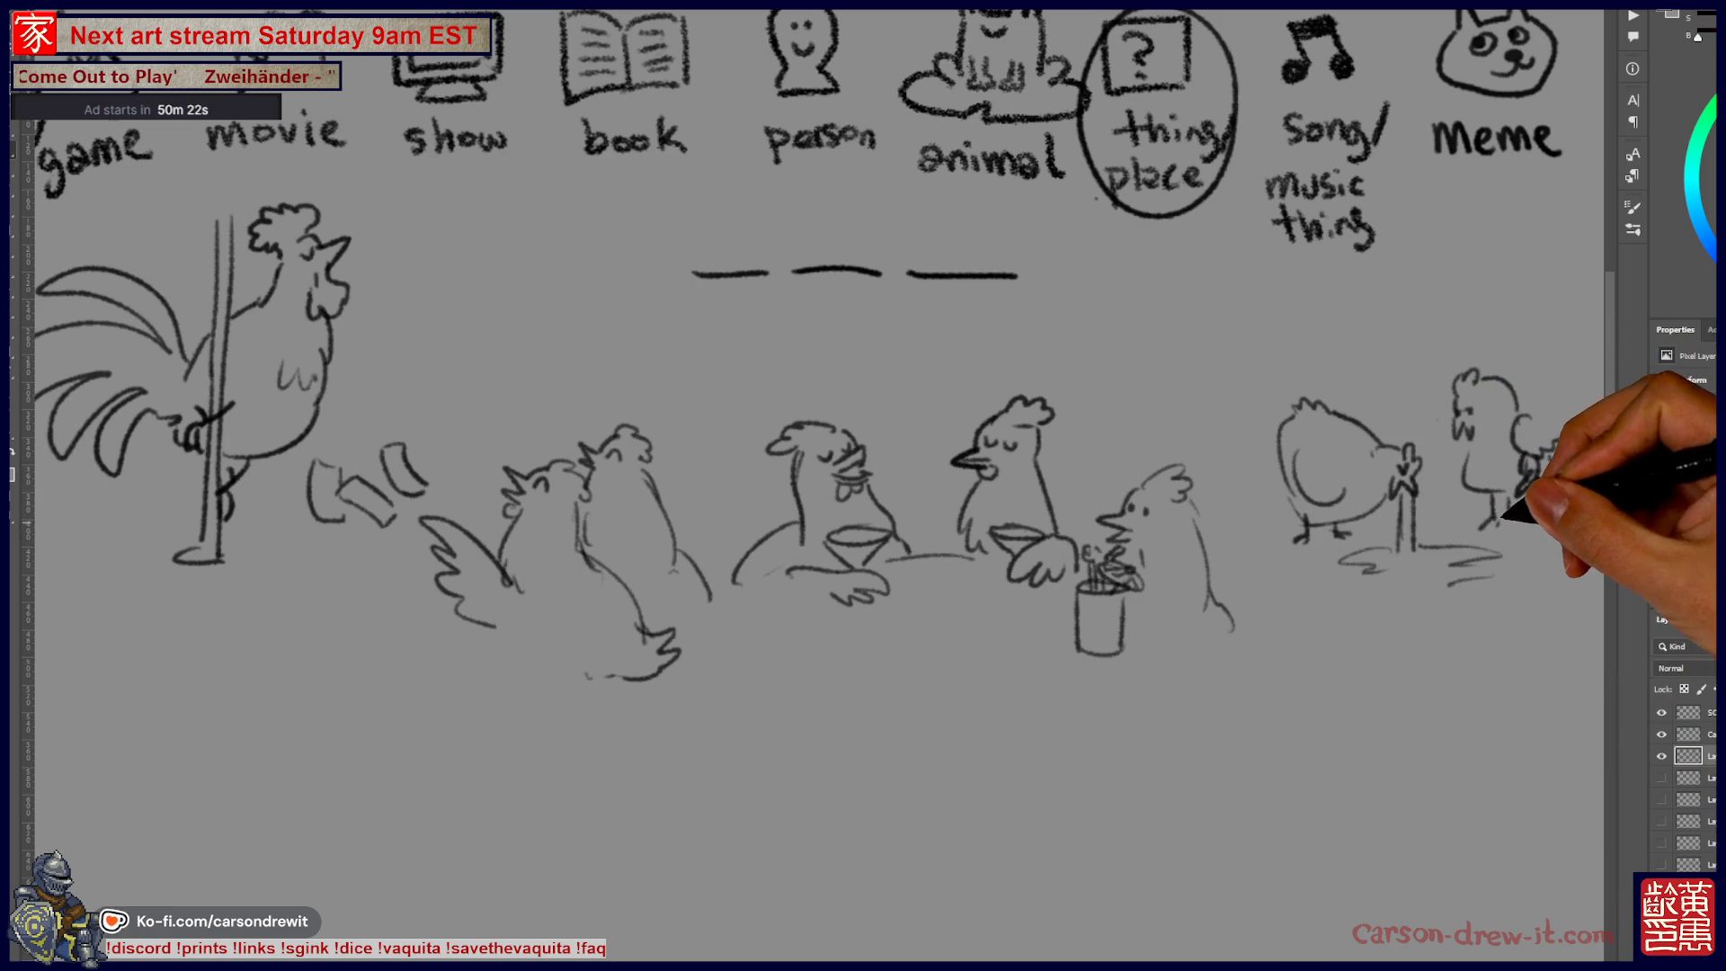
left_click_drag(1495, 693, 1473, 712)
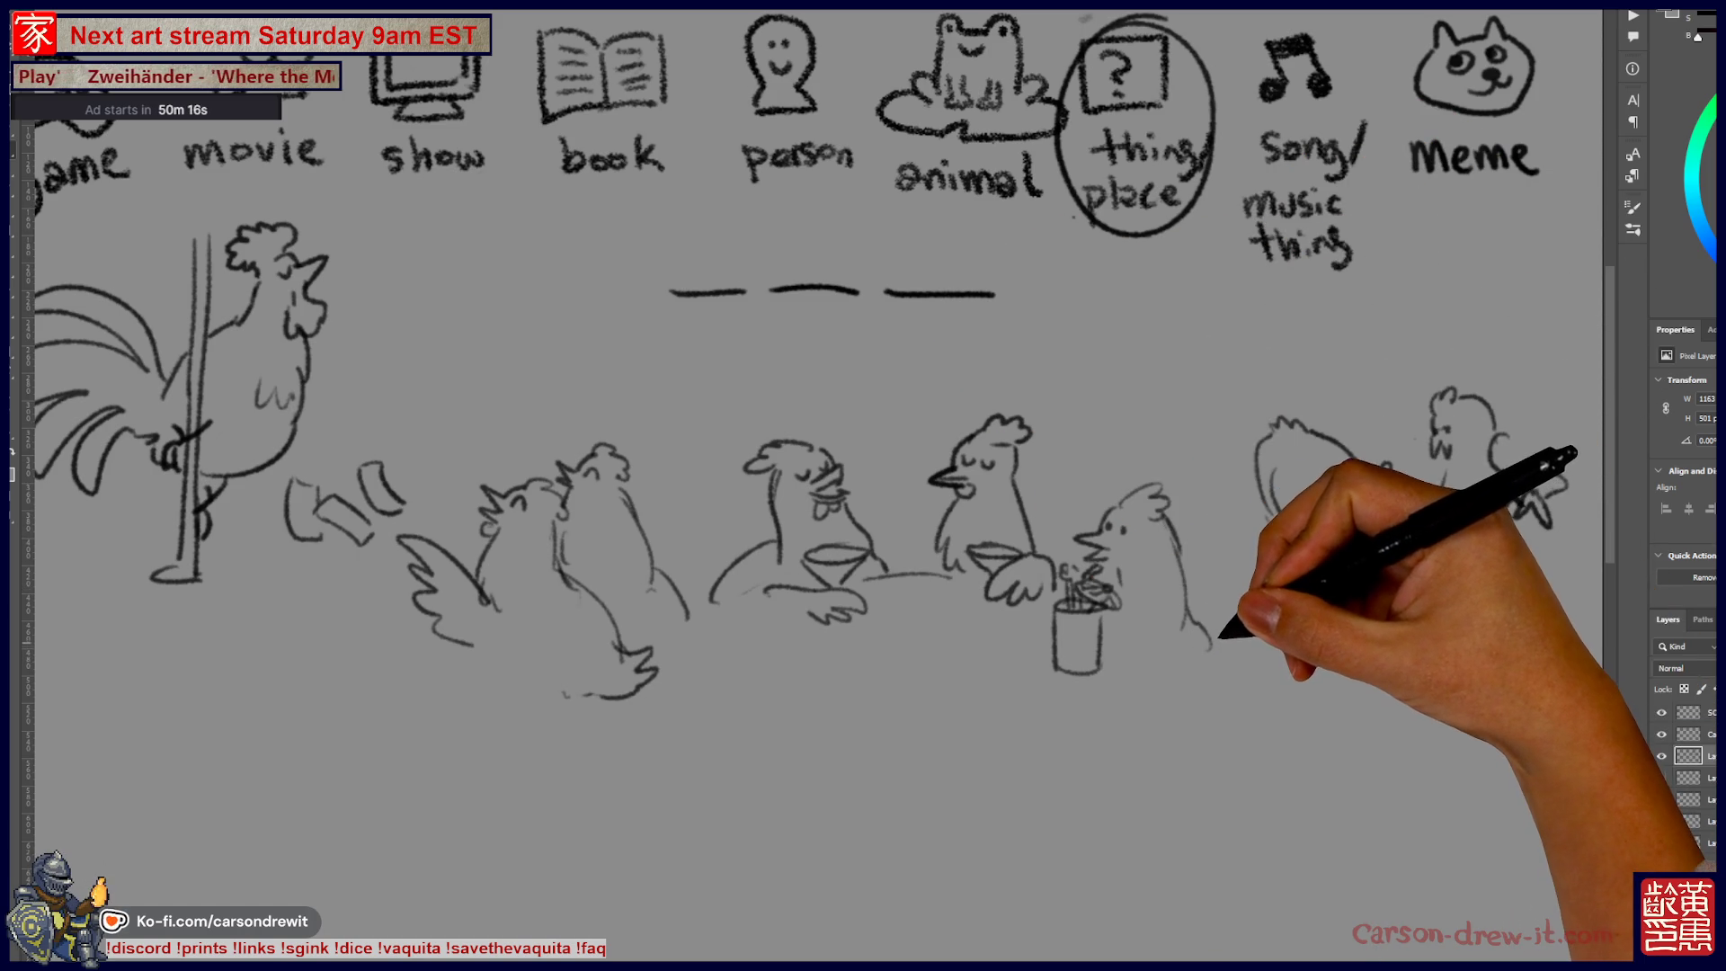
mouse_move(1206, 596)
left_mouse_down()
mouse_move(1271, 570)
mouse_move(1245, 582)
left_mouse_up()
left_click_drag(1287, 681, 1234, 703)
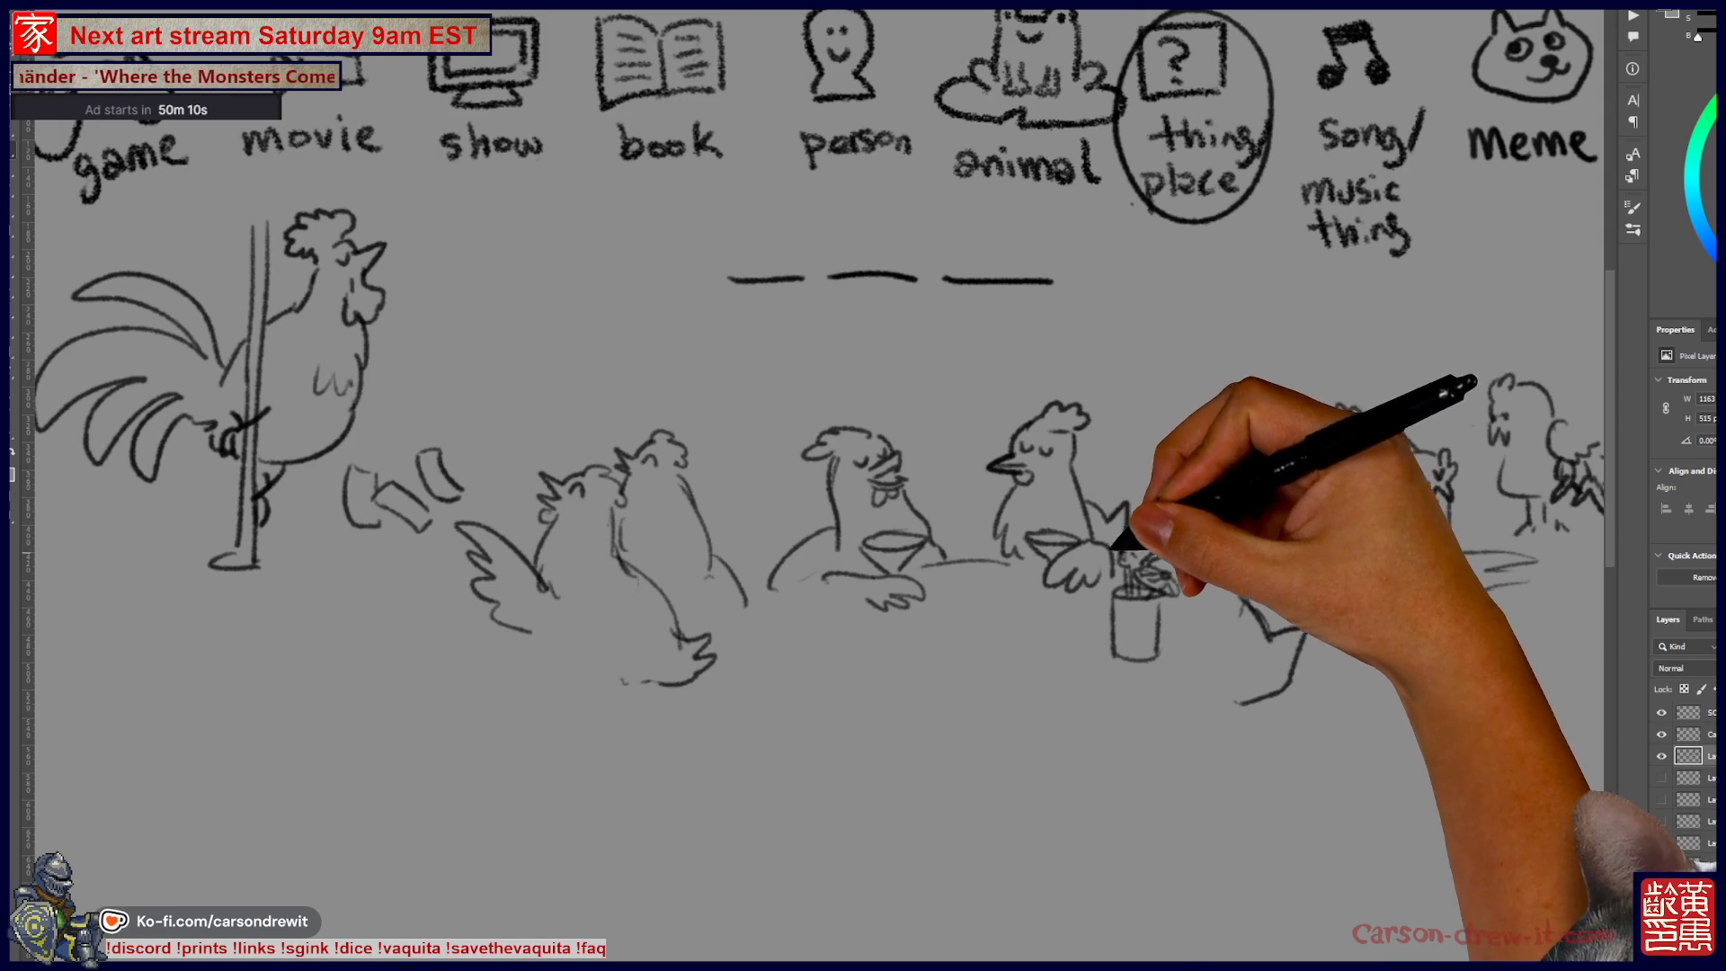
left_click_drag(1125, 409, 1003, 431)
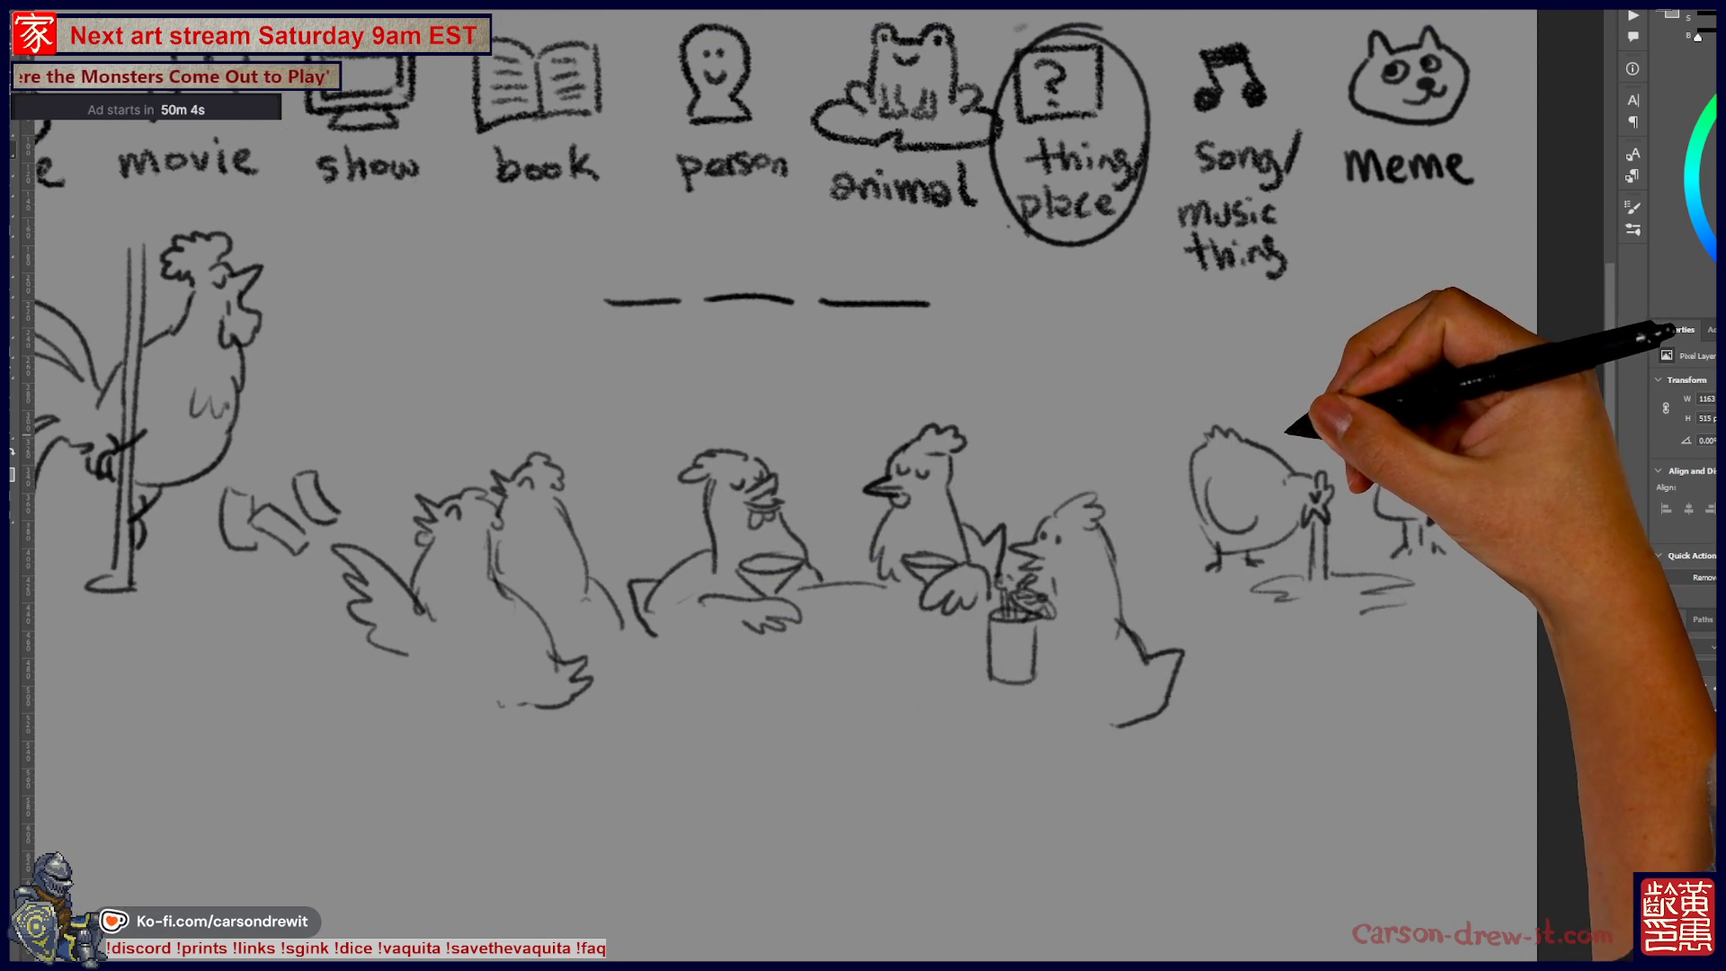
mouse_move(1291, 435)
left_mouse_down()
mouse_move(1245, 443)
mouse_move(1267, 474)
left_mouse_up()
left_click_drag(1300, 412, 1318, 410)
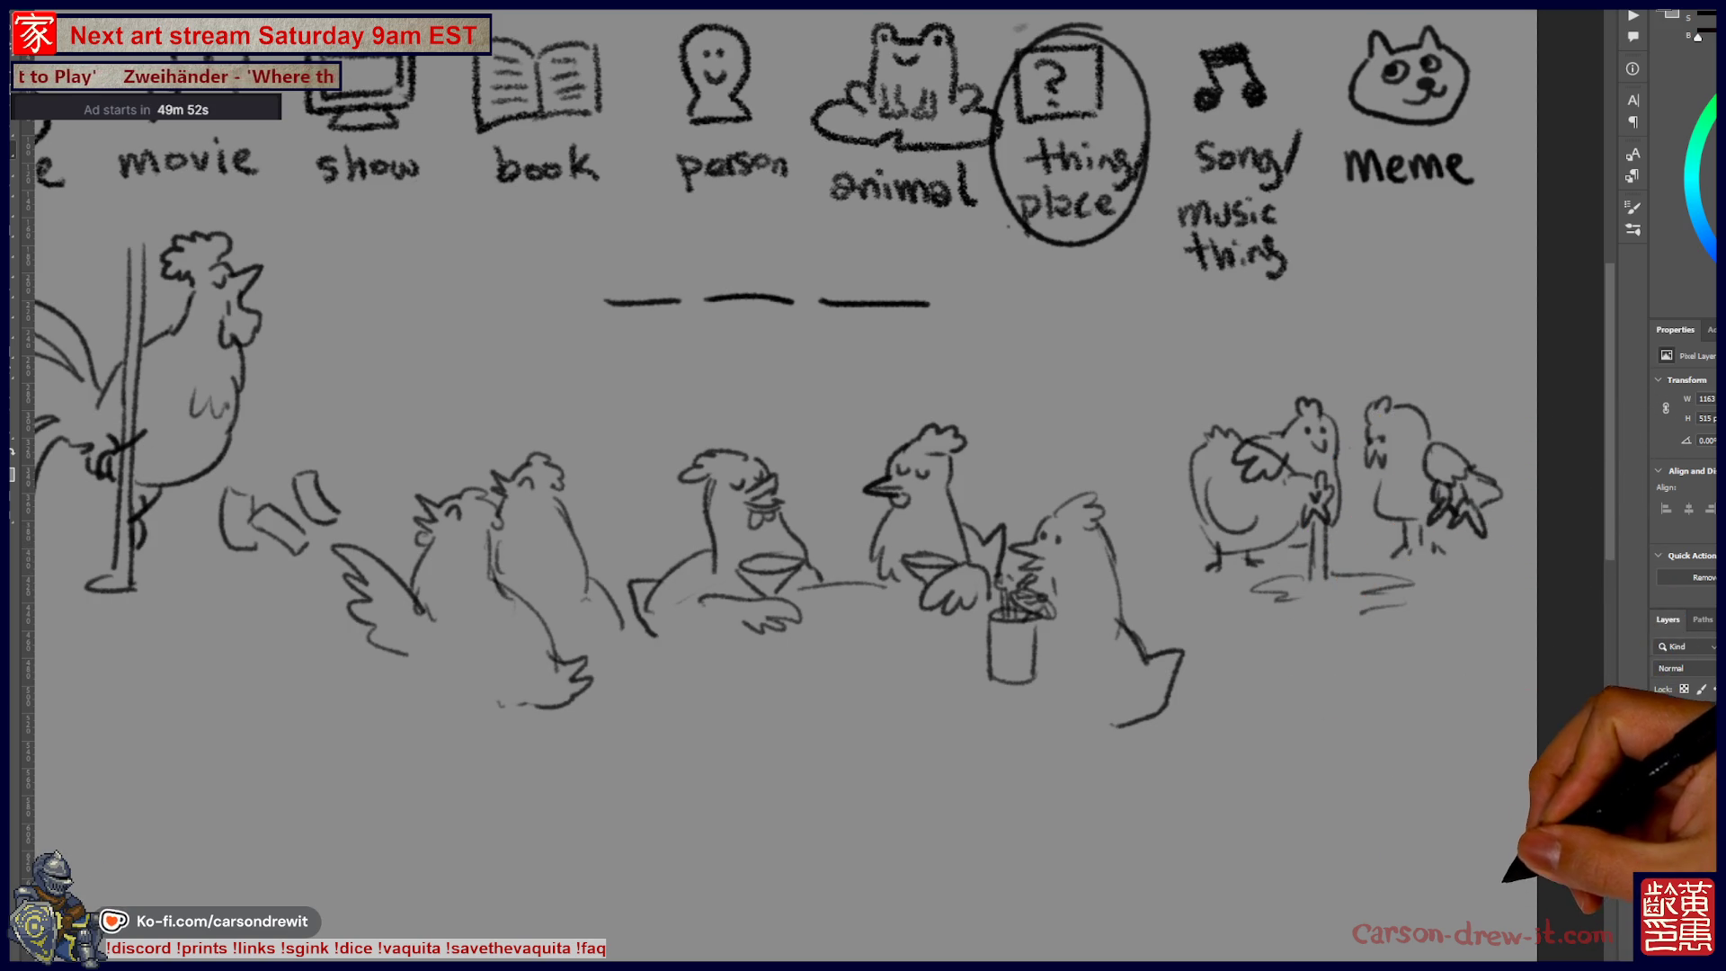
mouse_move(899, 449)
left_mouse_down()
mouse_move(980, 475)
mouse_move(921, 524)
left_mouse_up()
Step: Circle the middle word blank and draw arrows from it to each chicken
left_click_drag(706, 286, 693, 370)
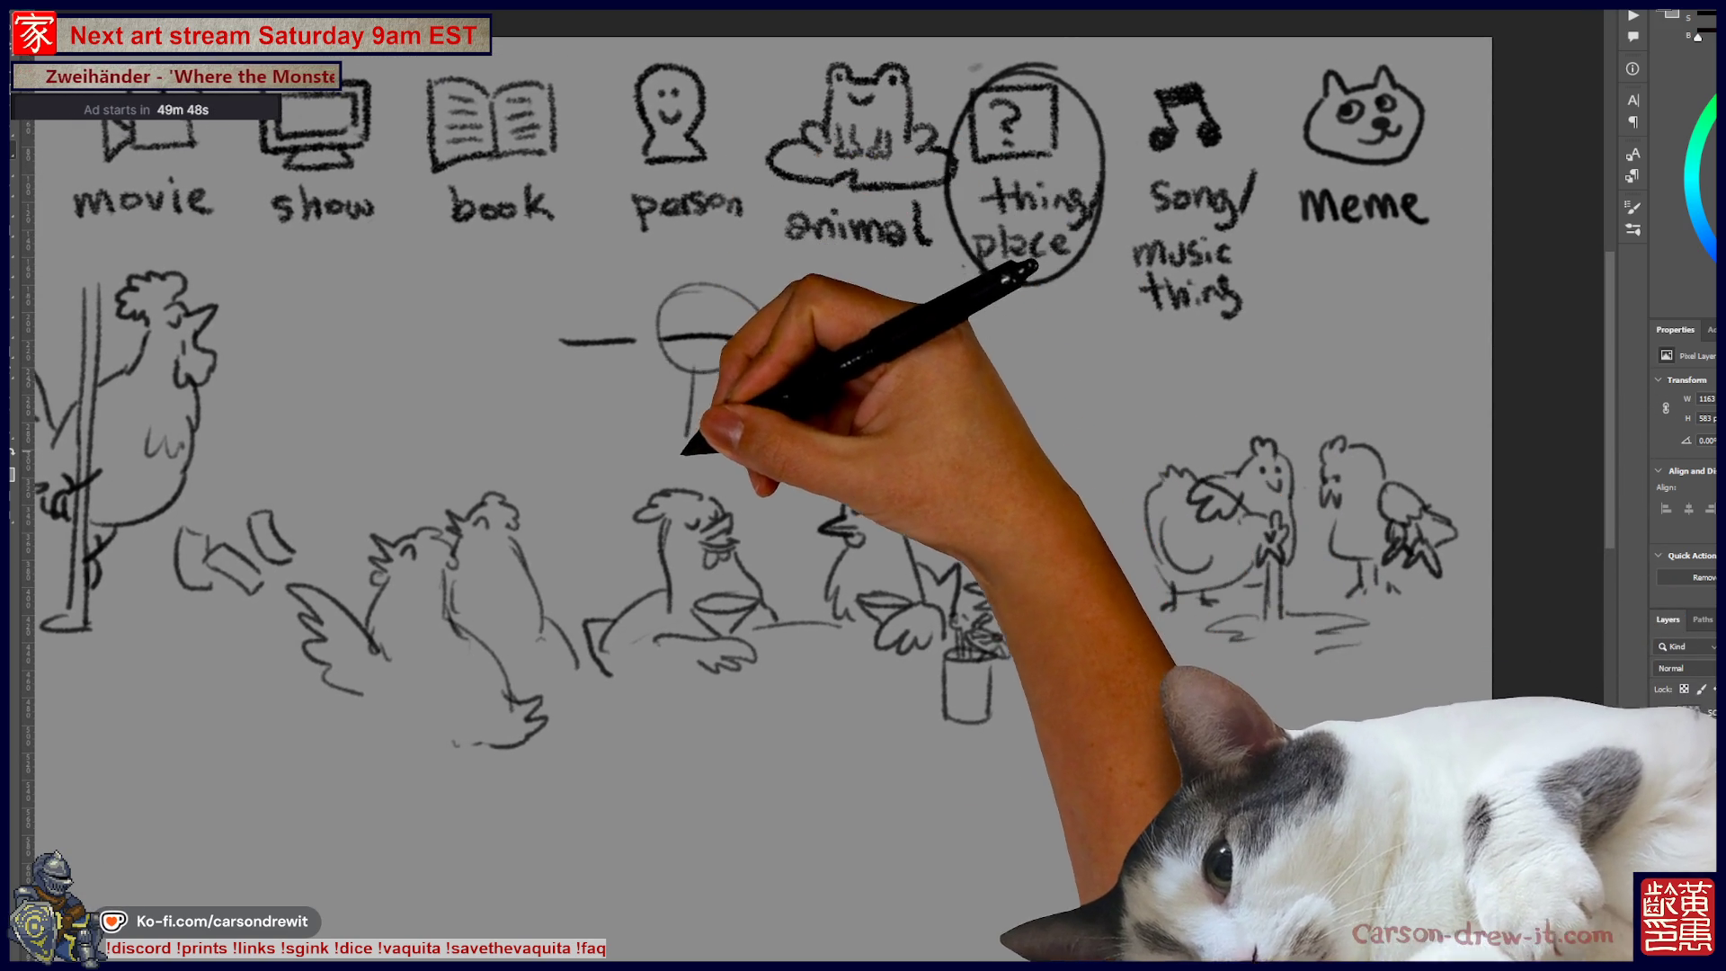
left_click_drag(579, 474, 533, 505)
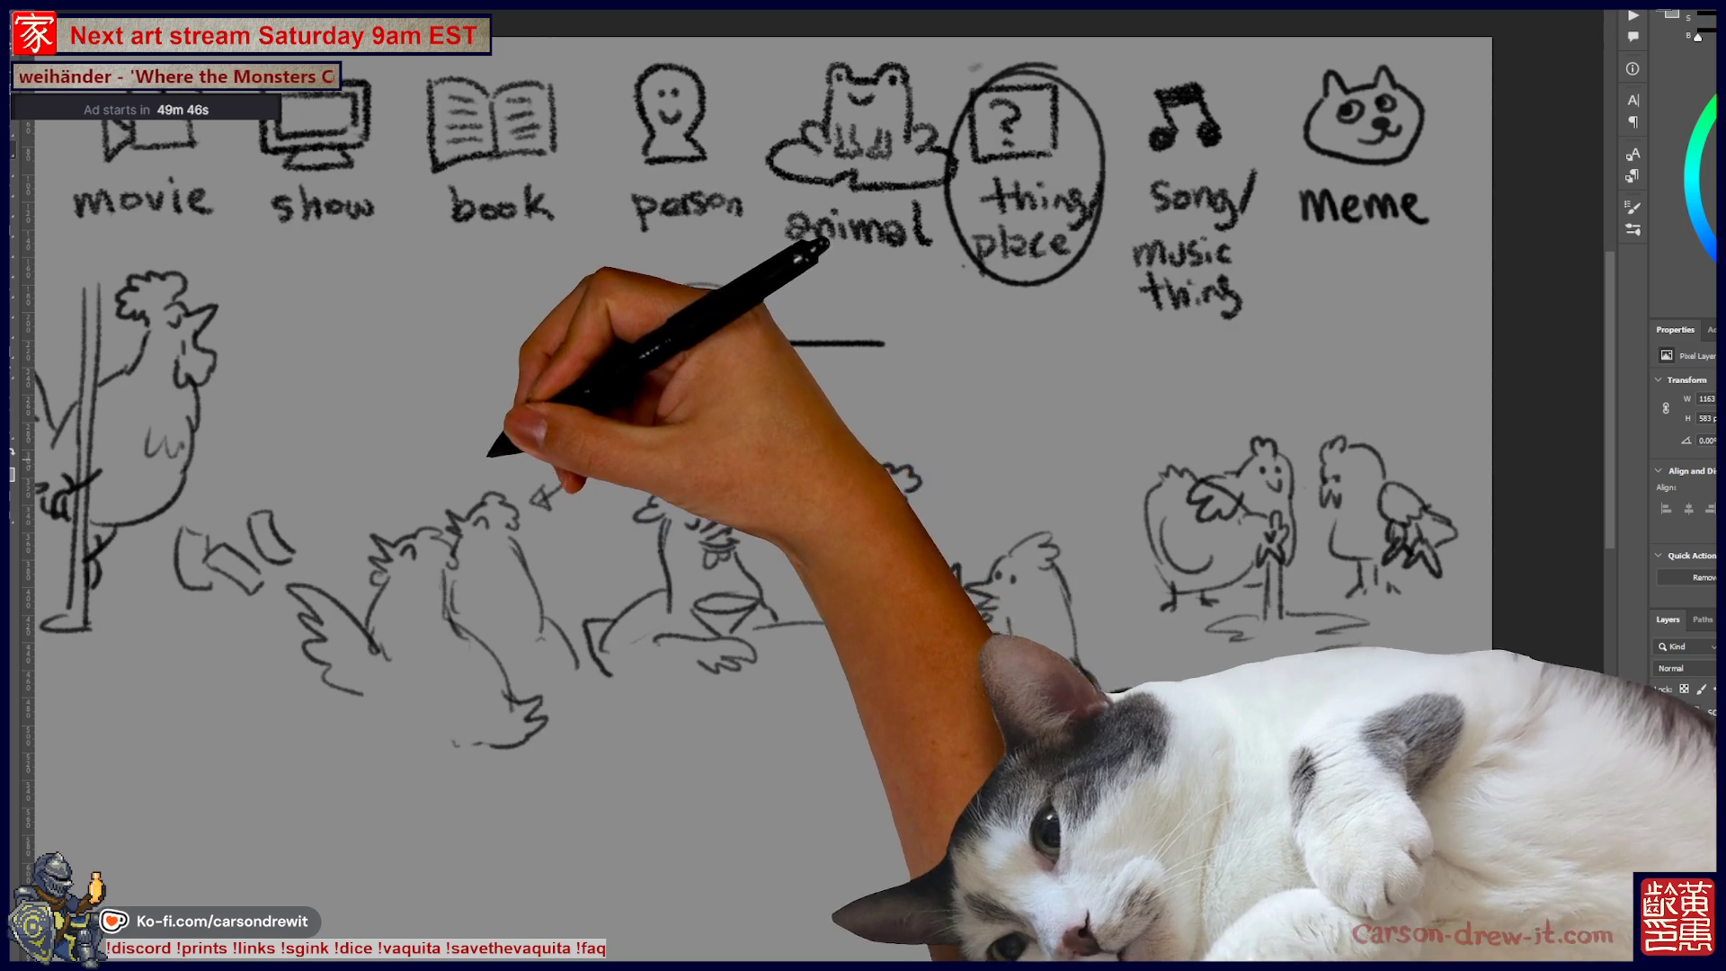
mouse_move(679, 405)
left_mouse_down()
mouse_move(418, 499)
mouse_move(440, 508)
left_mouse_up()
left_click_drag(696, 405, 845, 478)
left_click_drag(809, 340, 775, 340)
left_click_drag(706, 391, 1011, 523)
mouse_move(994, 422)
left_mouse_down()
mouse_move(1151, 472)
mouse_move(1228, 455)
left_mouse_up()
left_click_drag(1115, 423, 1305, 452)
left_click_drag(636, 516, 864, 534)
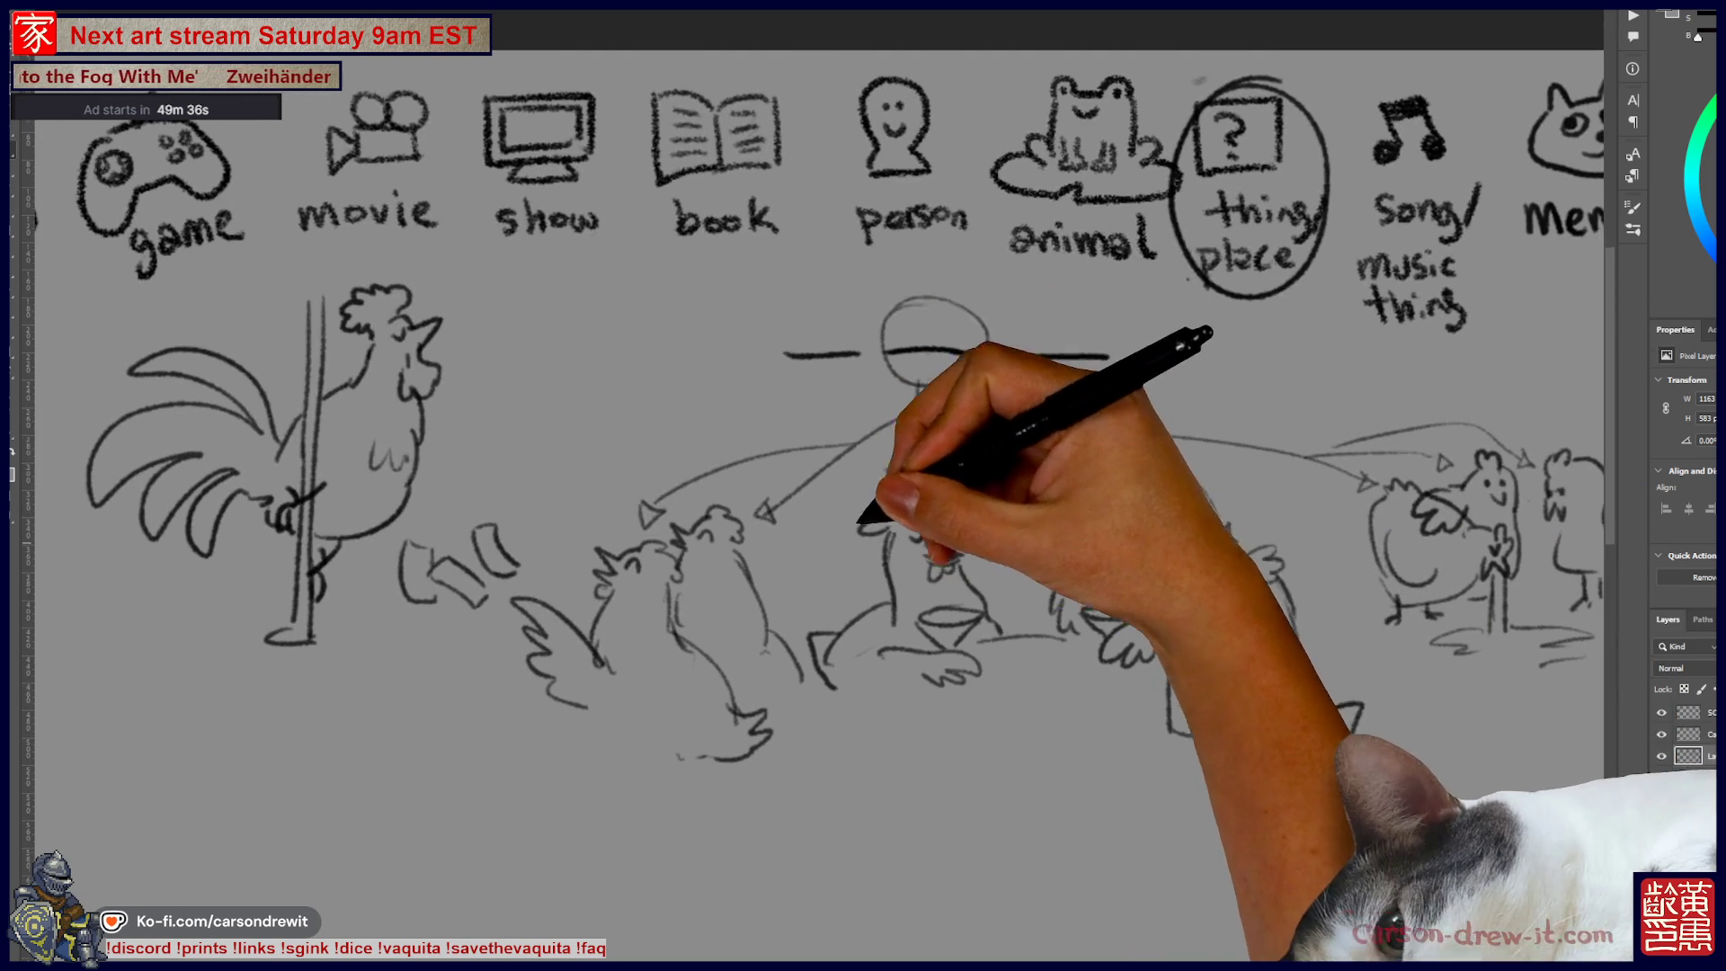
Step: Draw an arrow to the rooster and cross it out with an X
left_click_drag(894, 400, 466, 455)
left_click_drag(571, 413, 609, 454)
left_click_drag(841, 566, 706, 578)
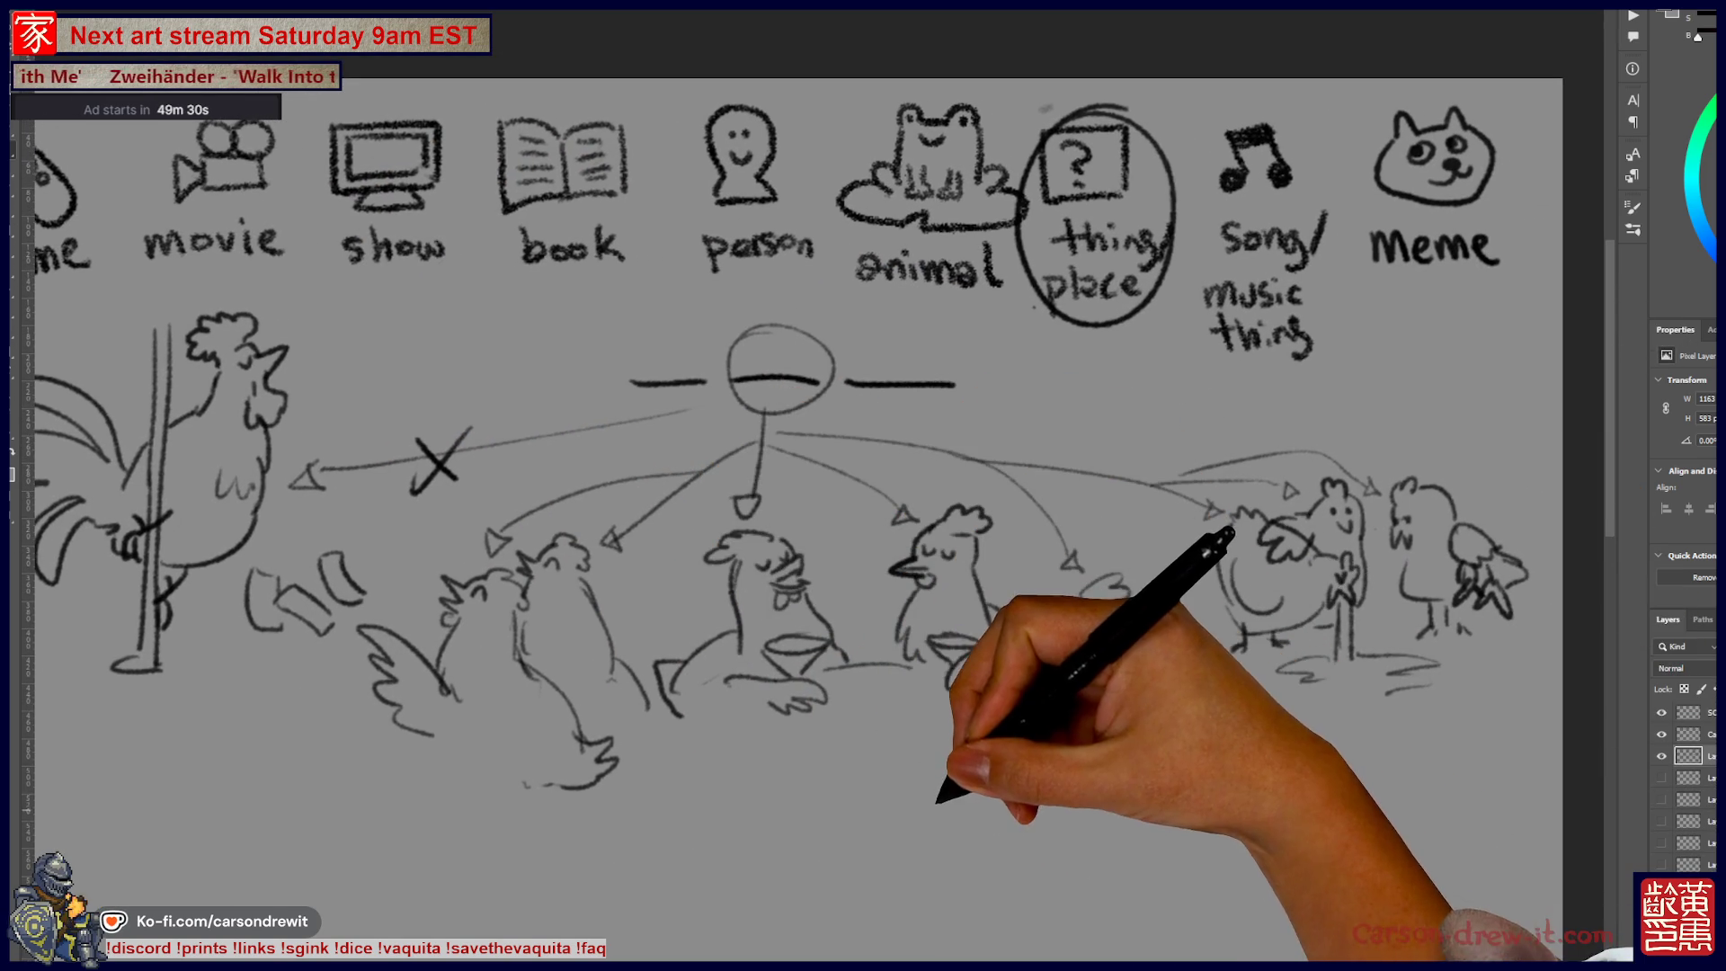
left_click_drag(926, 791, 1017, 728)
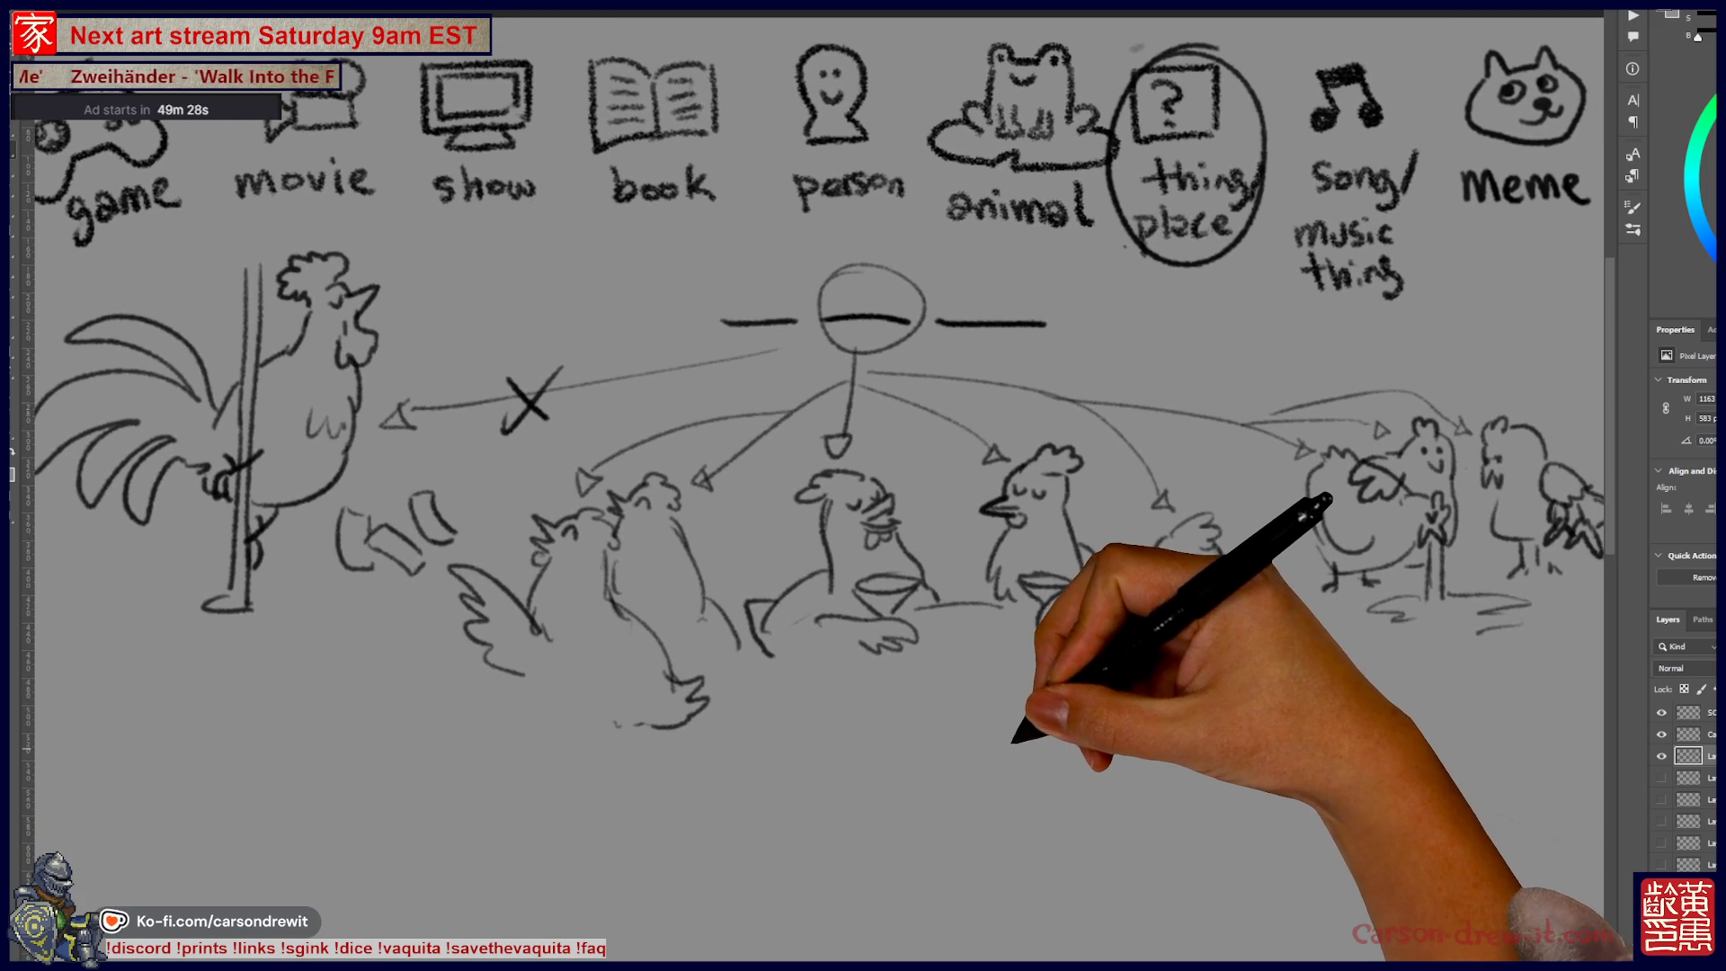
scroll(863, 486, "down", 2)
scroll(863, 486, "up", 2)
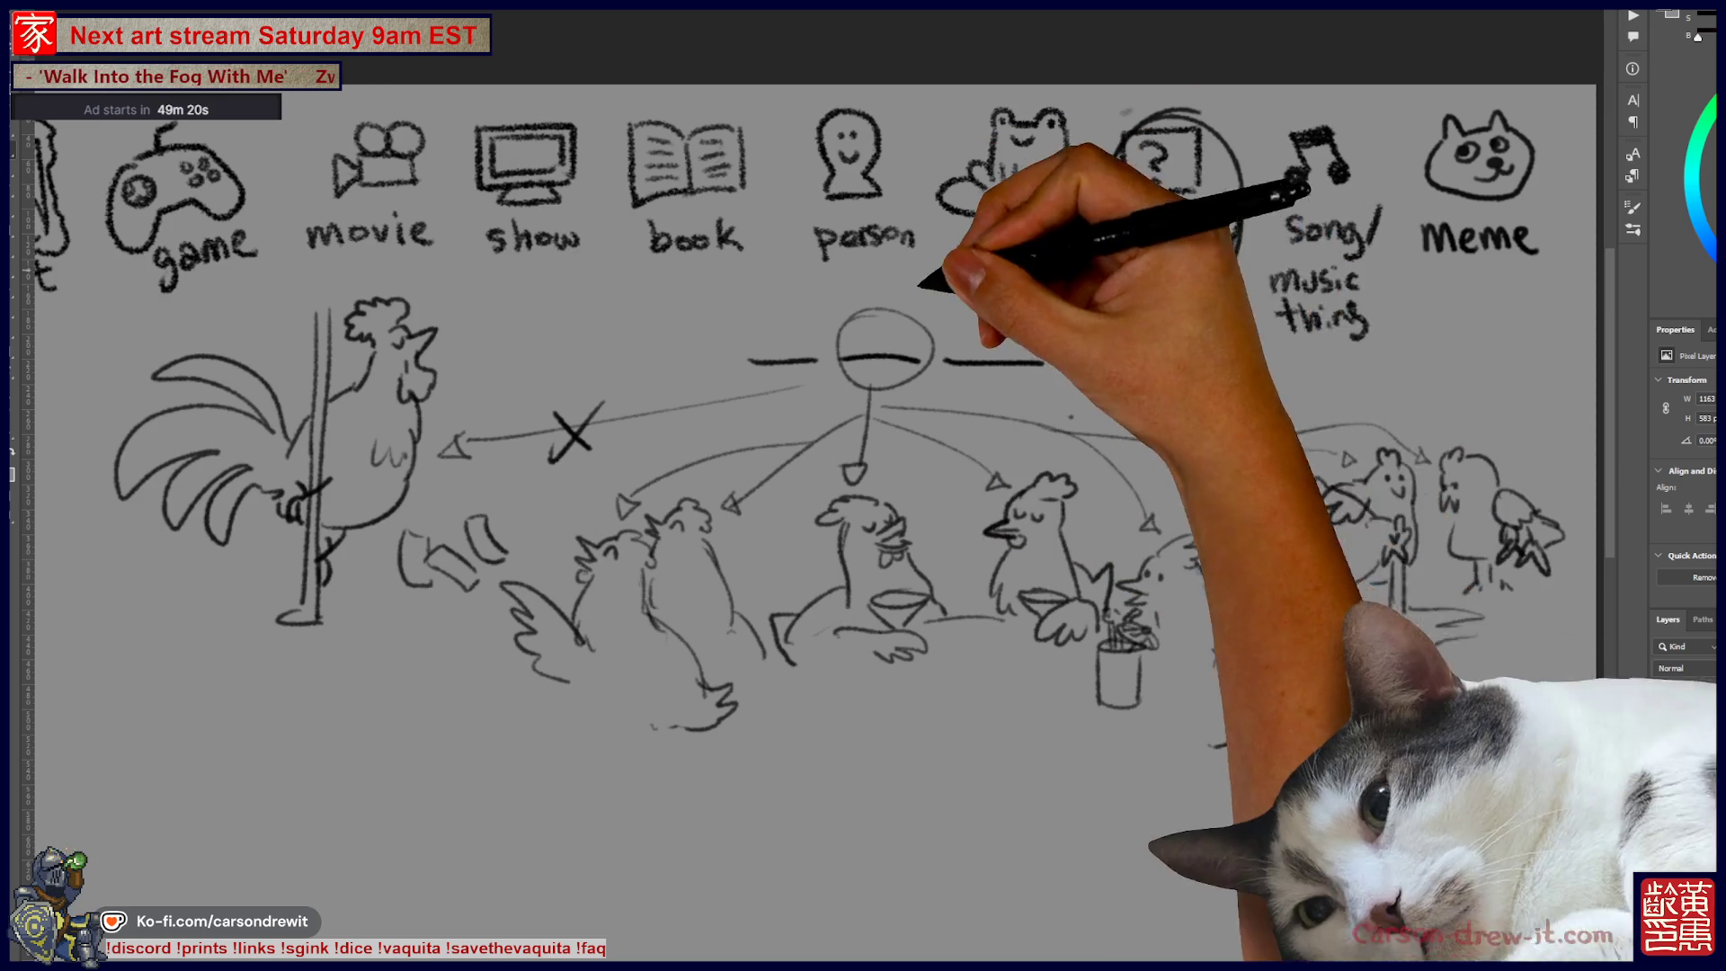
Step: Circle the third blank, tick the moon bubble, add an X-marked sun-cloud bubble, then switch to the reference image
mouse_move(988, 312)
left_mouse_down()
mouse_move(998, 388)
mouse_move(1232, 369)
mouse_move(1251, 384)
mouse_move(1194, 411)
left_mouse_up()
left_click_drag(1128, 355, 1146, 338)
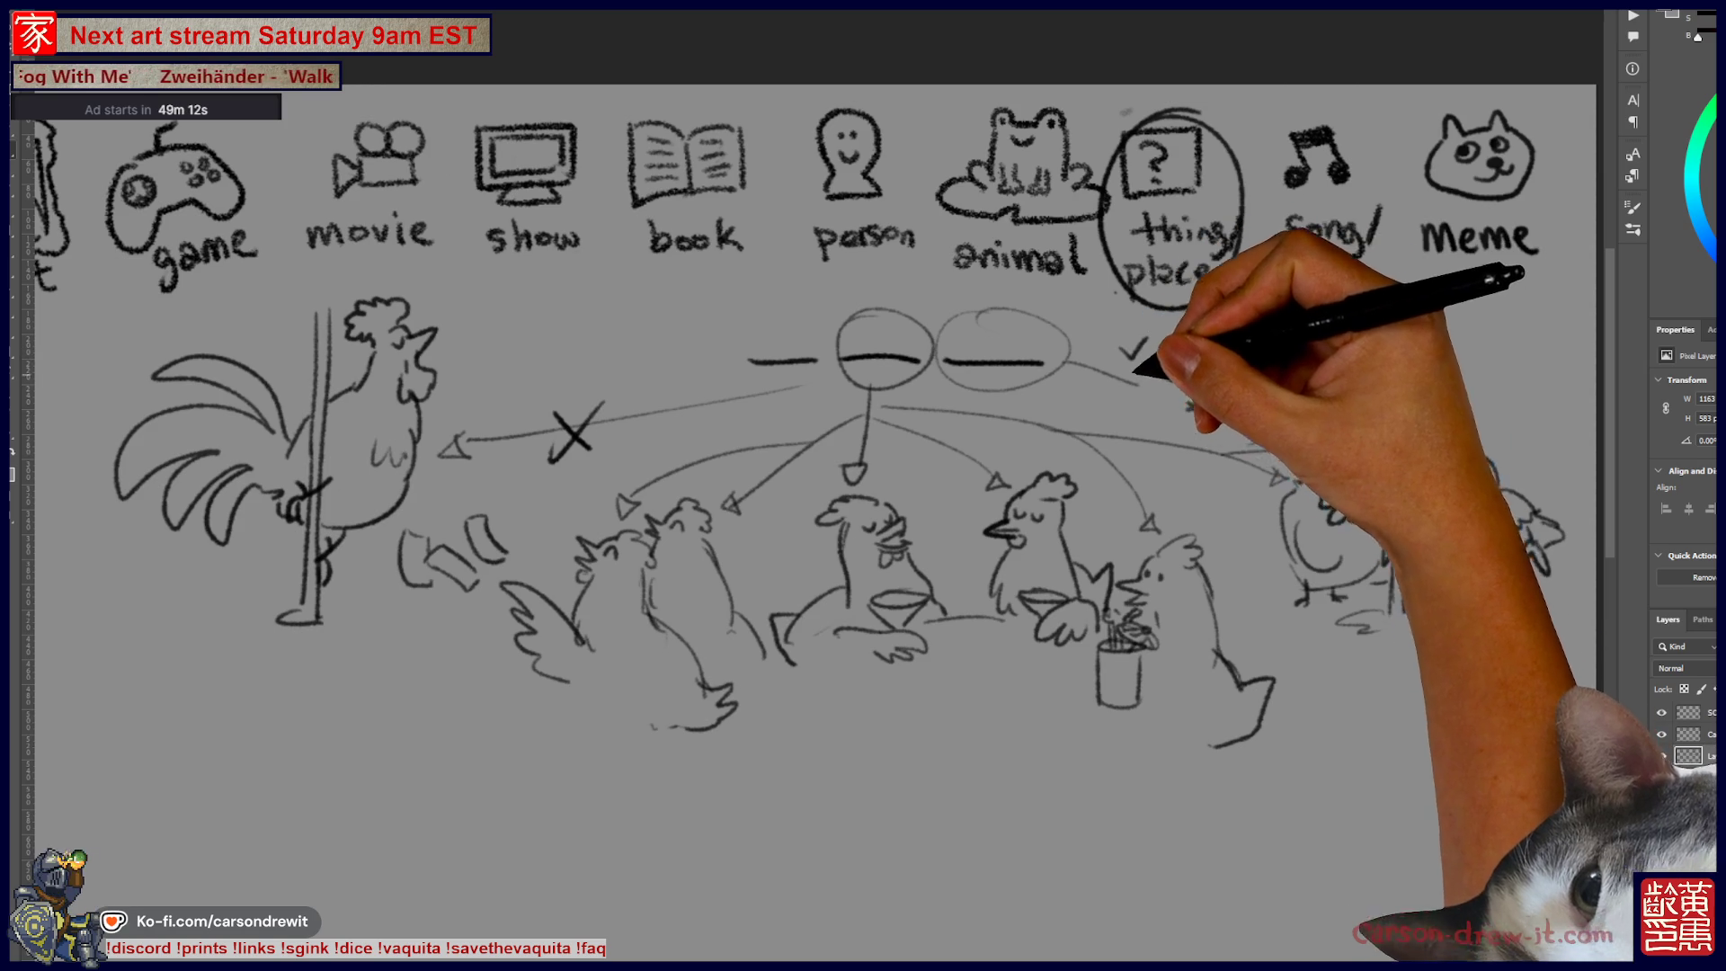
left_click_drag(1368, 356, 1389, 375)
mouse_move(1390, 354)
left_mouse_down()
mouse_move(1369, 376)
mouse_move(1465, 404)
mouse_move(1503, 357)
mouse_move(1474, 362)
mouse_move(1485, 389)
left_mouse_up()
left_click_drag(1502, 386, 1504, 394)
left_click_drag(1430, 319, 1555, 355)
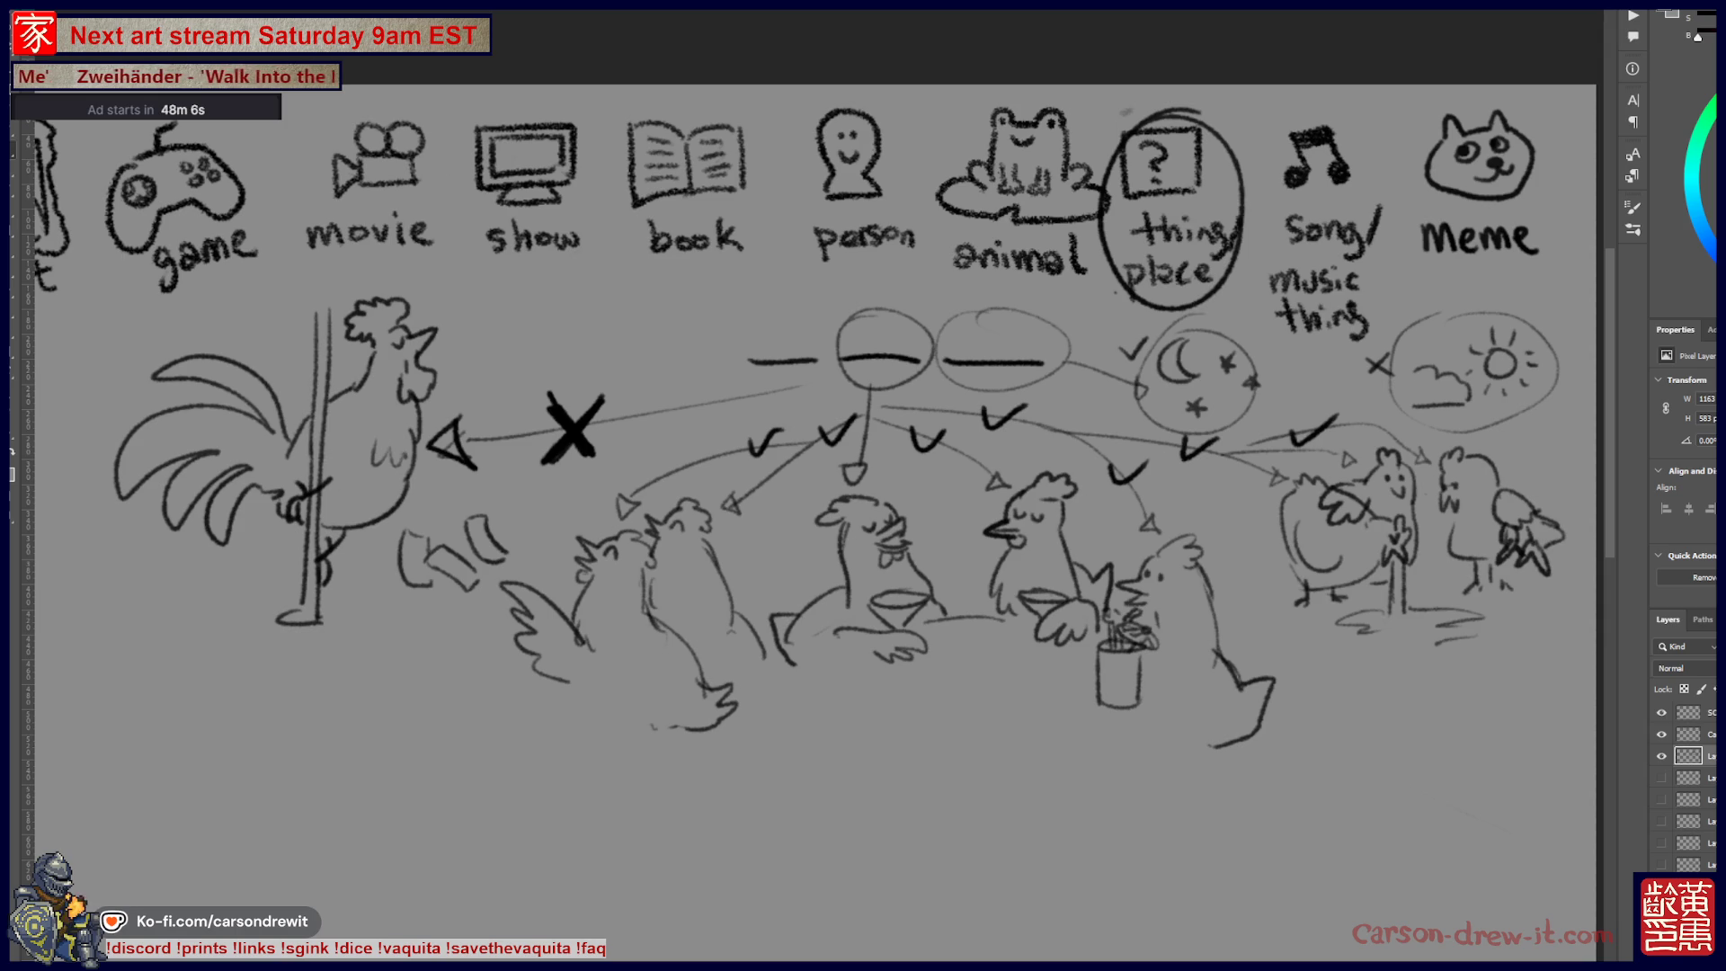
key("alt+Tab")
Step: Widen Chrome to enlarge the hen-versus-rooster chart, scroll across it, then return to Photoshop
left_click_drag(1000, 454, 1483, 454)
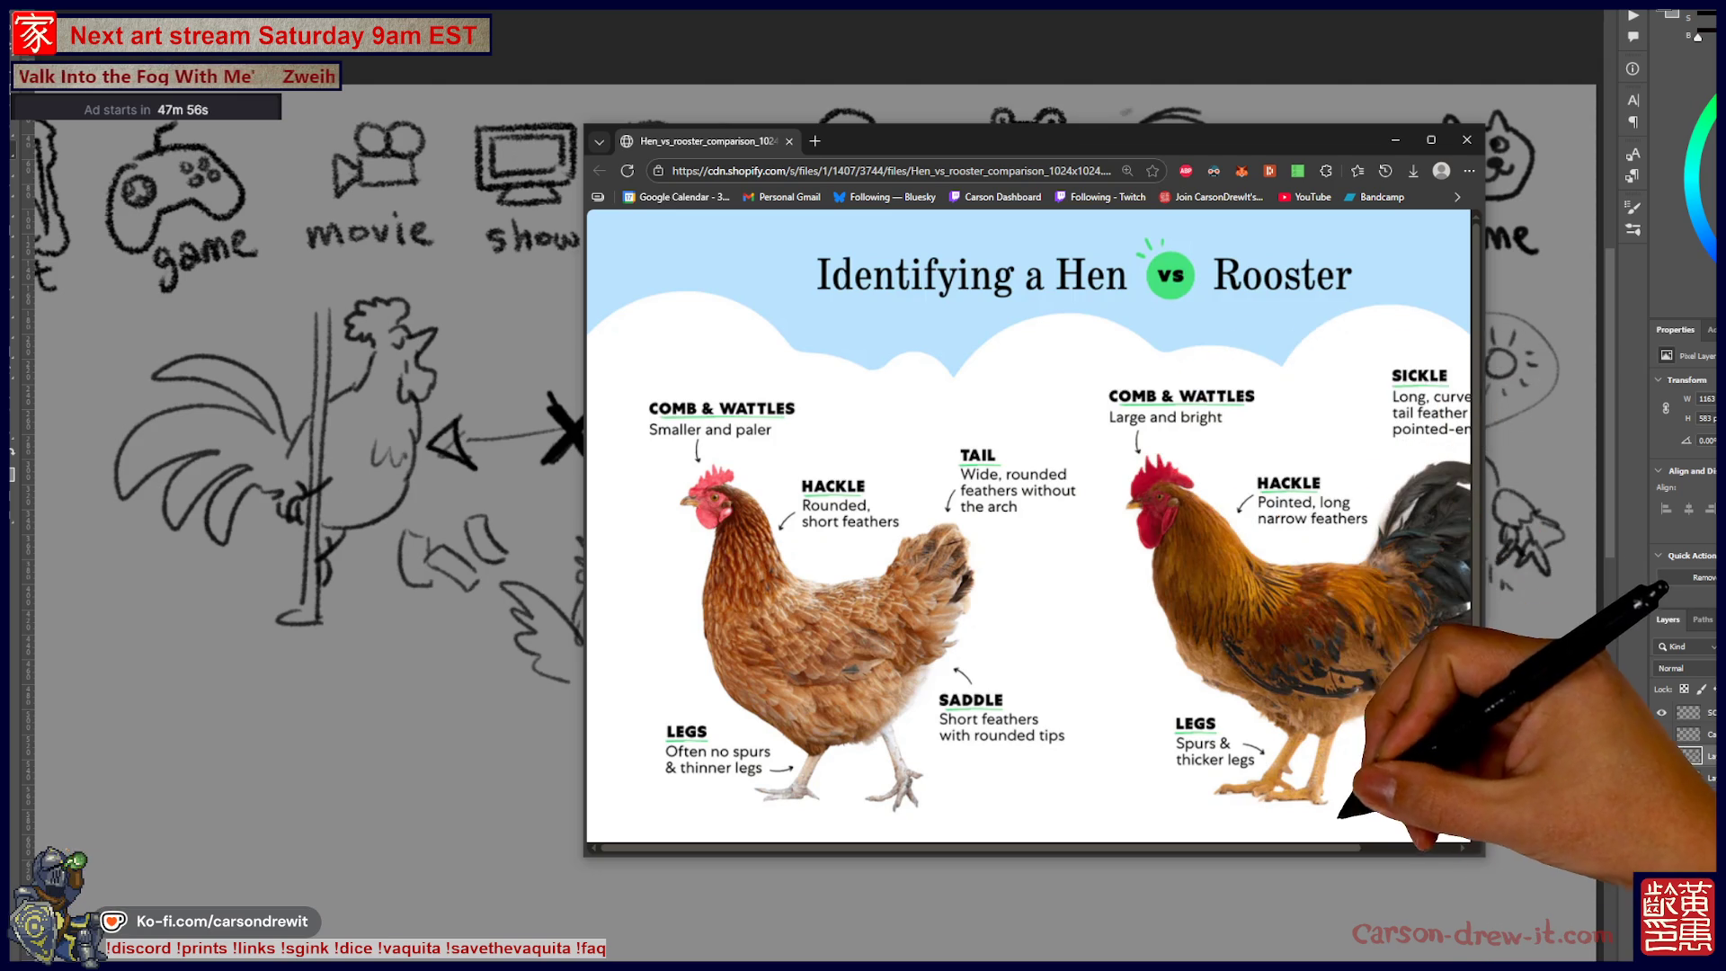
scroll(1029, 525, "right", 1)
scroll(1029, 526, "right", 1)
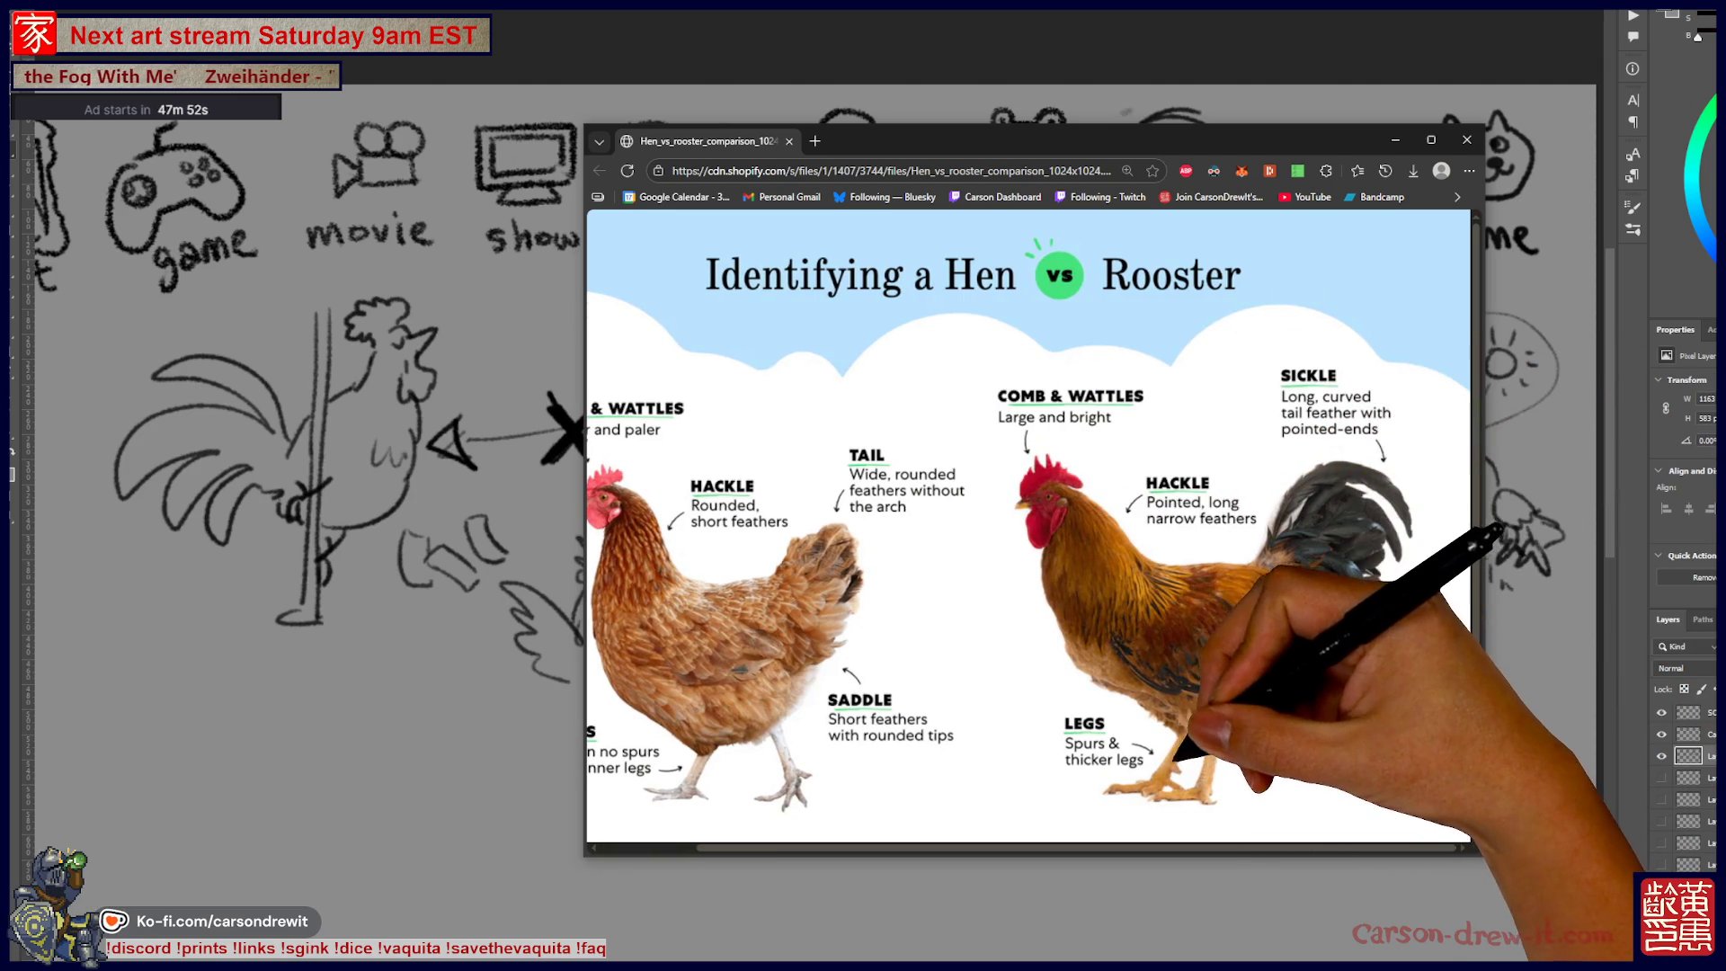
scroll(1029, 526, "left", 1)
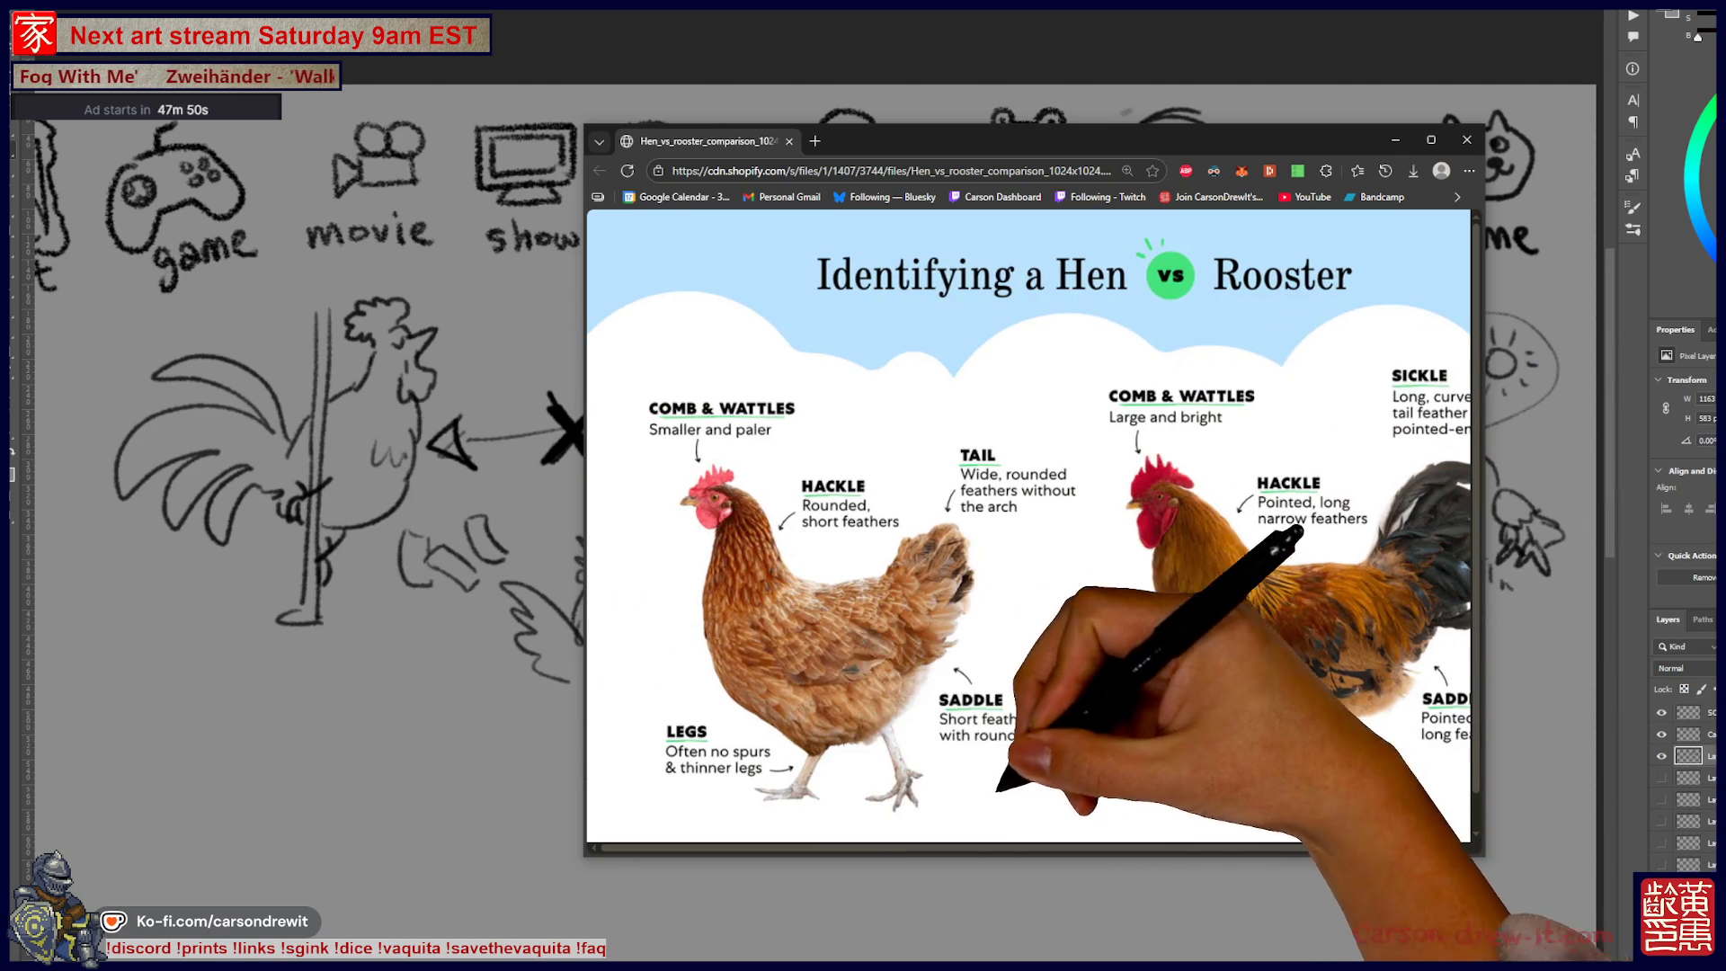
key("alt+Tab")
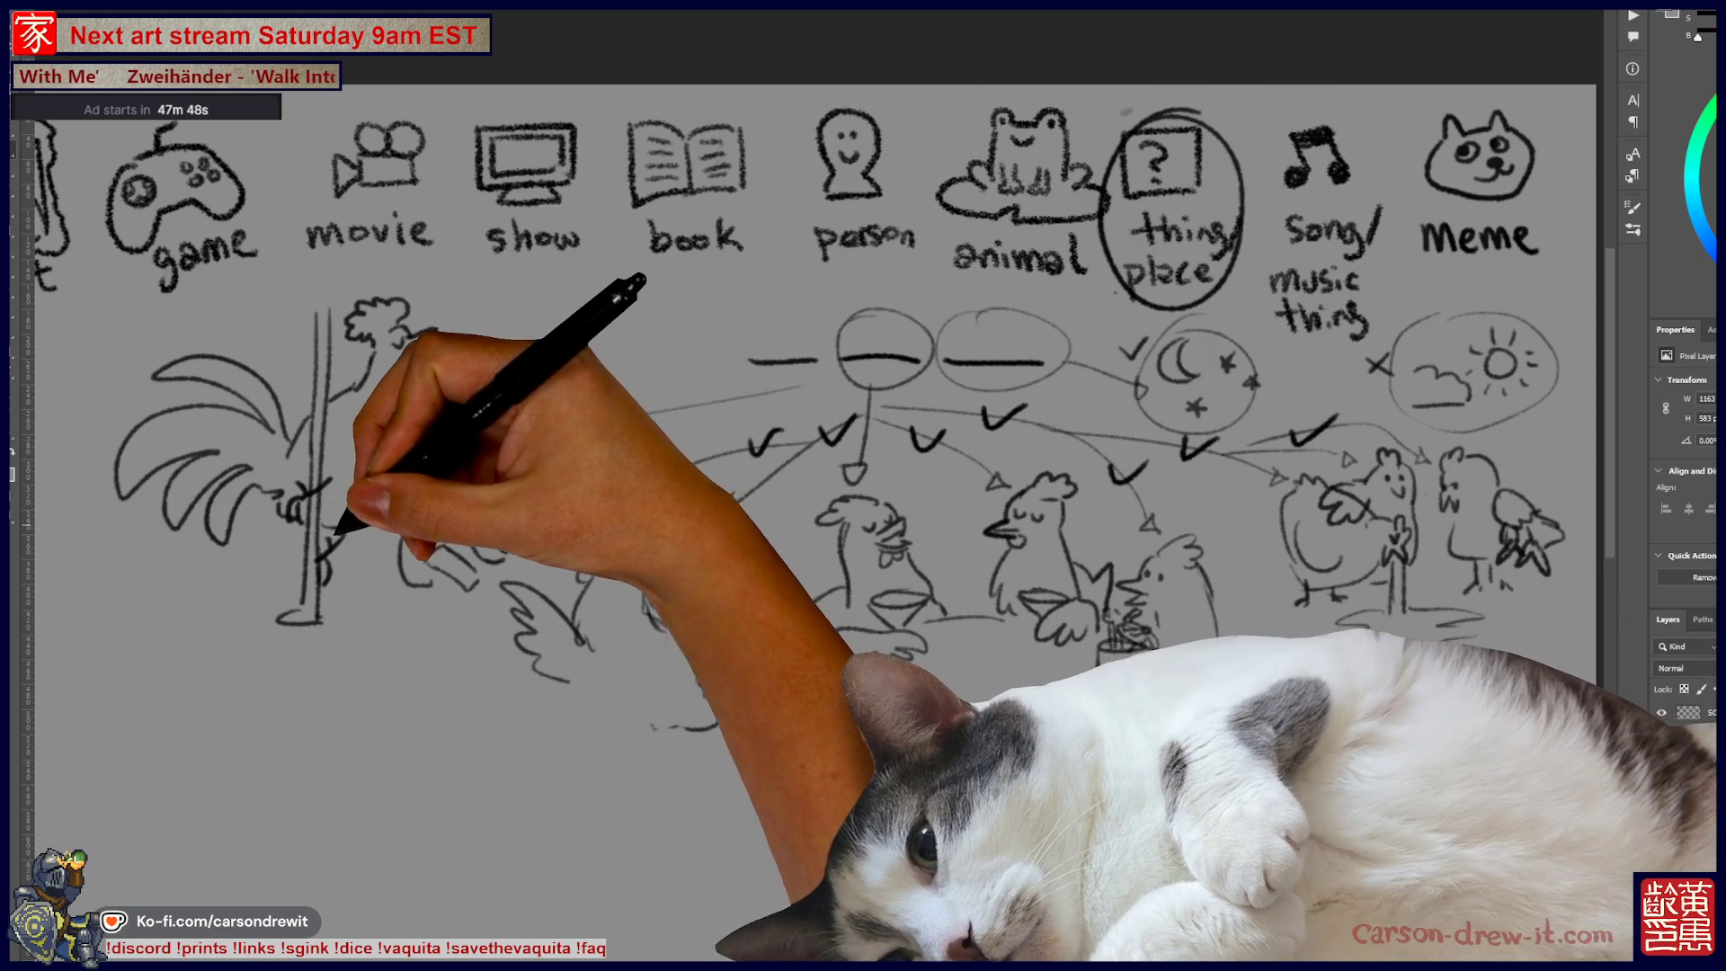
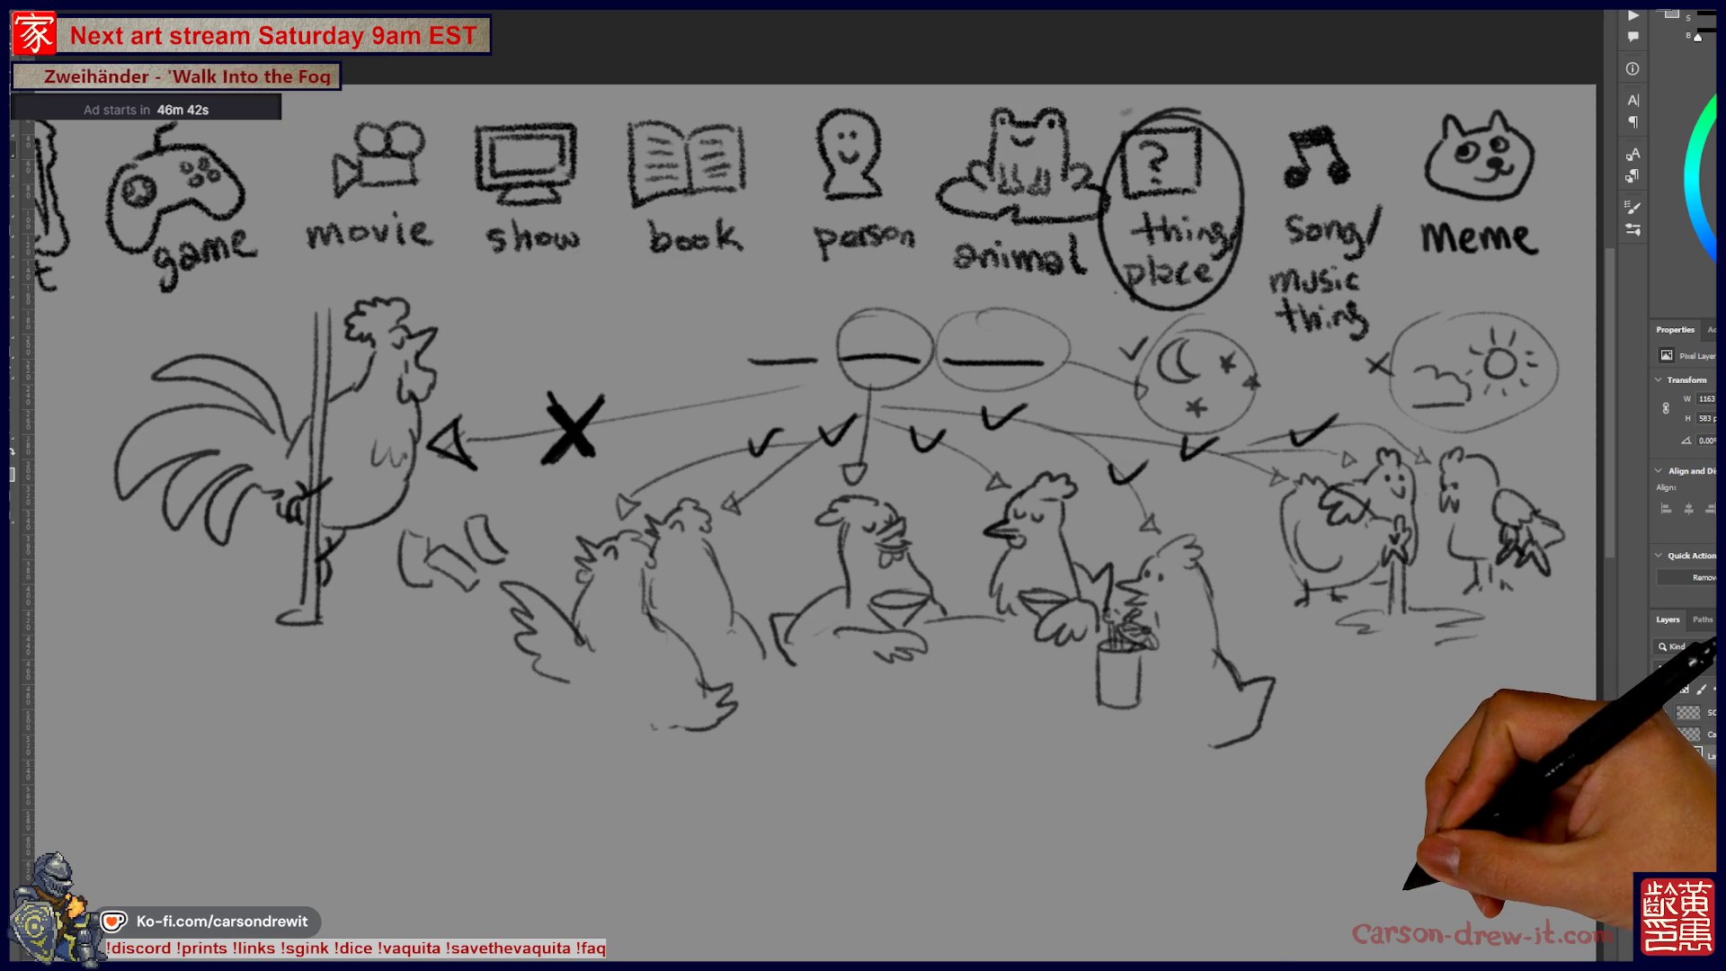
Step: Add another tally mark to the top player's score on the handwritten list
scroll(863, 486, "left", 5)
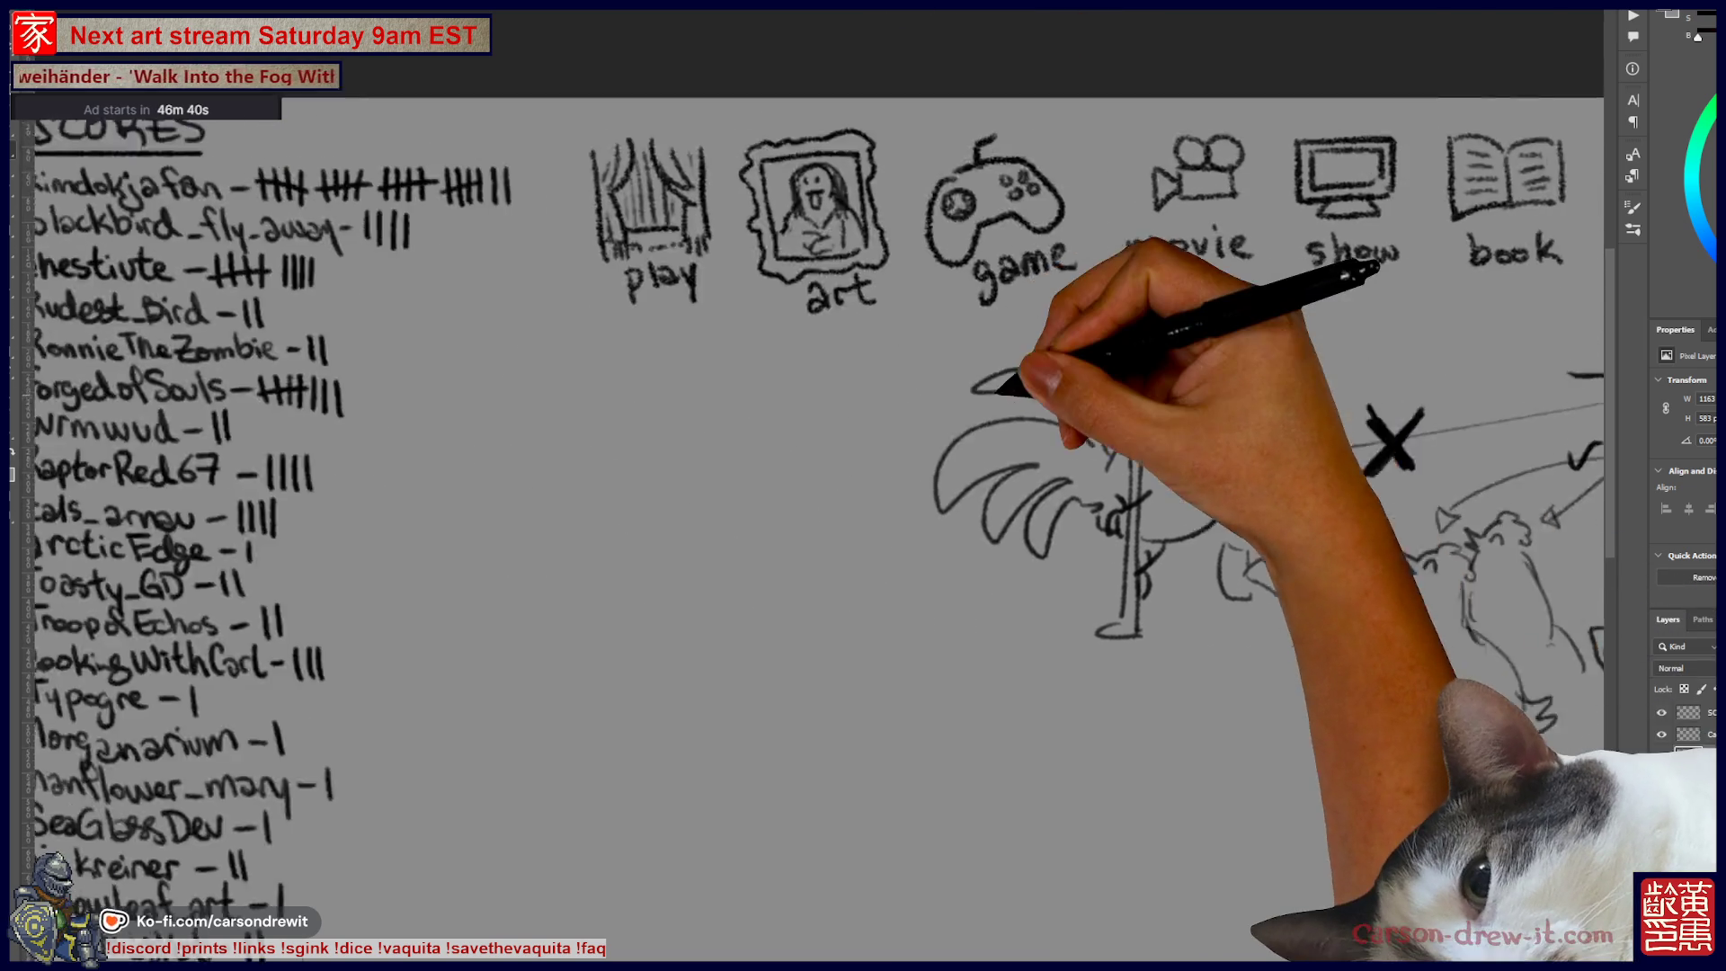
scroll(1033, 494, "left", 5)
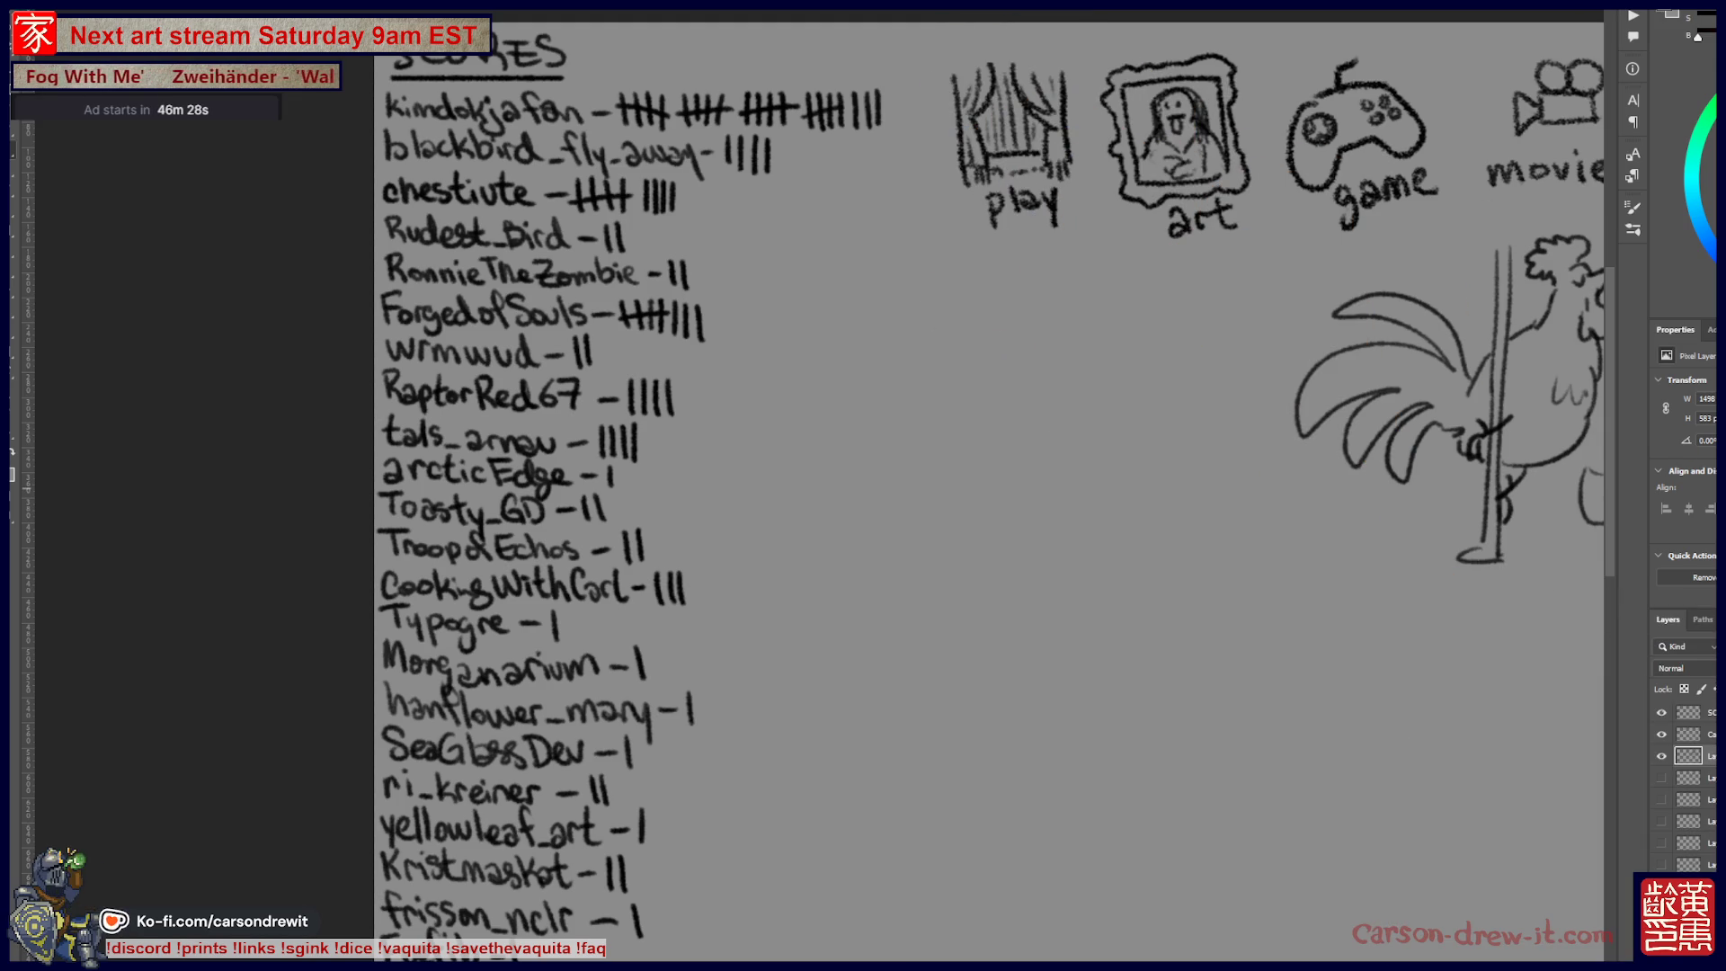
left_click_drag(888, 90, 888, 126)
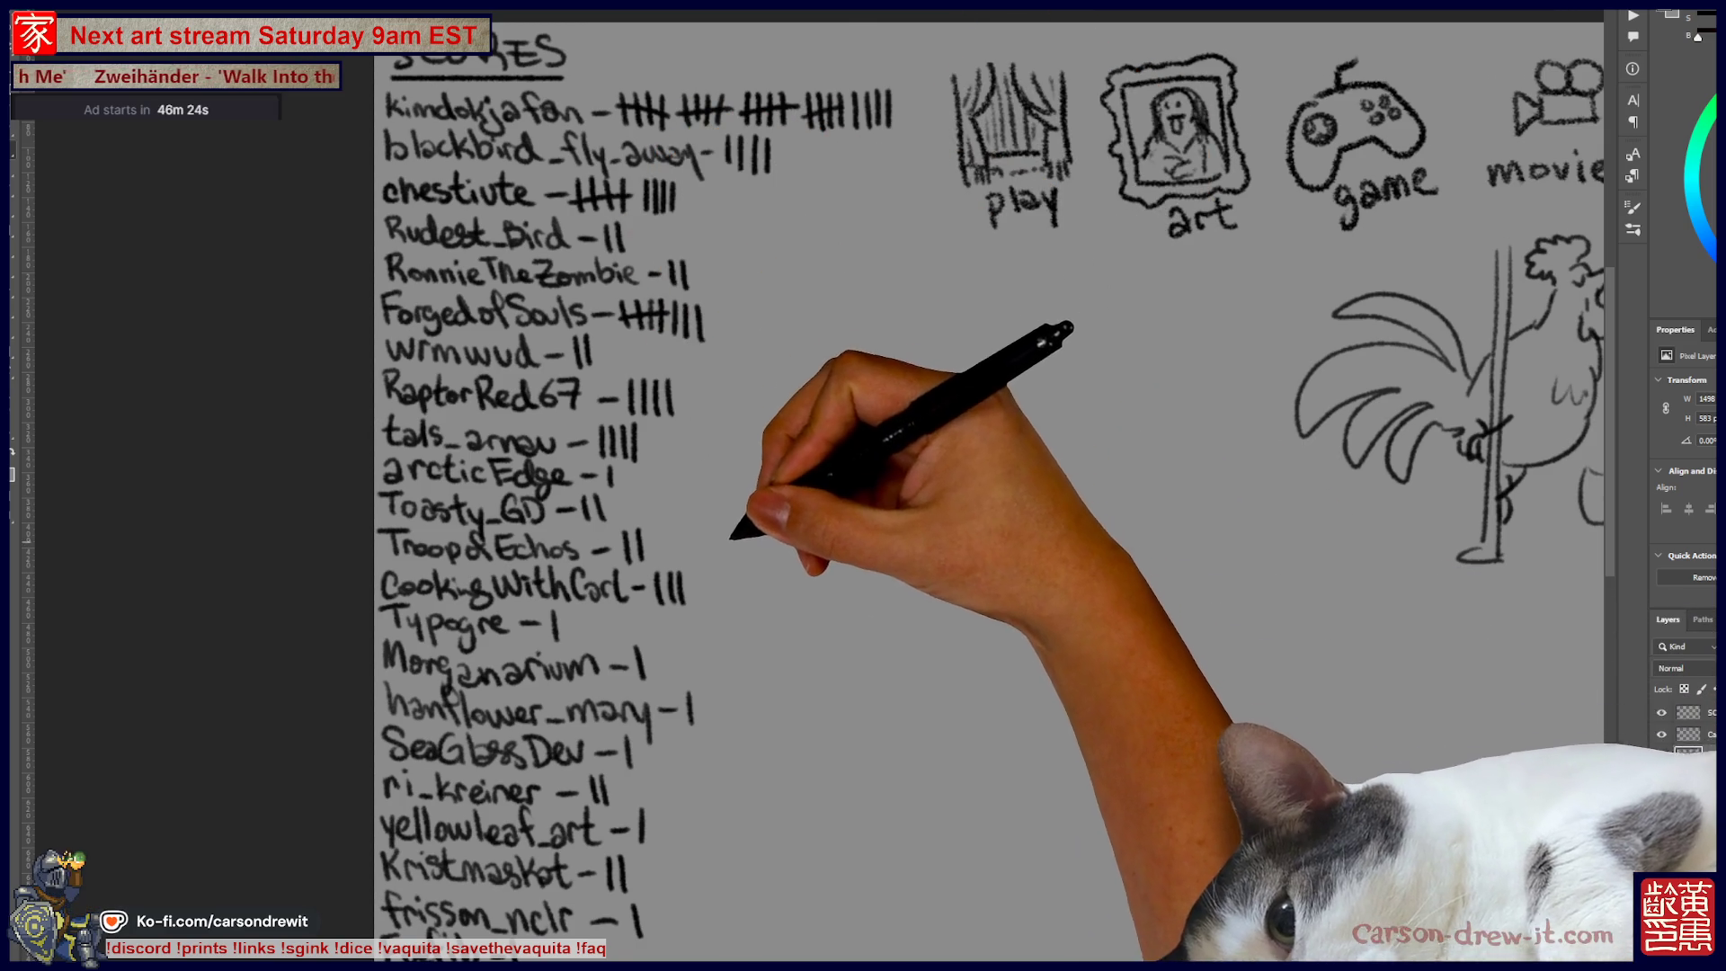
Step: Write a new player's name below the last entry and give them one tally
scroll(988, 486, "down", 5)
scroll(989, 485, "up", 2)
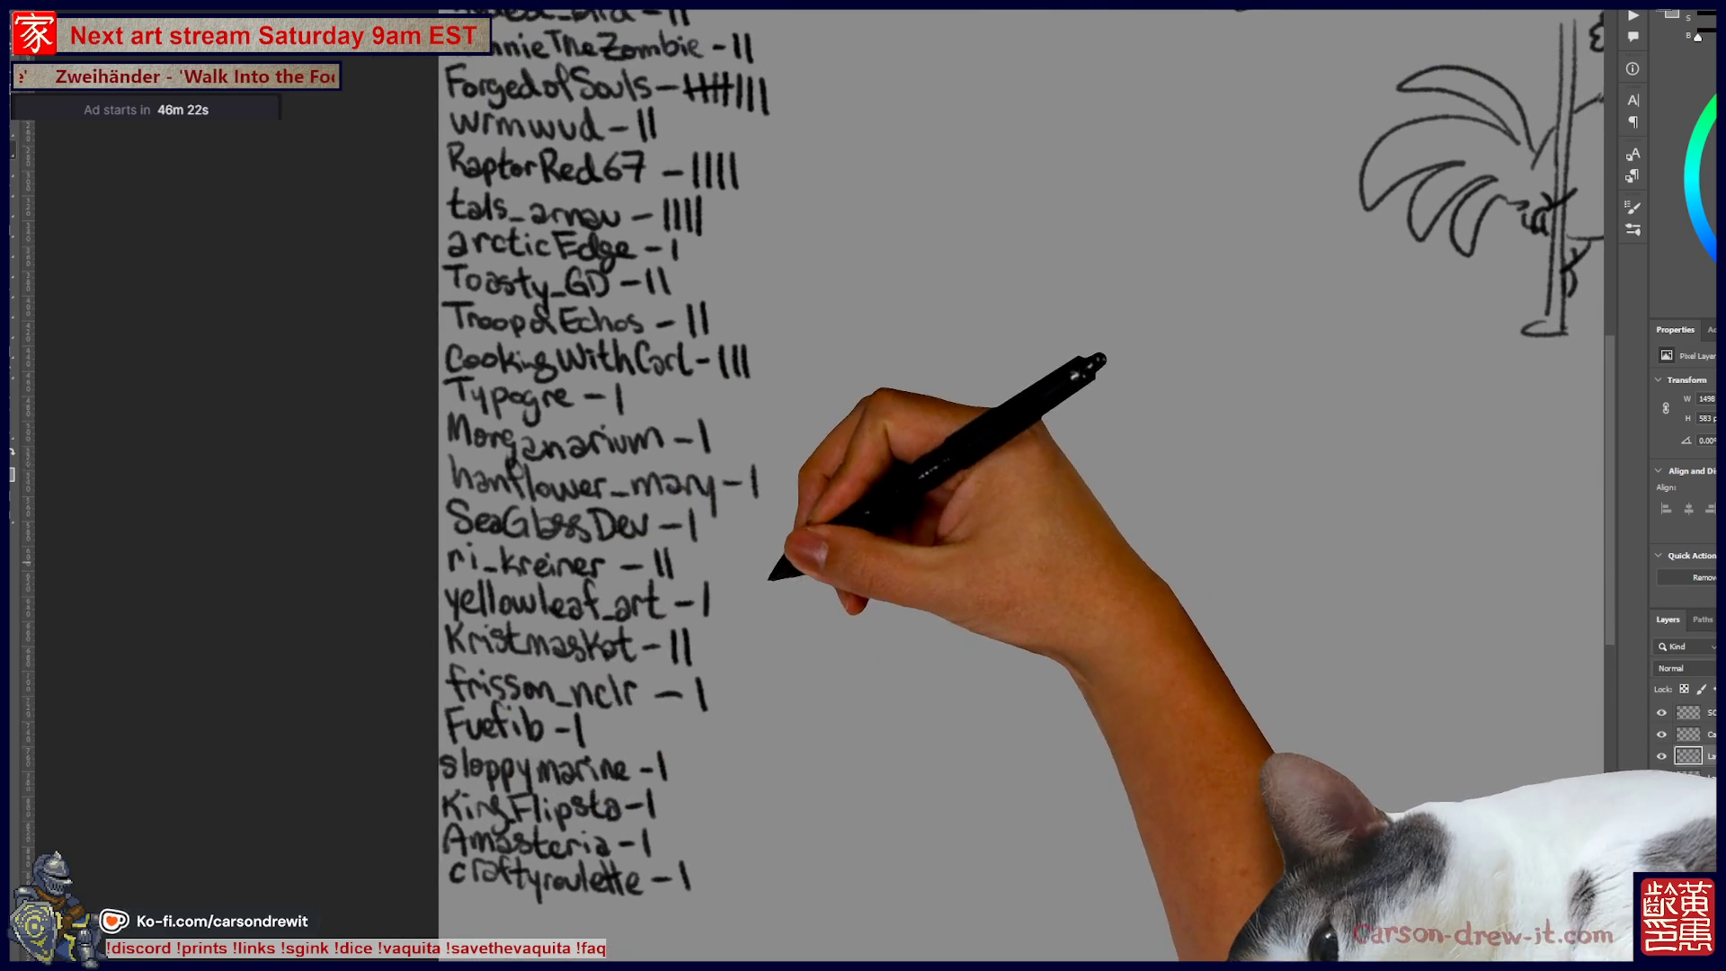
scroll(989, 485, "up", 1)
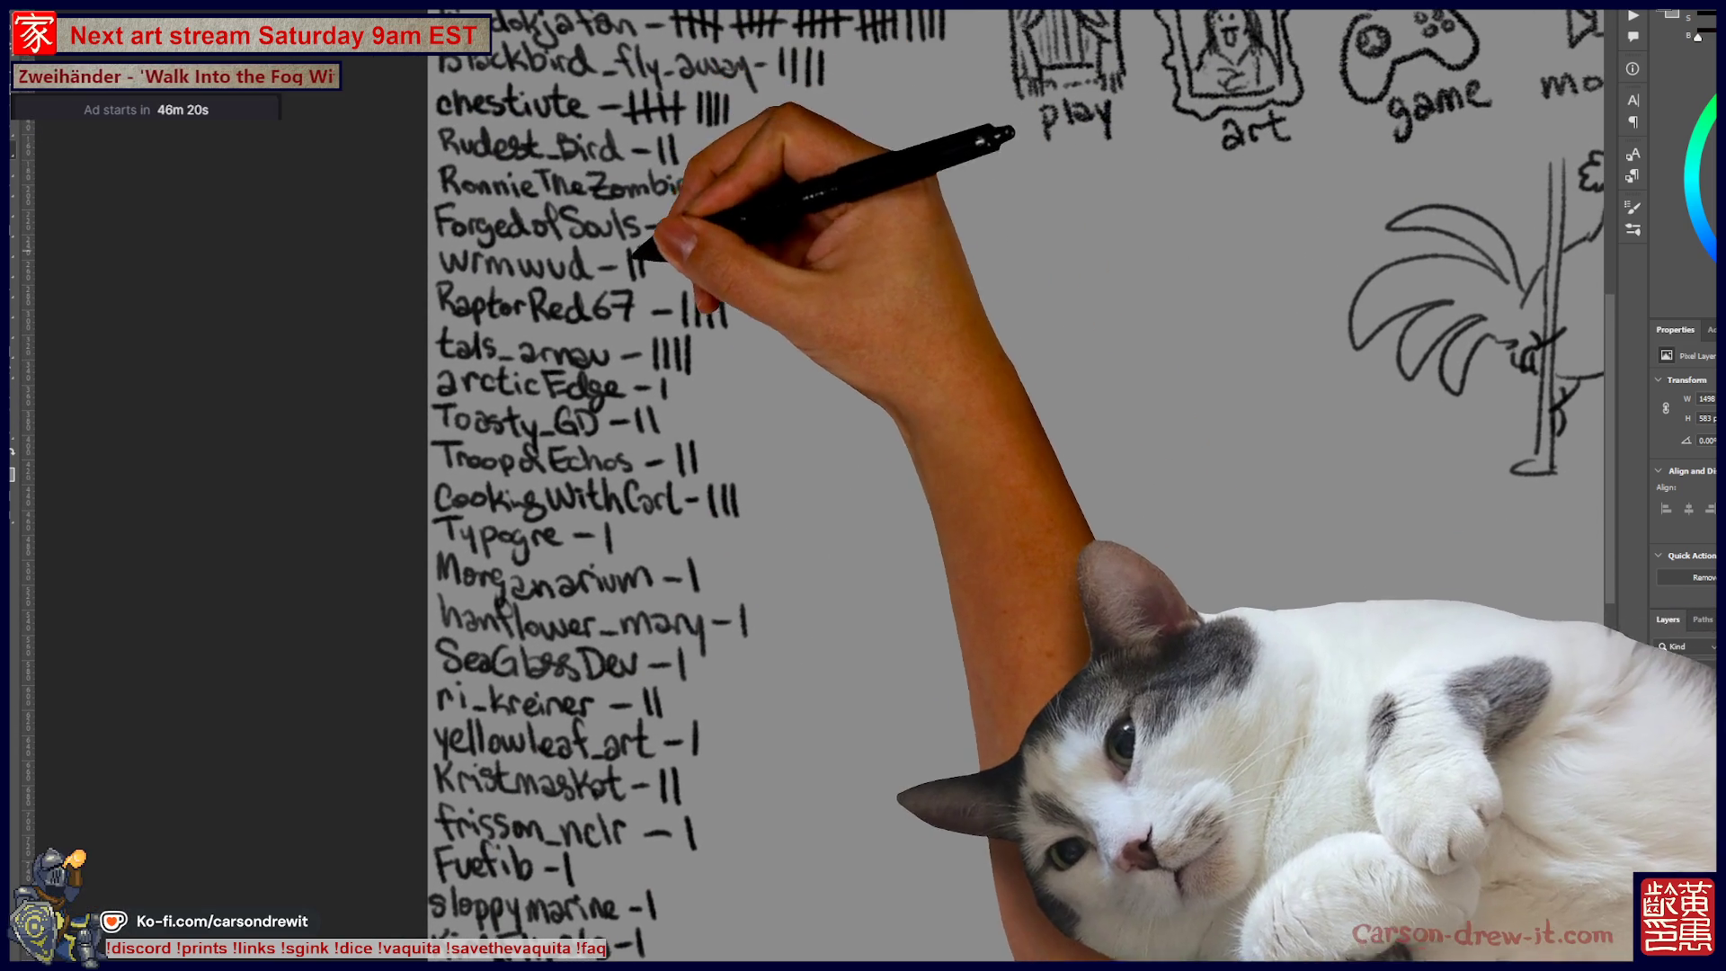
scroll(989, 486, "down", 3)
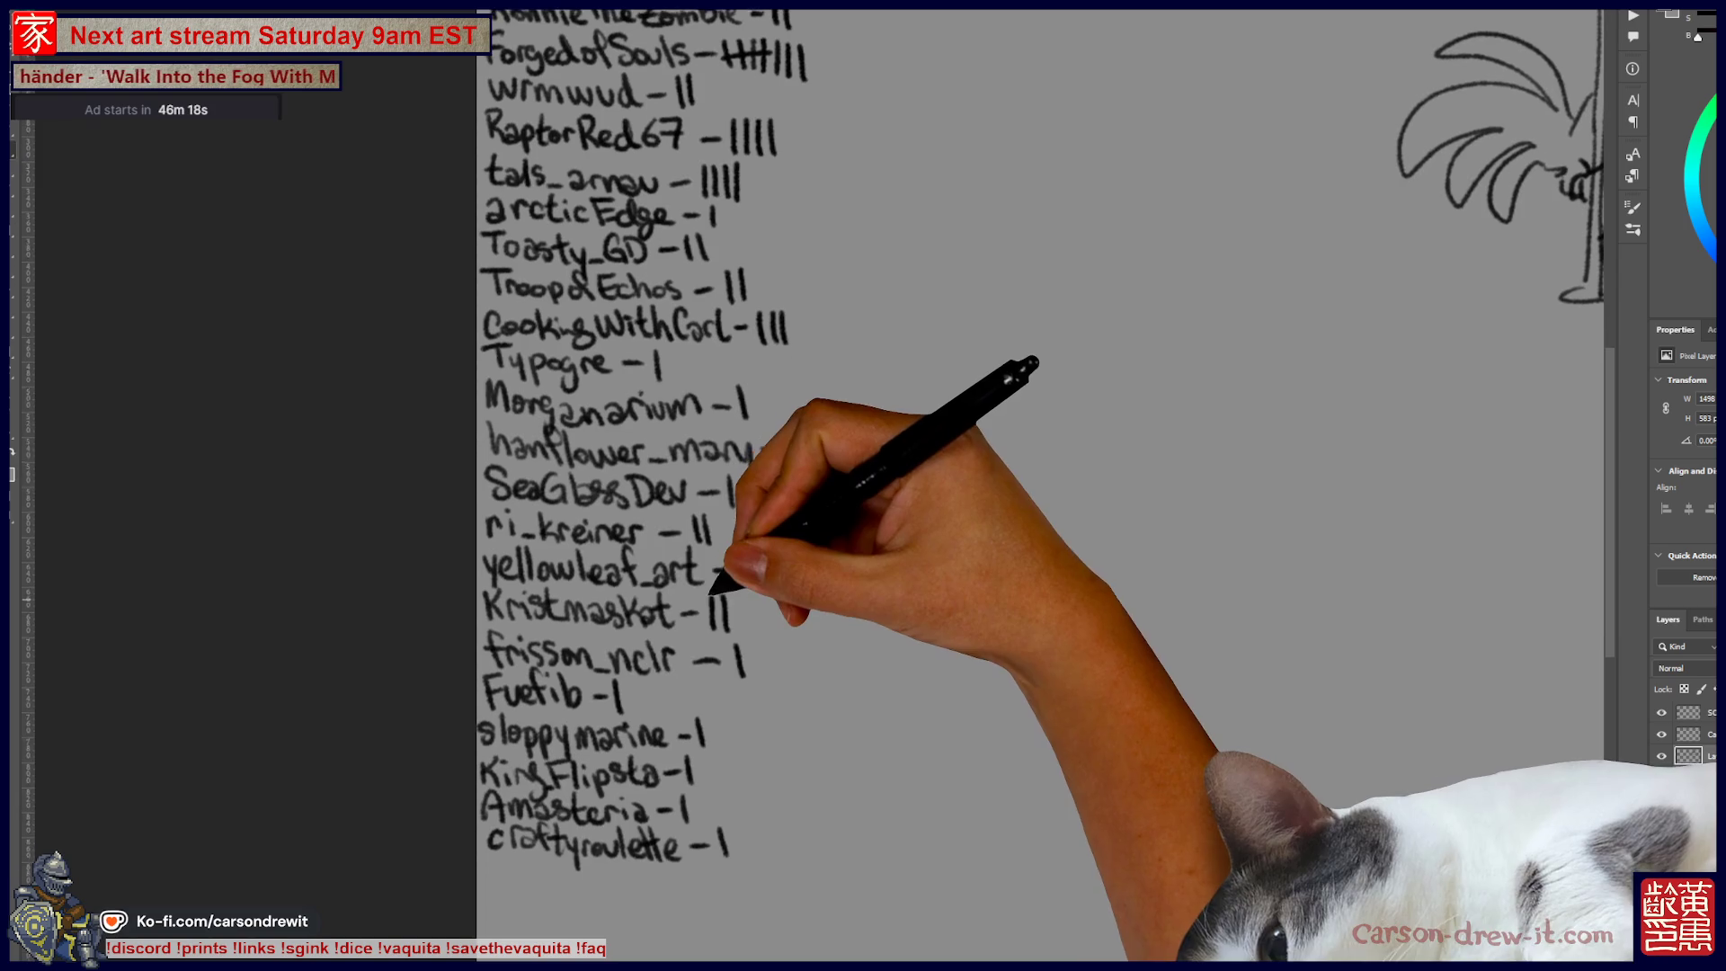
left_click_drag(485, 863, 680, 872)
left_click_drag(693, 850, 692, 890)
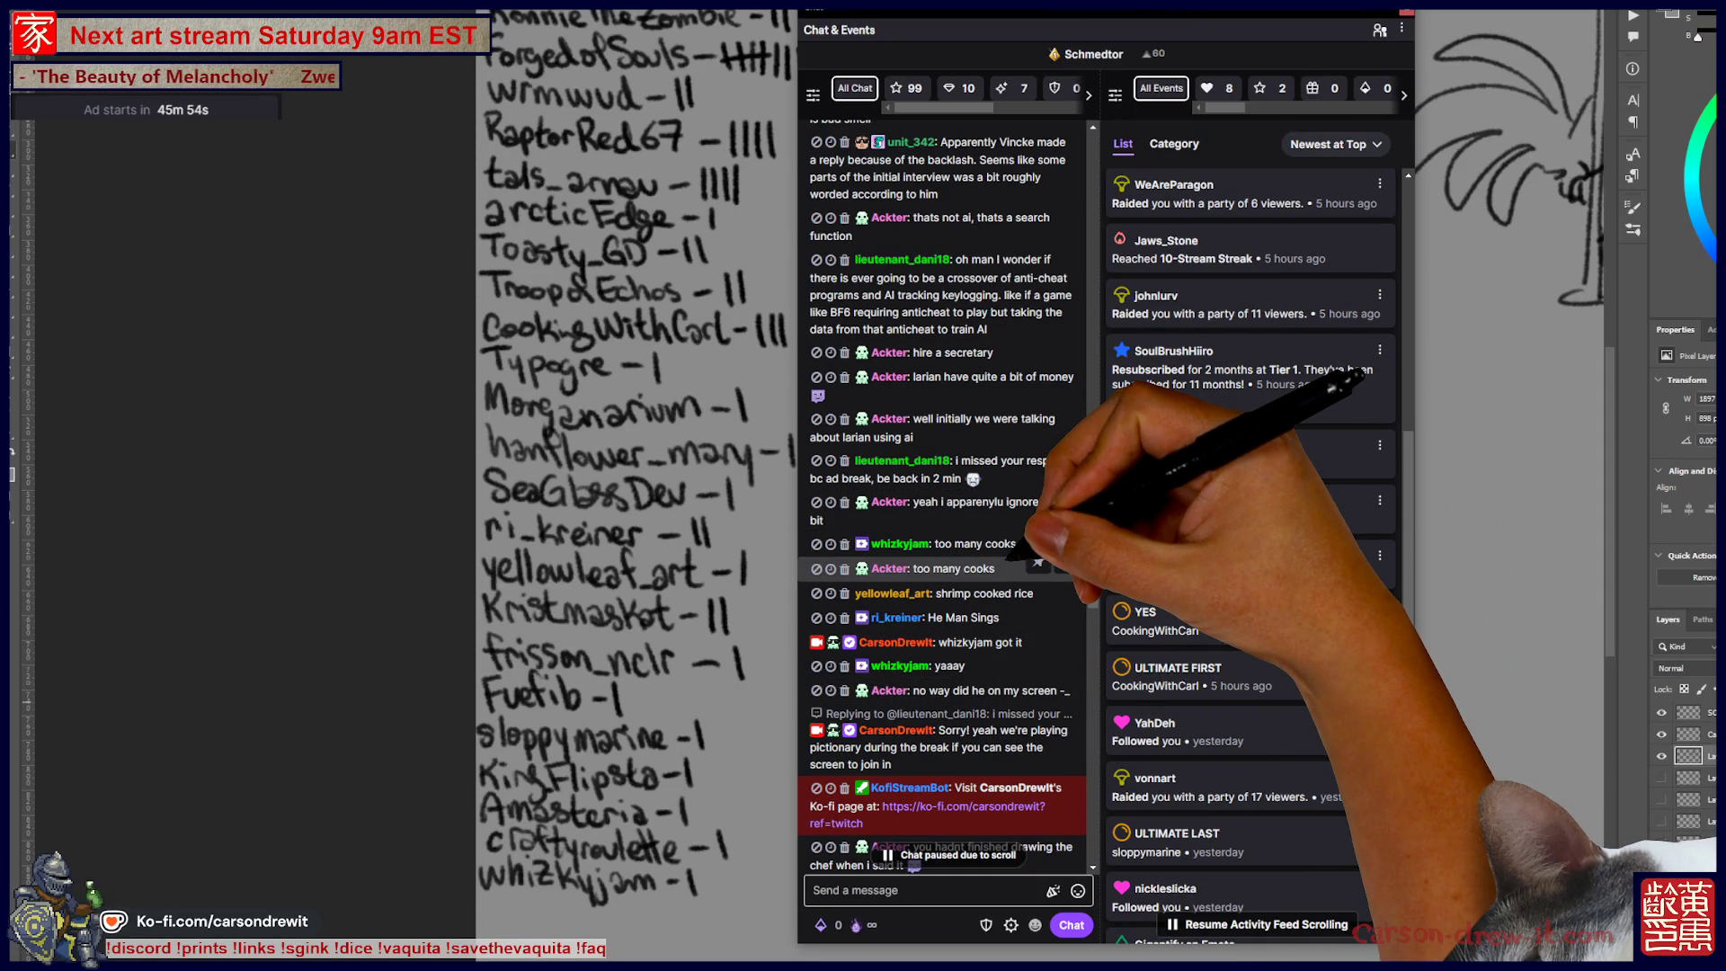
Step: Scroll up and down the Twitch chat to read the viewers' pictionary guesses
scroll(943, 566, "down", 3)
scroll(944, 561, "down", 3)
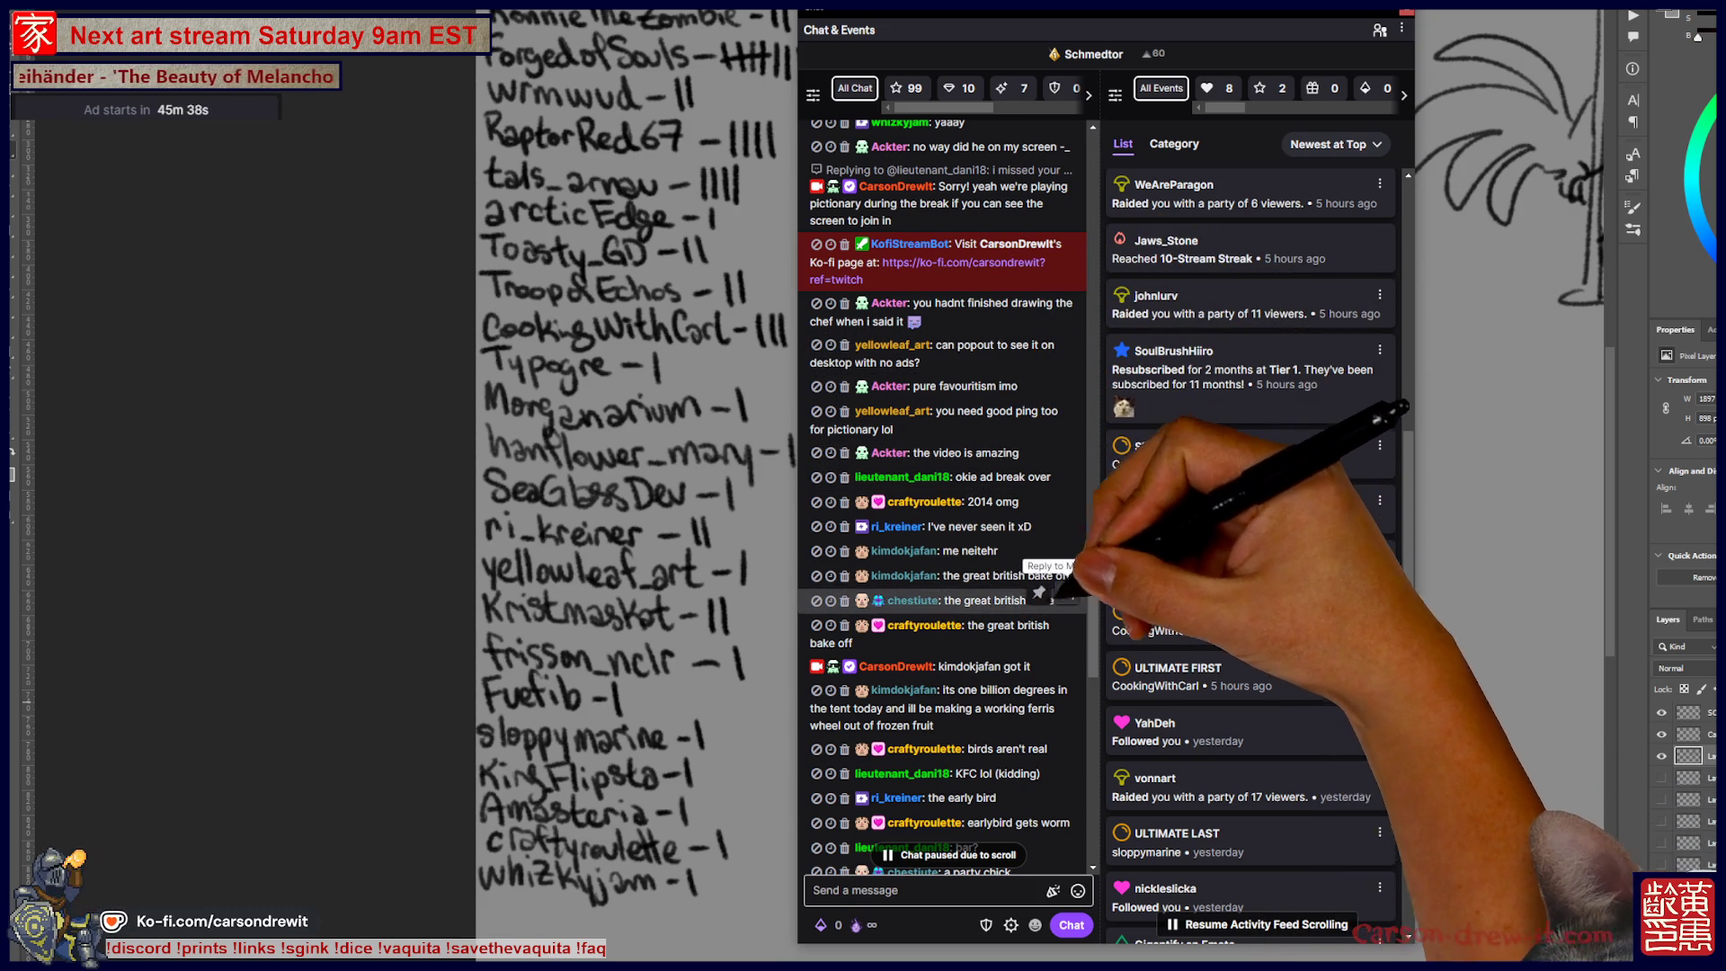
scroll(1038, 598, "down", 7)
scroll(1042, 611, "down", 7)
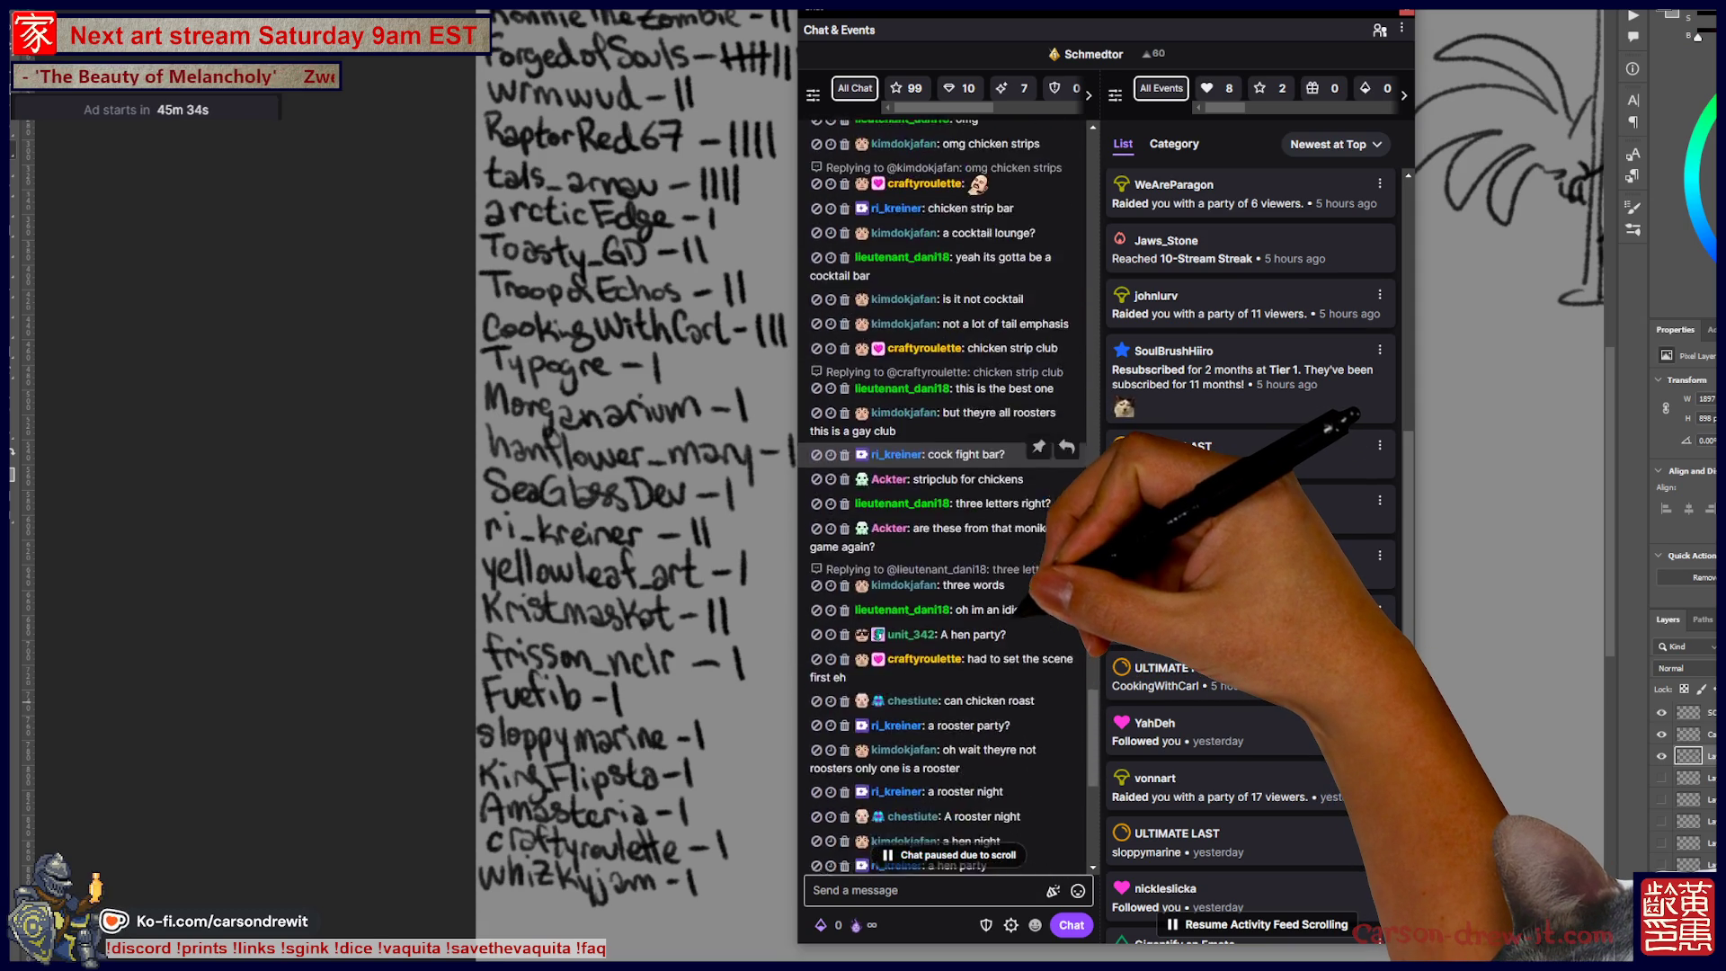
scroll(1065, 593, "up", 3)
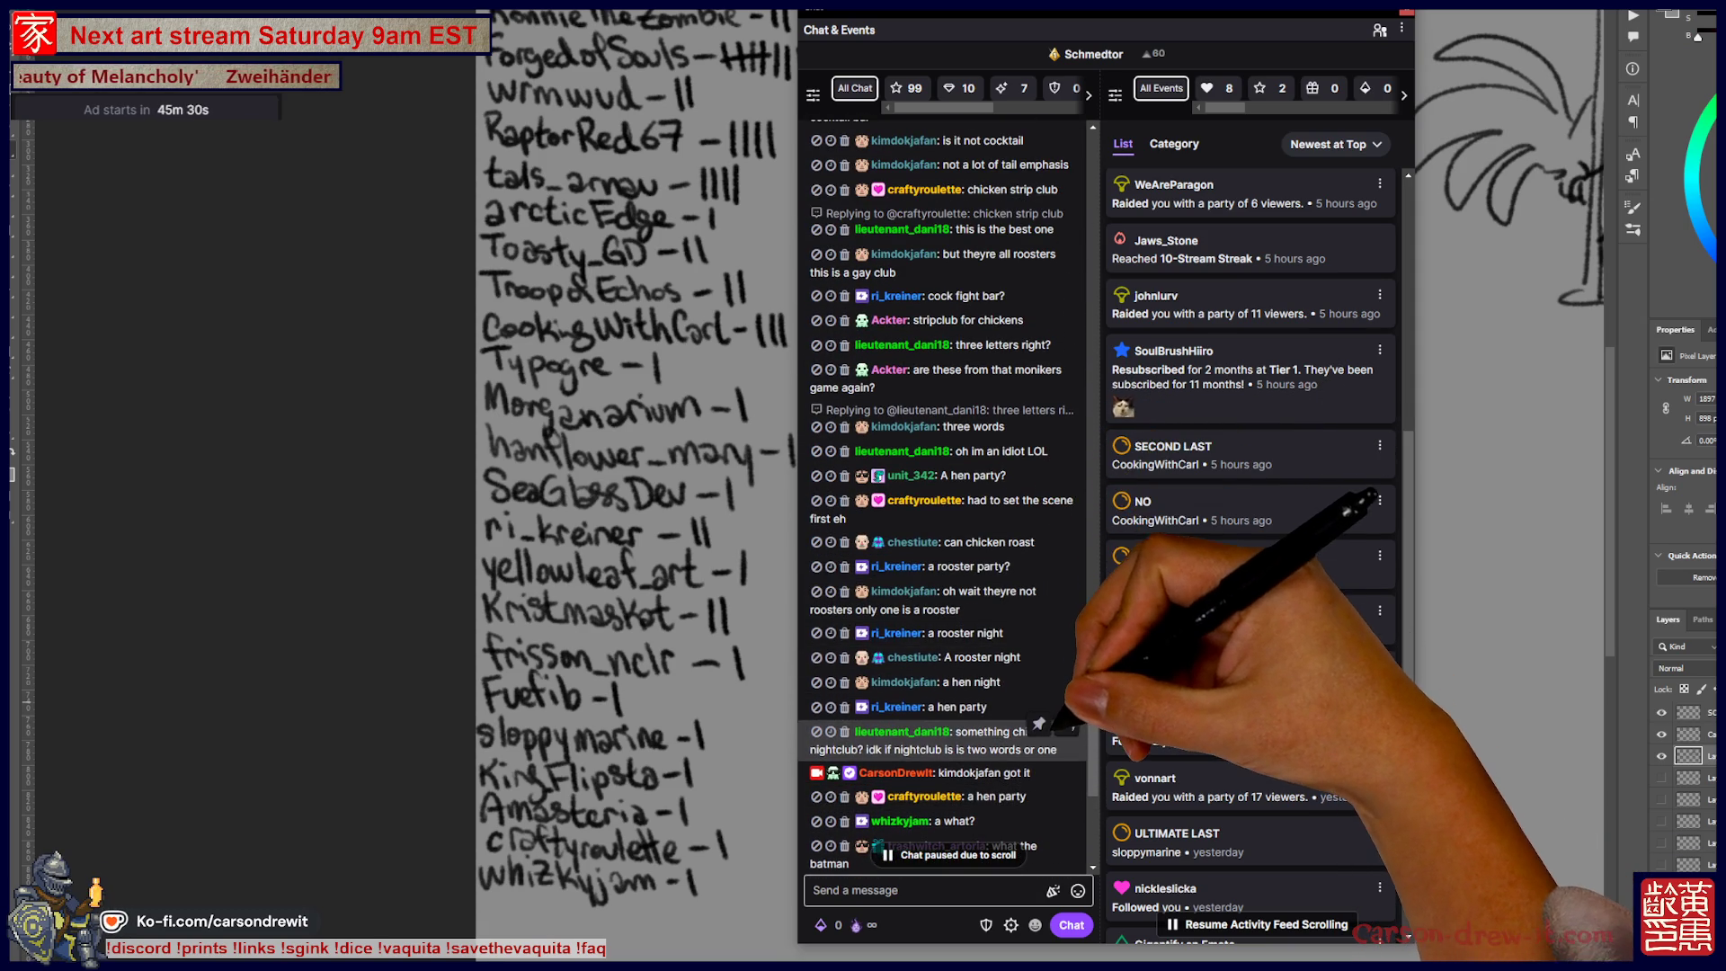
scroll(1034, 539, "up", 1)
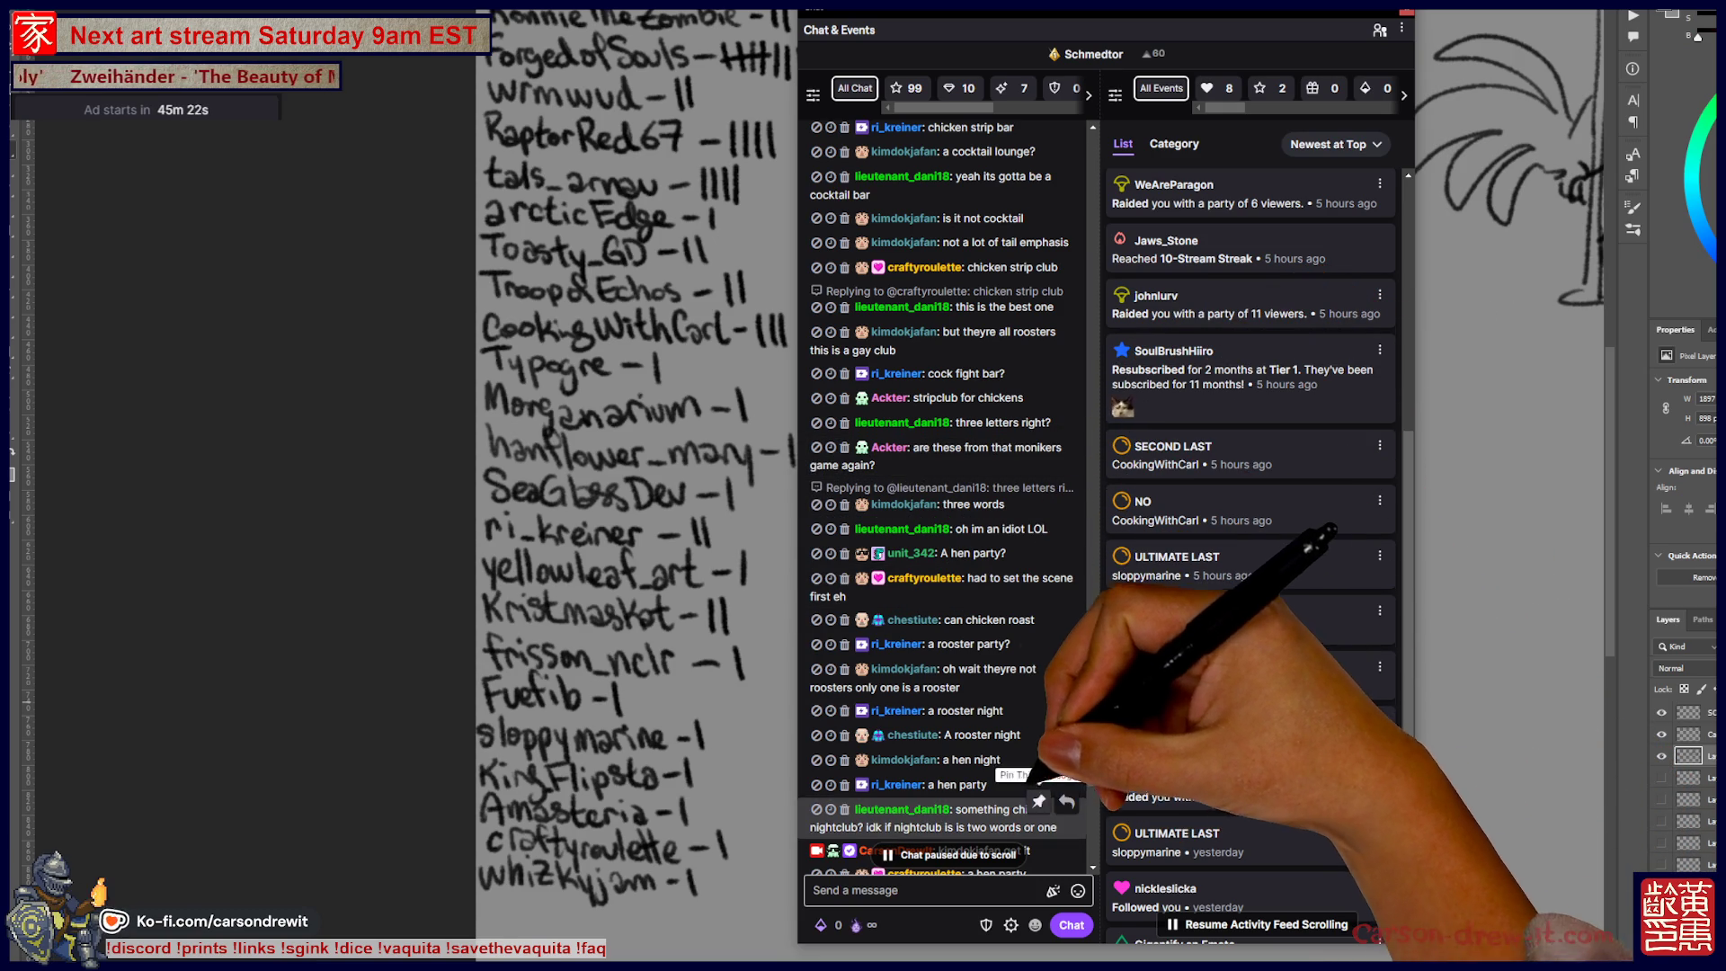
scroll(1025, 751, "down", 7)
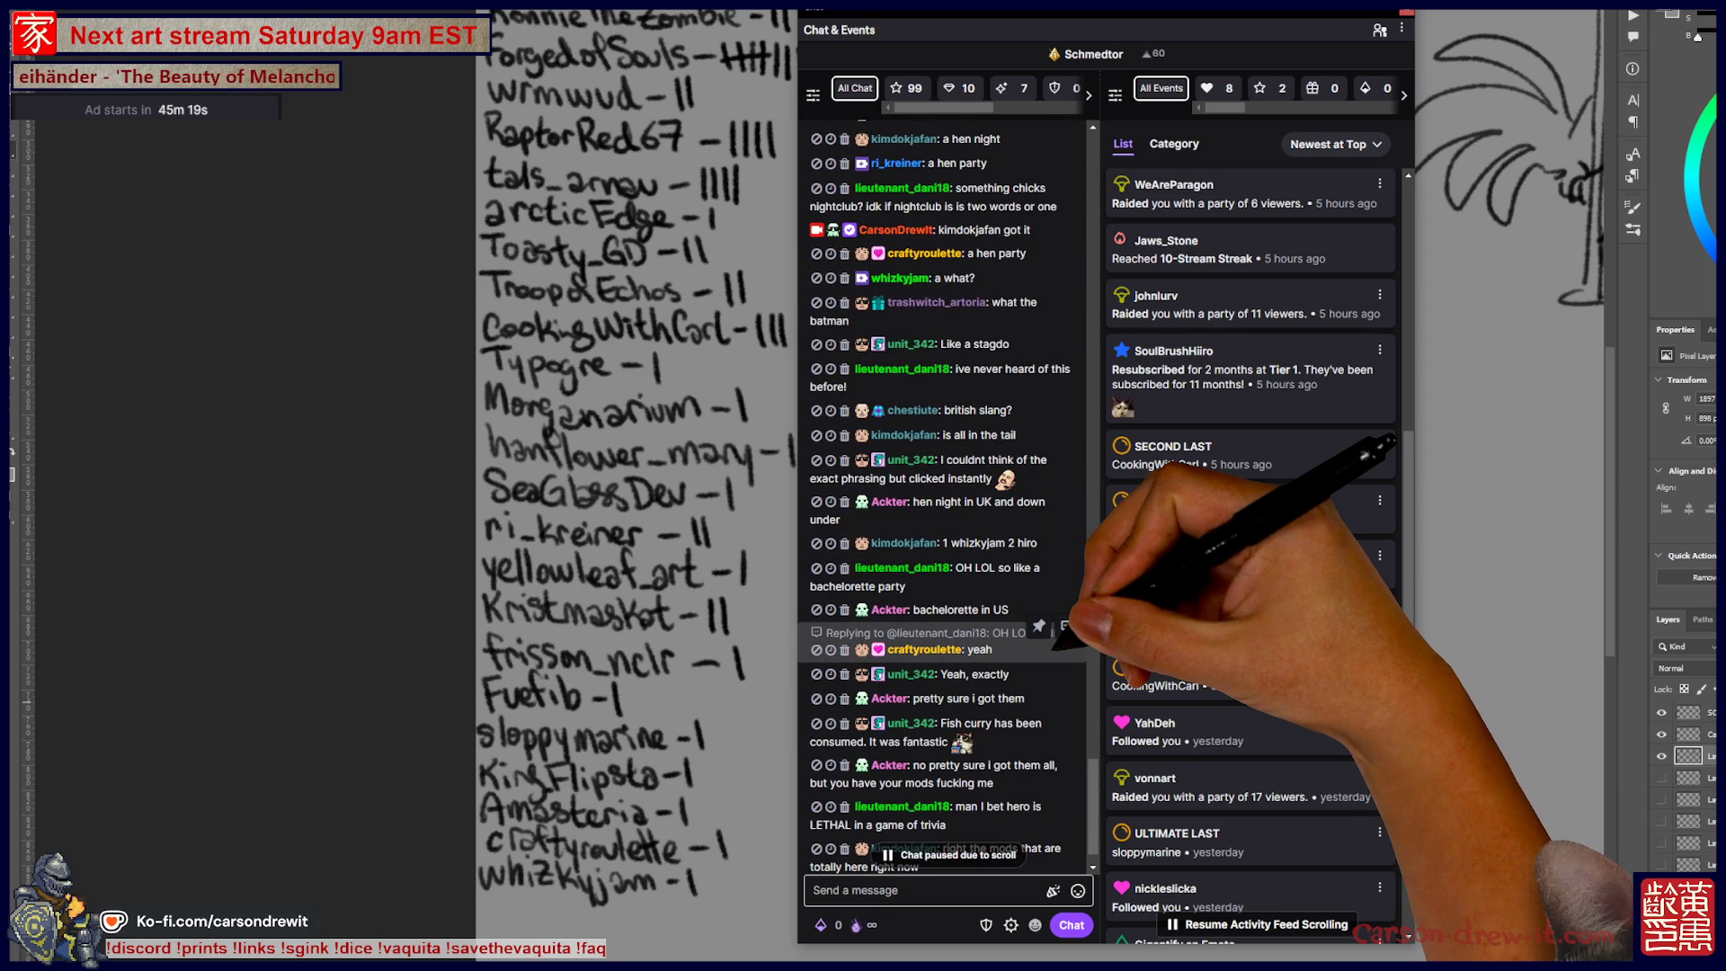
scroll(1061, 643, "up", 7)
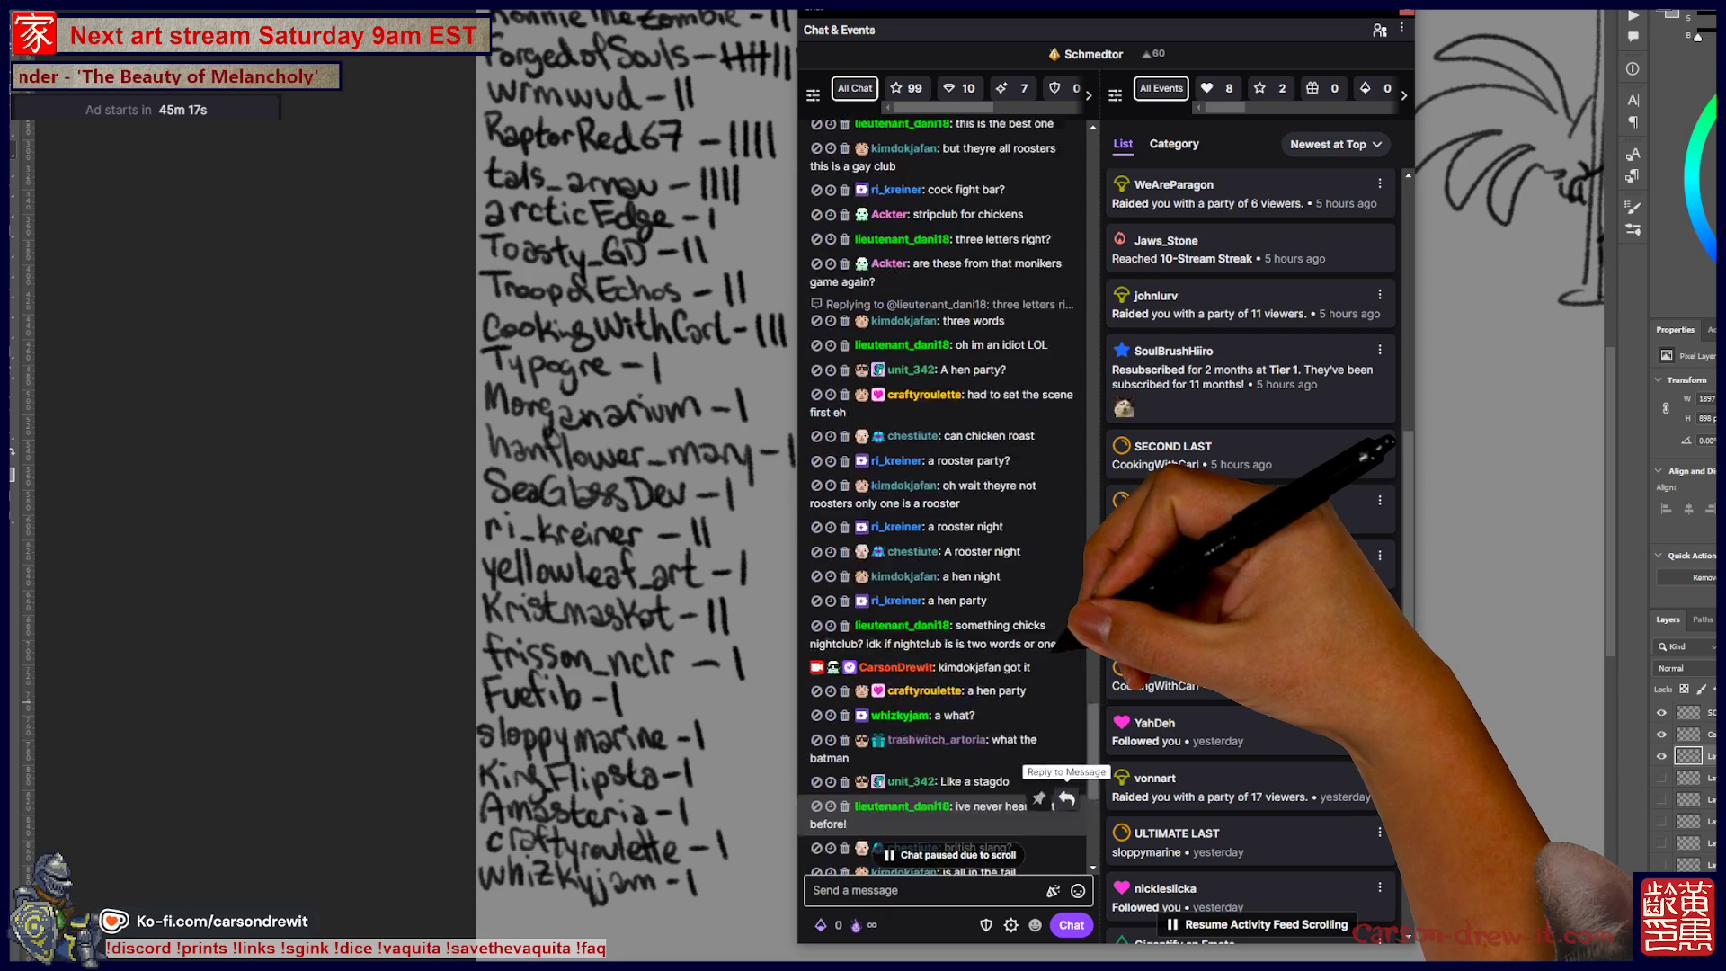
scroll(989, 667, "down", 7)
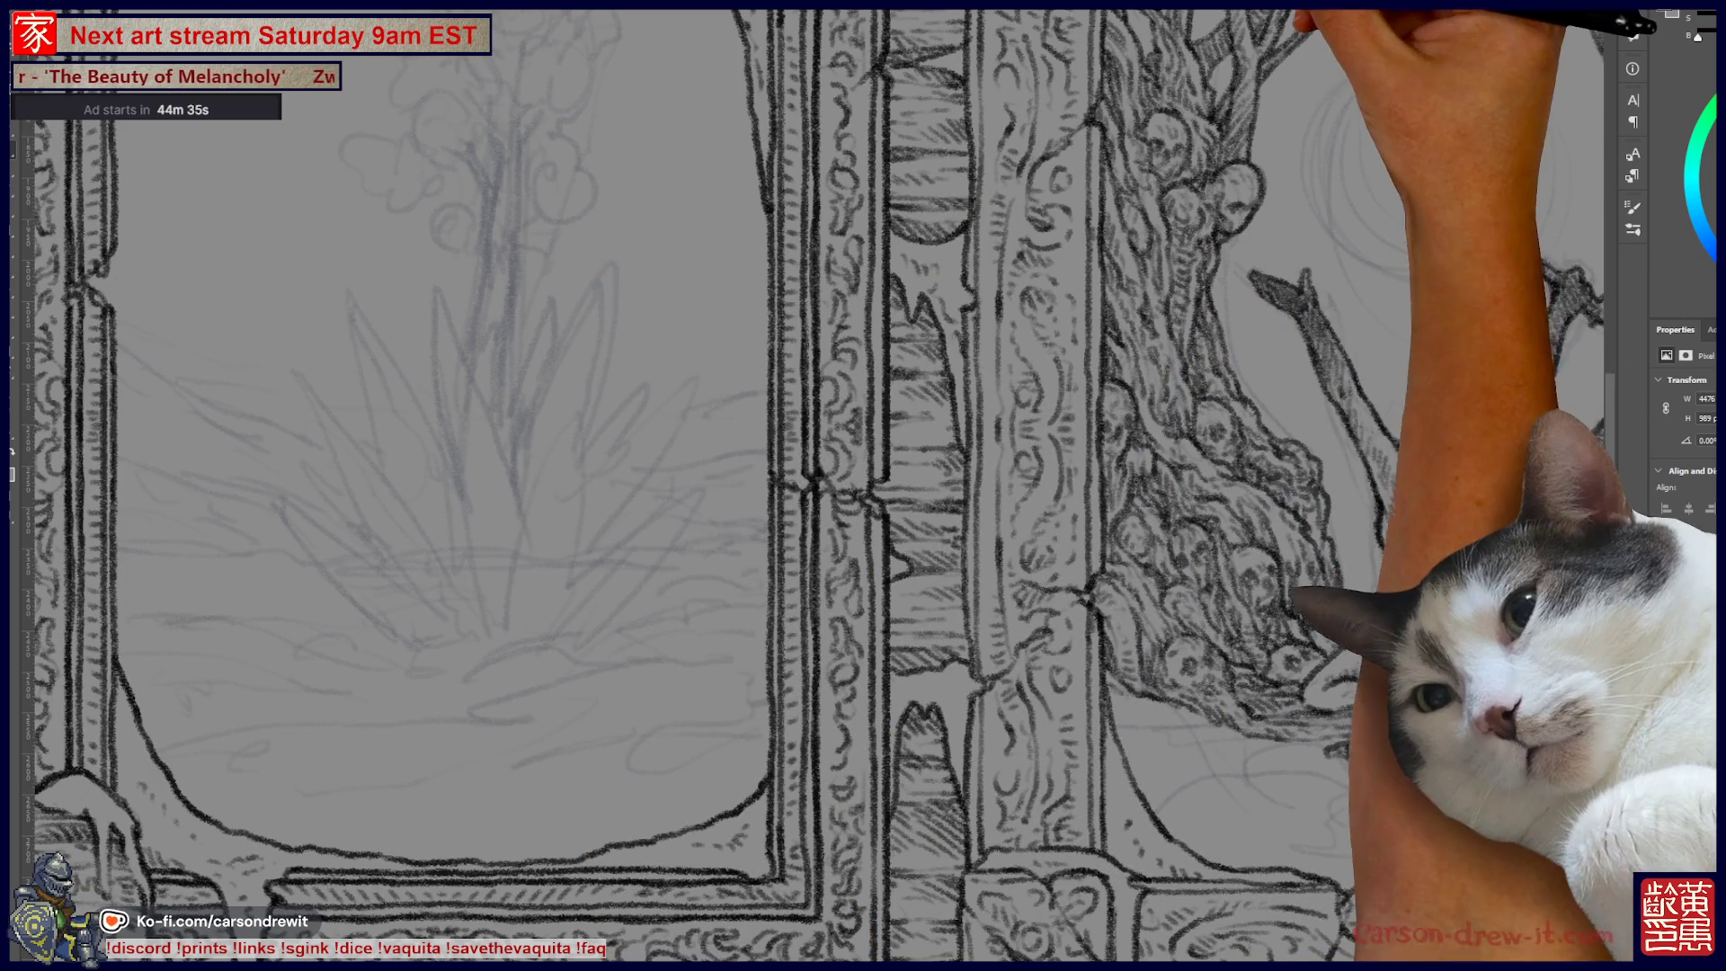
Step: Ink pencil strokes along the kneeling robed figure's right side, then pan up toward the moon frame
scroll(863, 485, "right", 5)
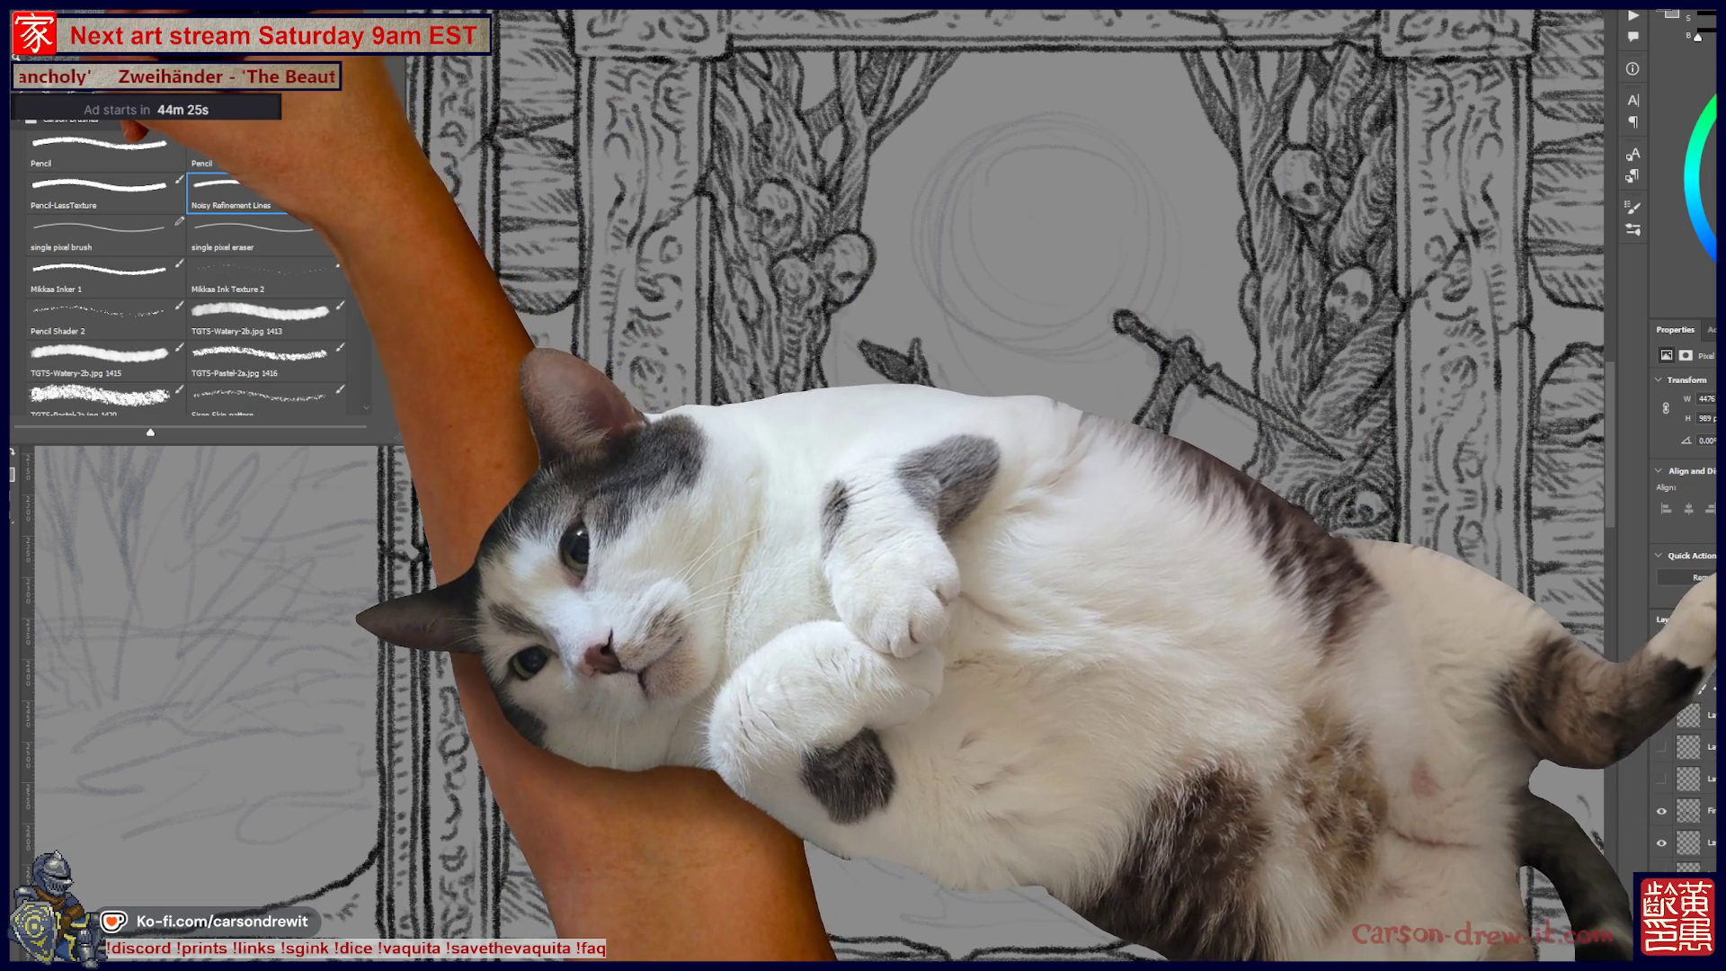
key("Escape")
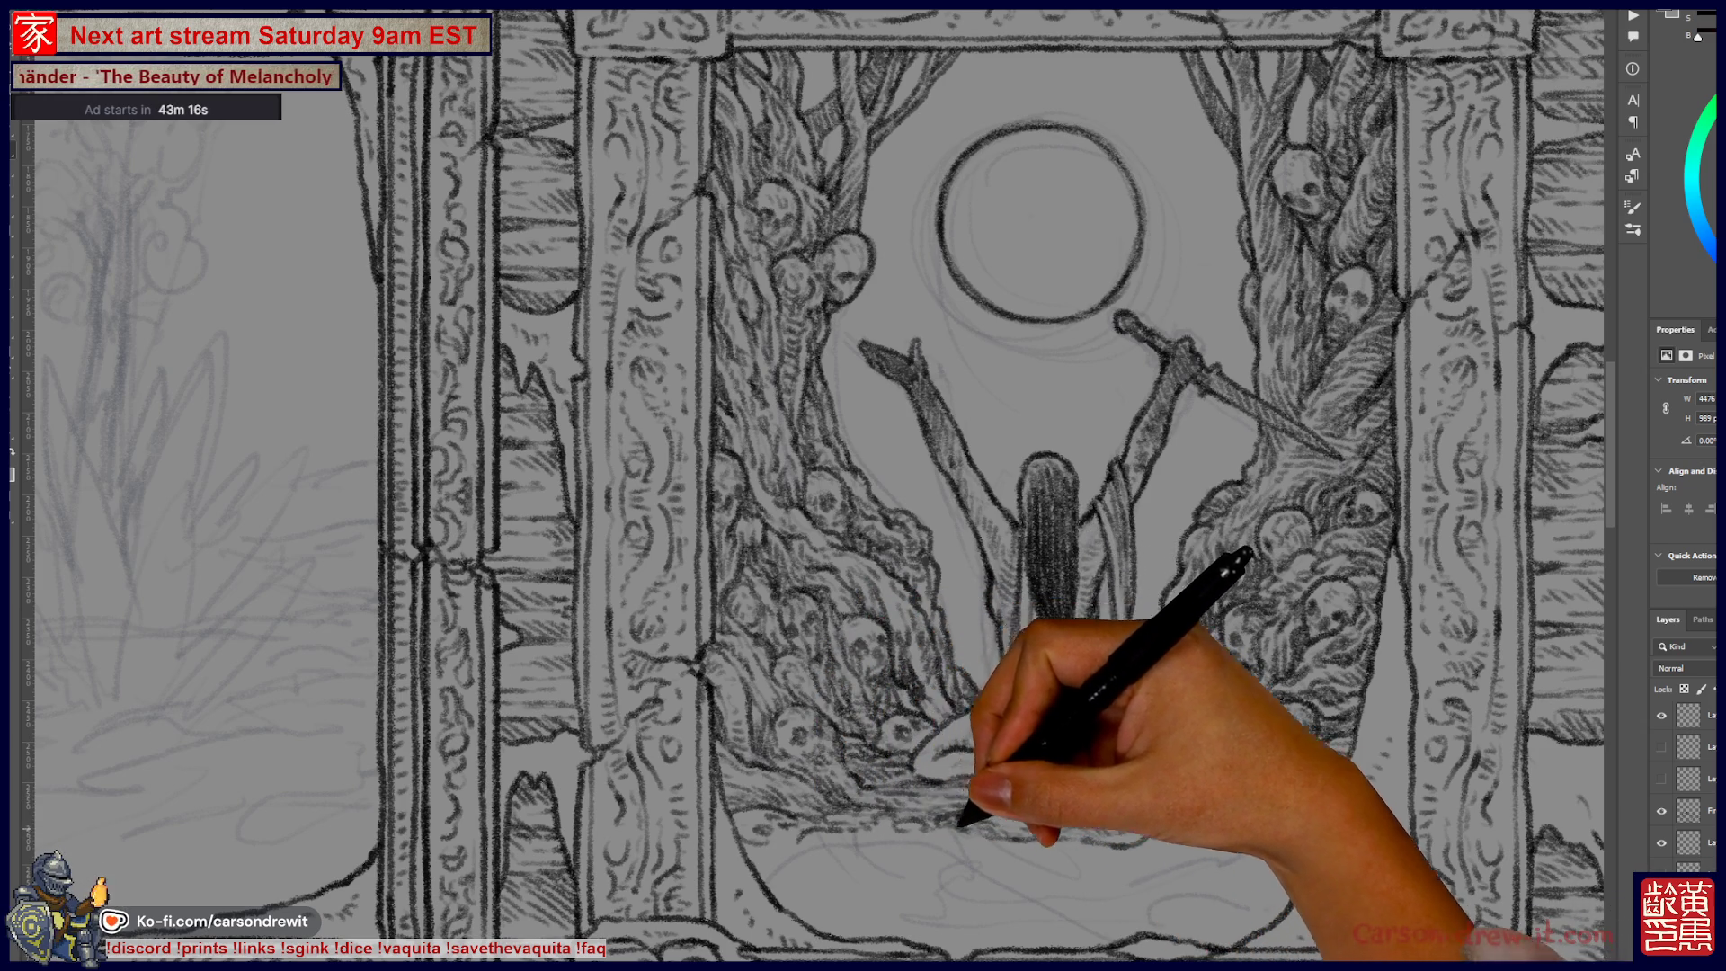
left_click_drag(1104, 485, 1092, 620)
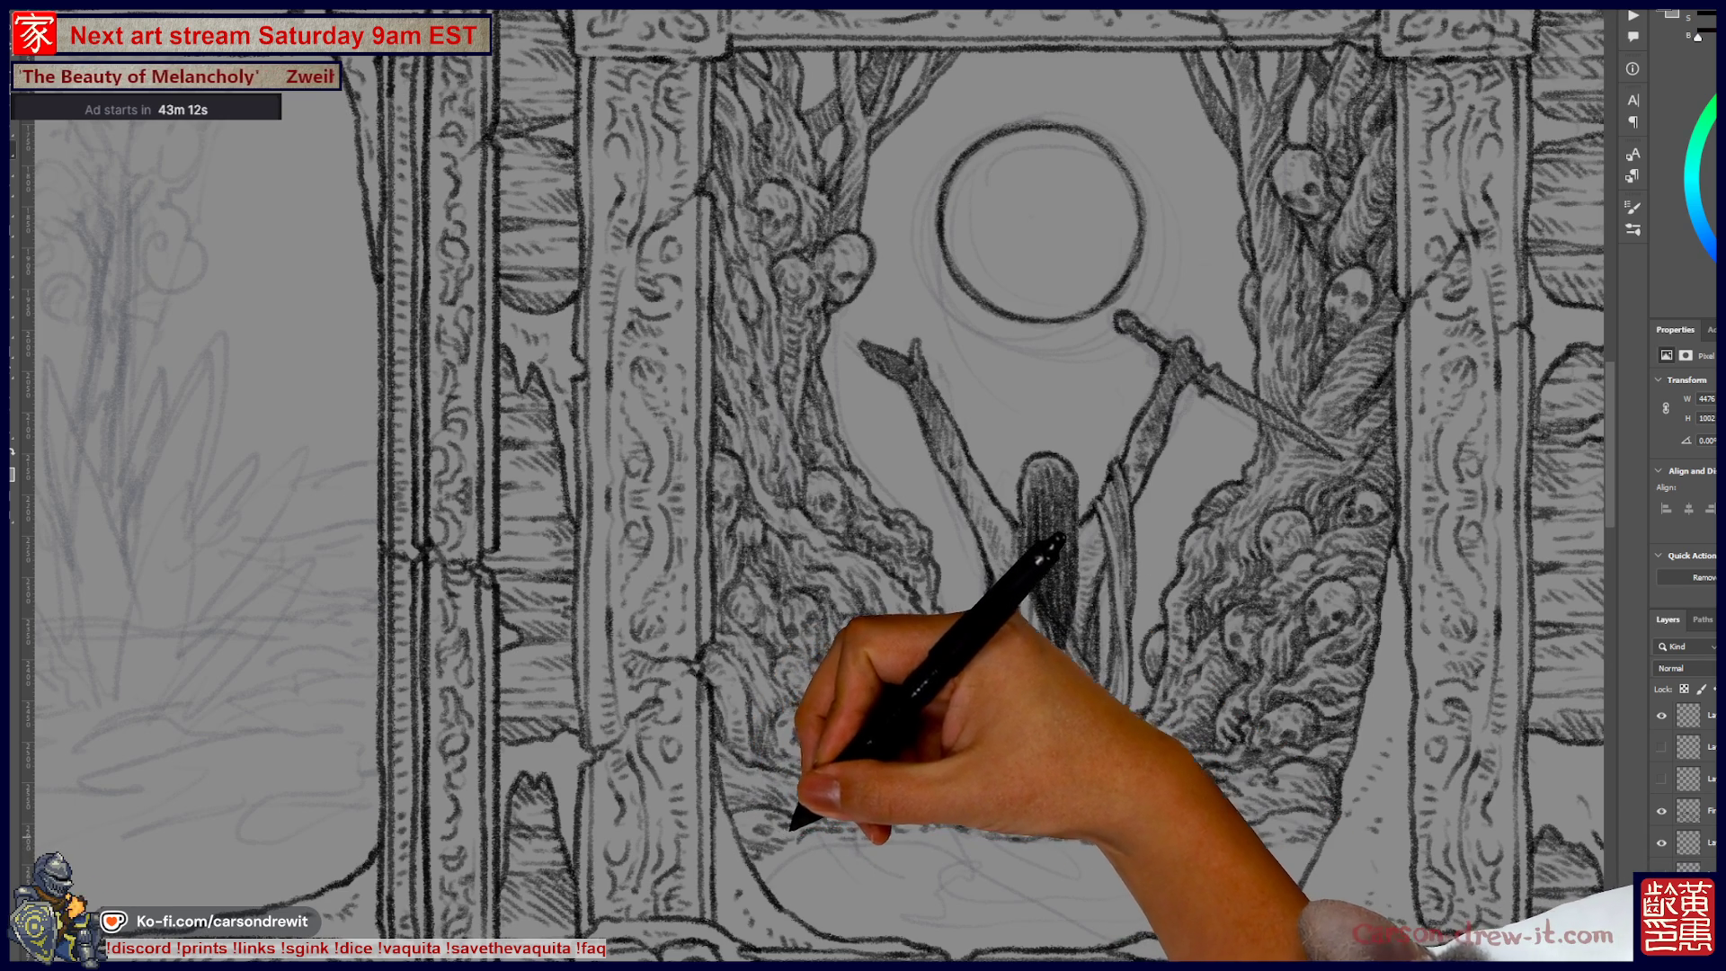
left_click_drag(1063, 570, 1099, 543)
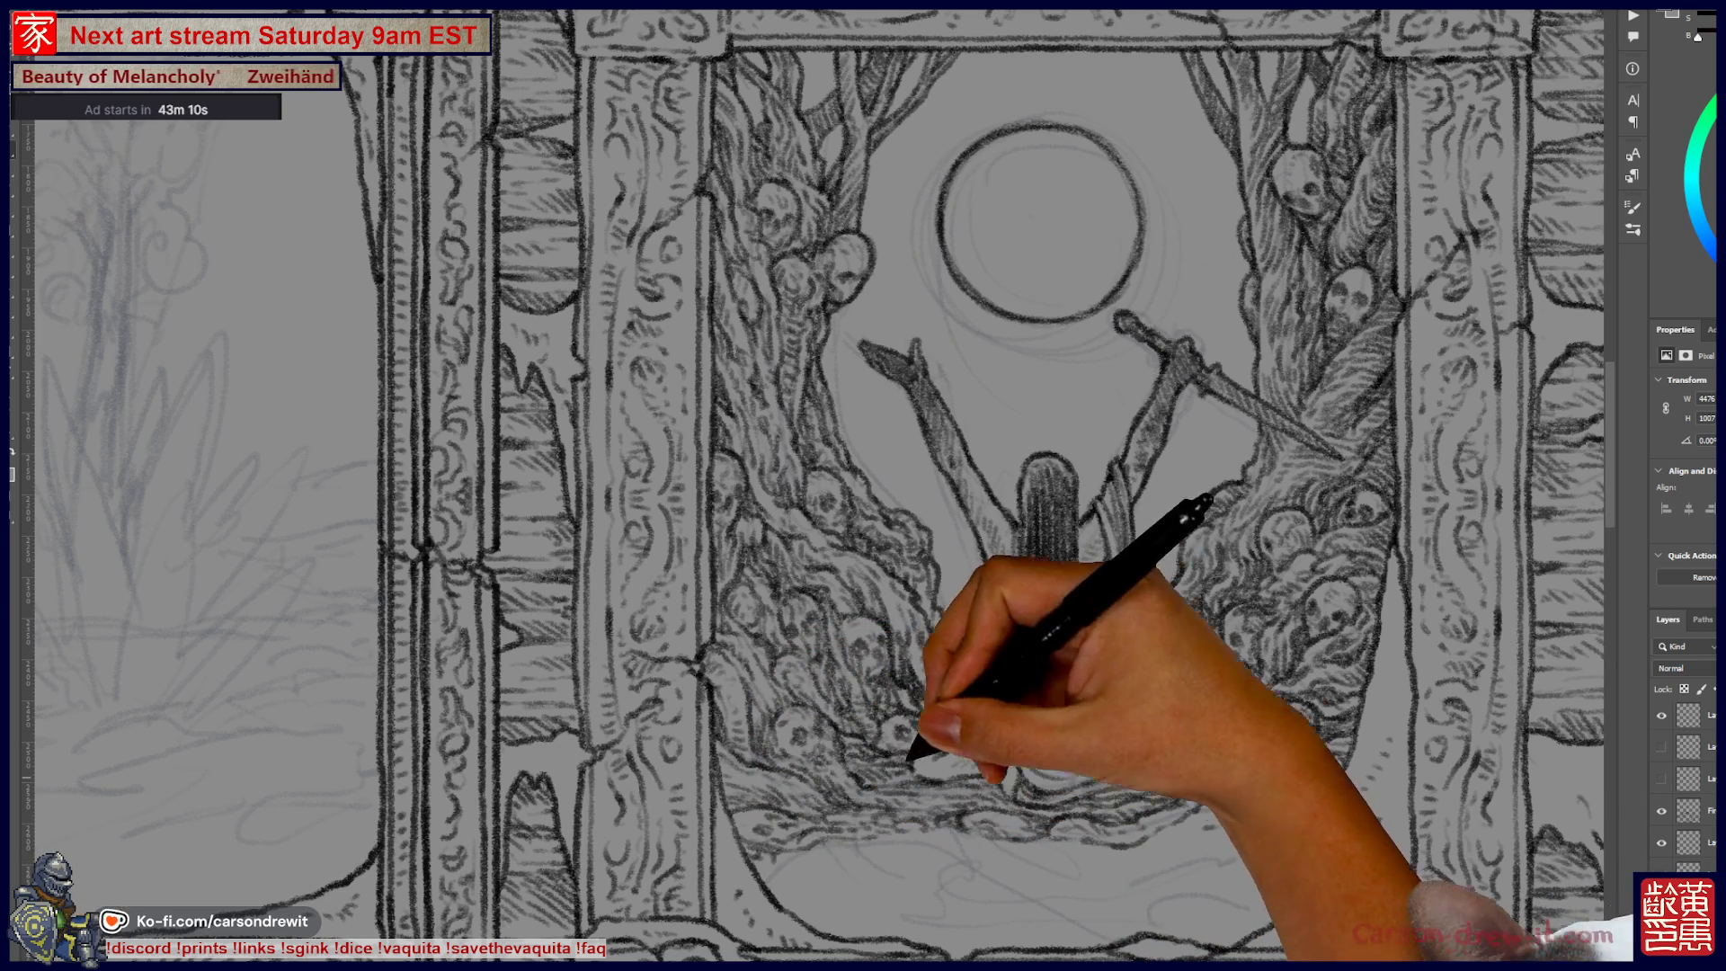
mouse_move(953, 729)
left_mouse_down()
mouse_move(962, 655)
mouse_move(821, 455)
left_mouse_up()
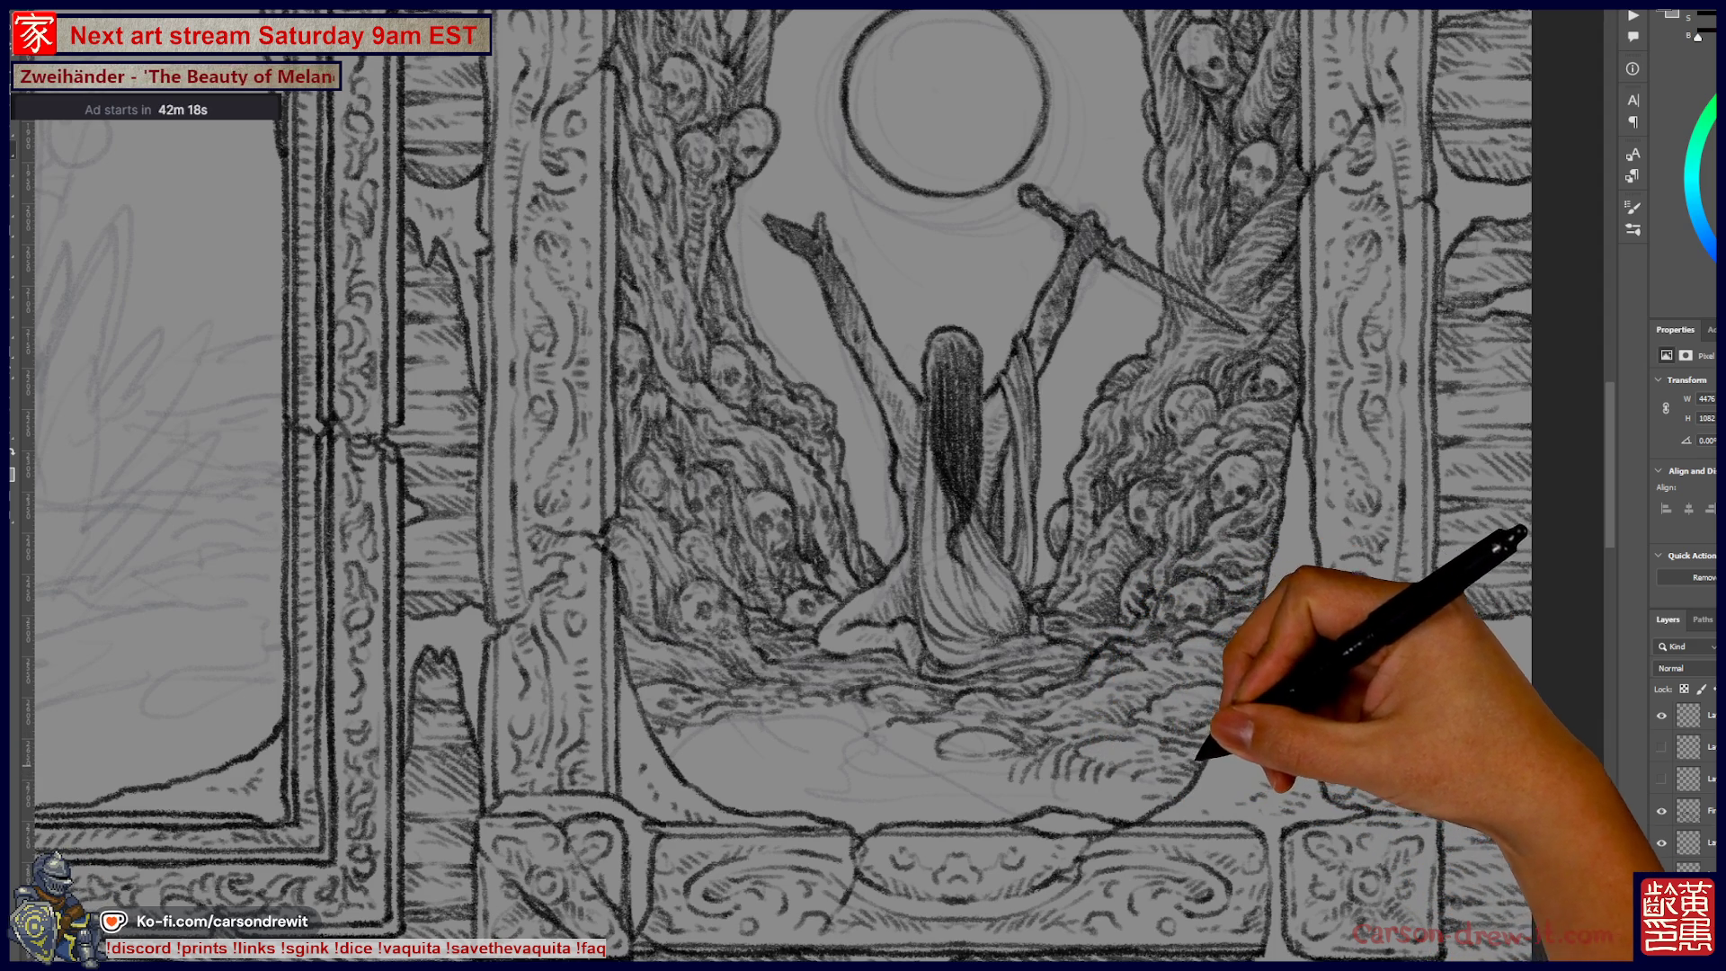
scroll(862, 486, "up", 2)
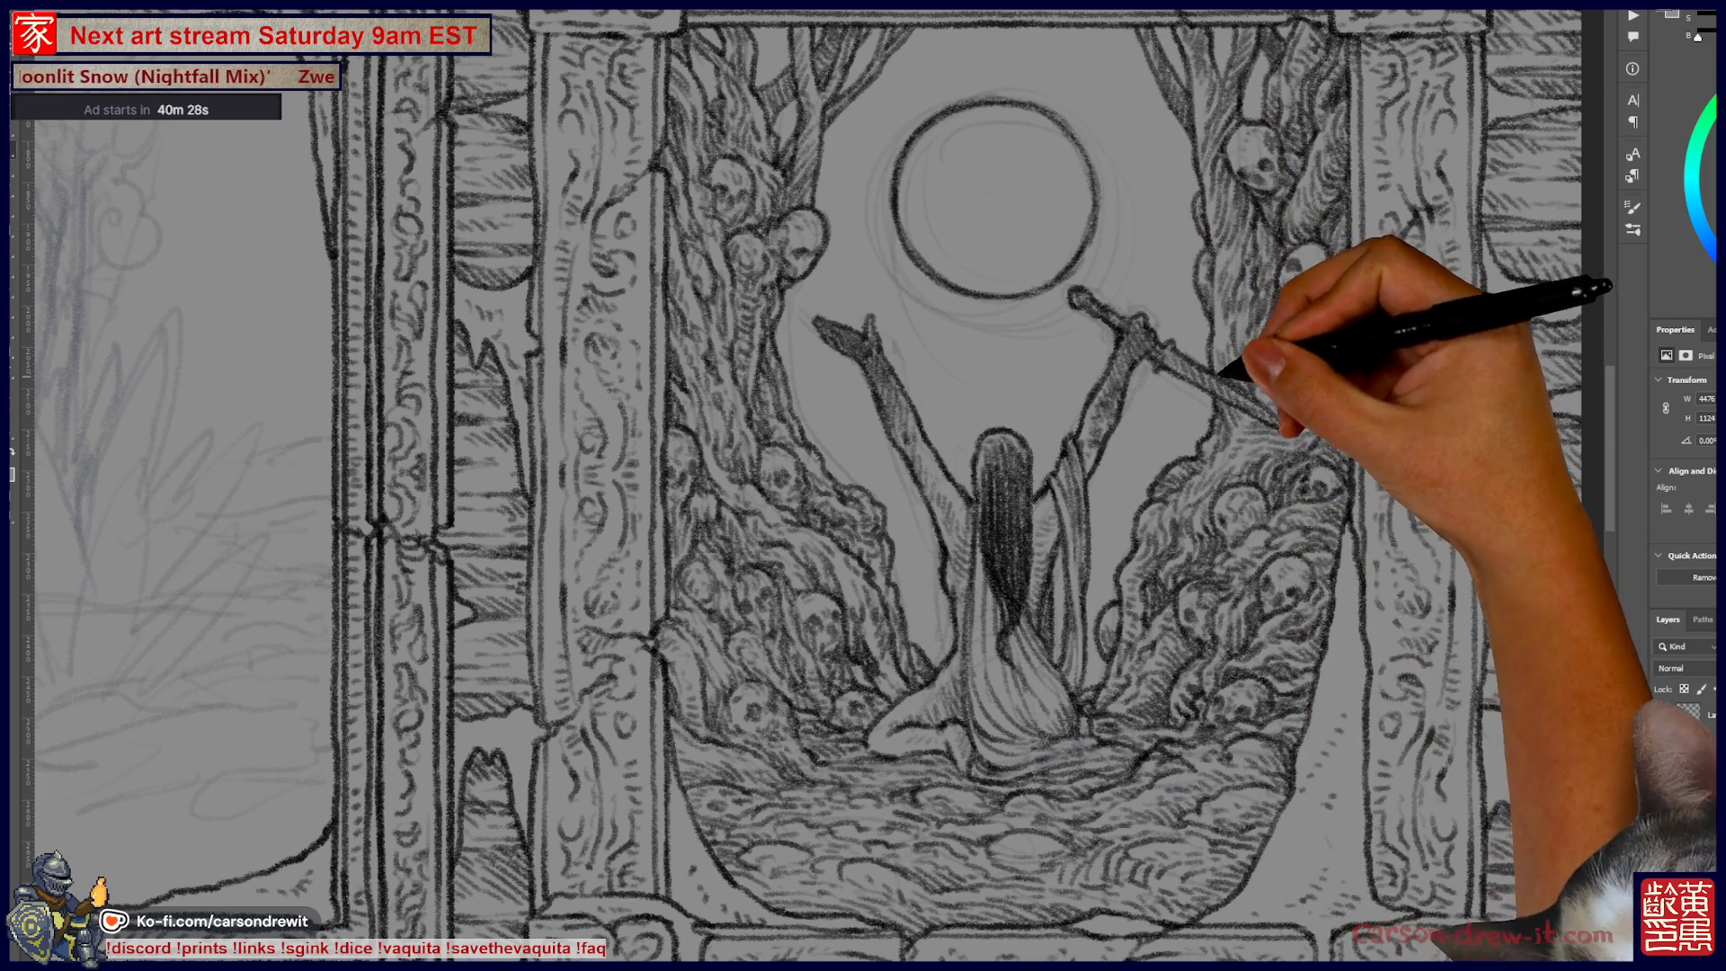
Step: Continue inking the stony ground and robed figure within the moon frame
scroll(863, 485, "up", 3)
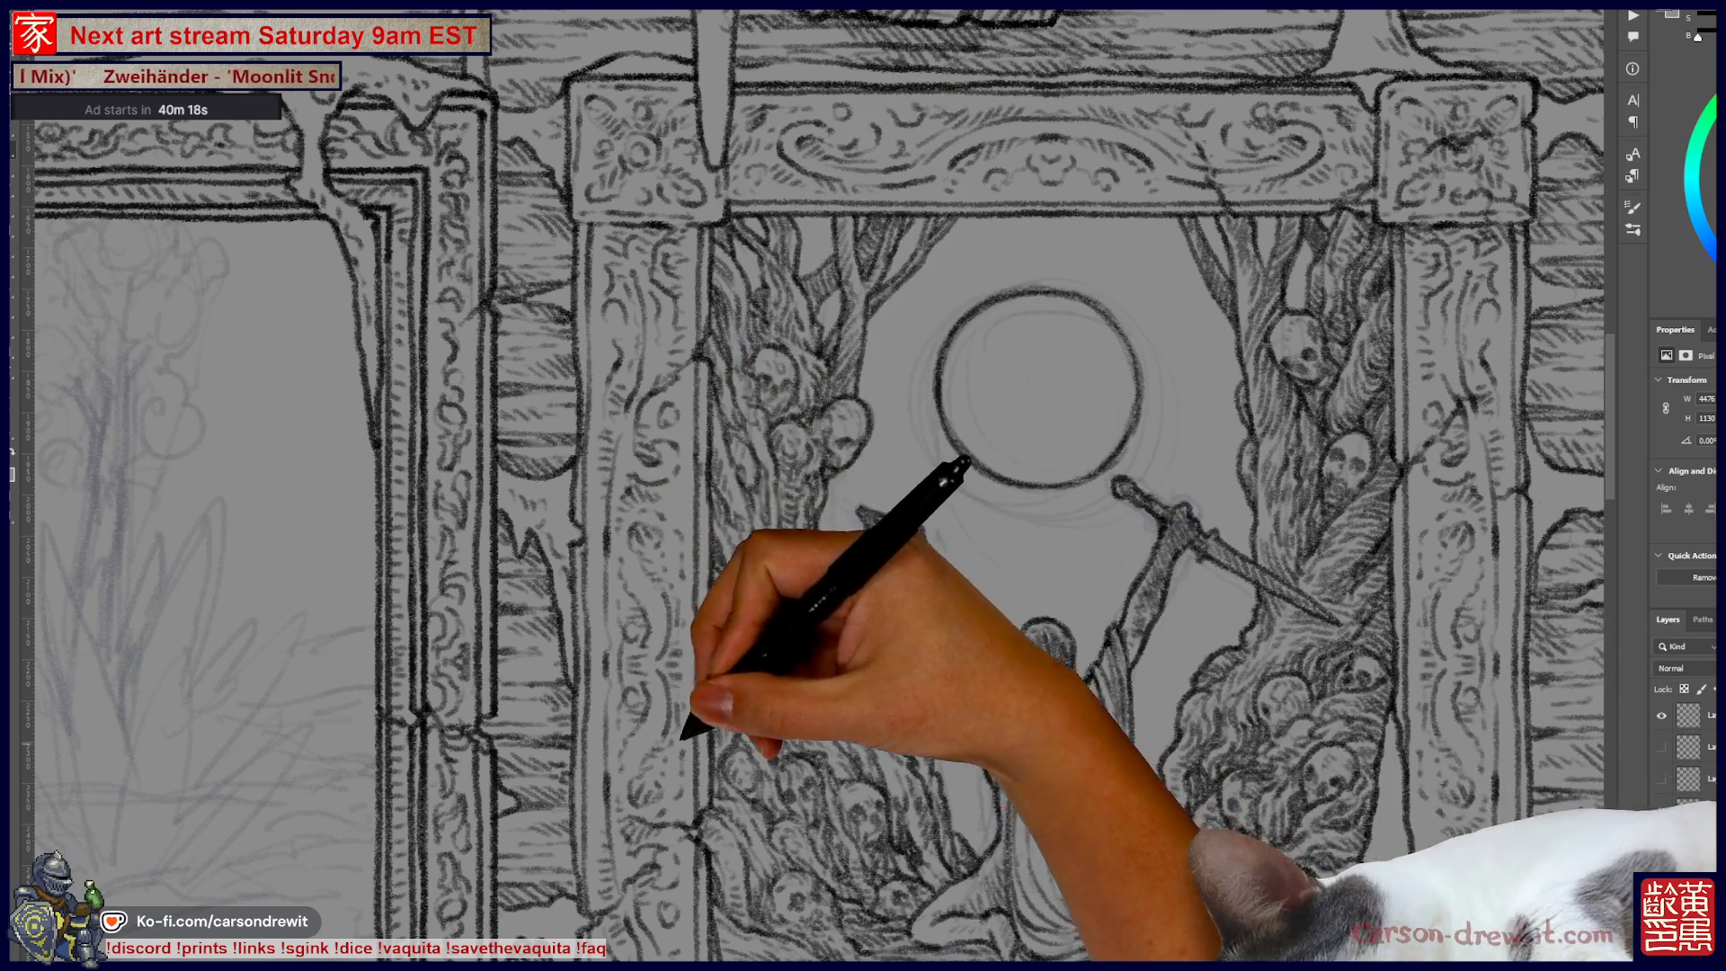
Step: Zoom out with Ctrl+minus so the pencil agave frame shows beside the inked moon panel
scroll(863, 486, "down", 3)
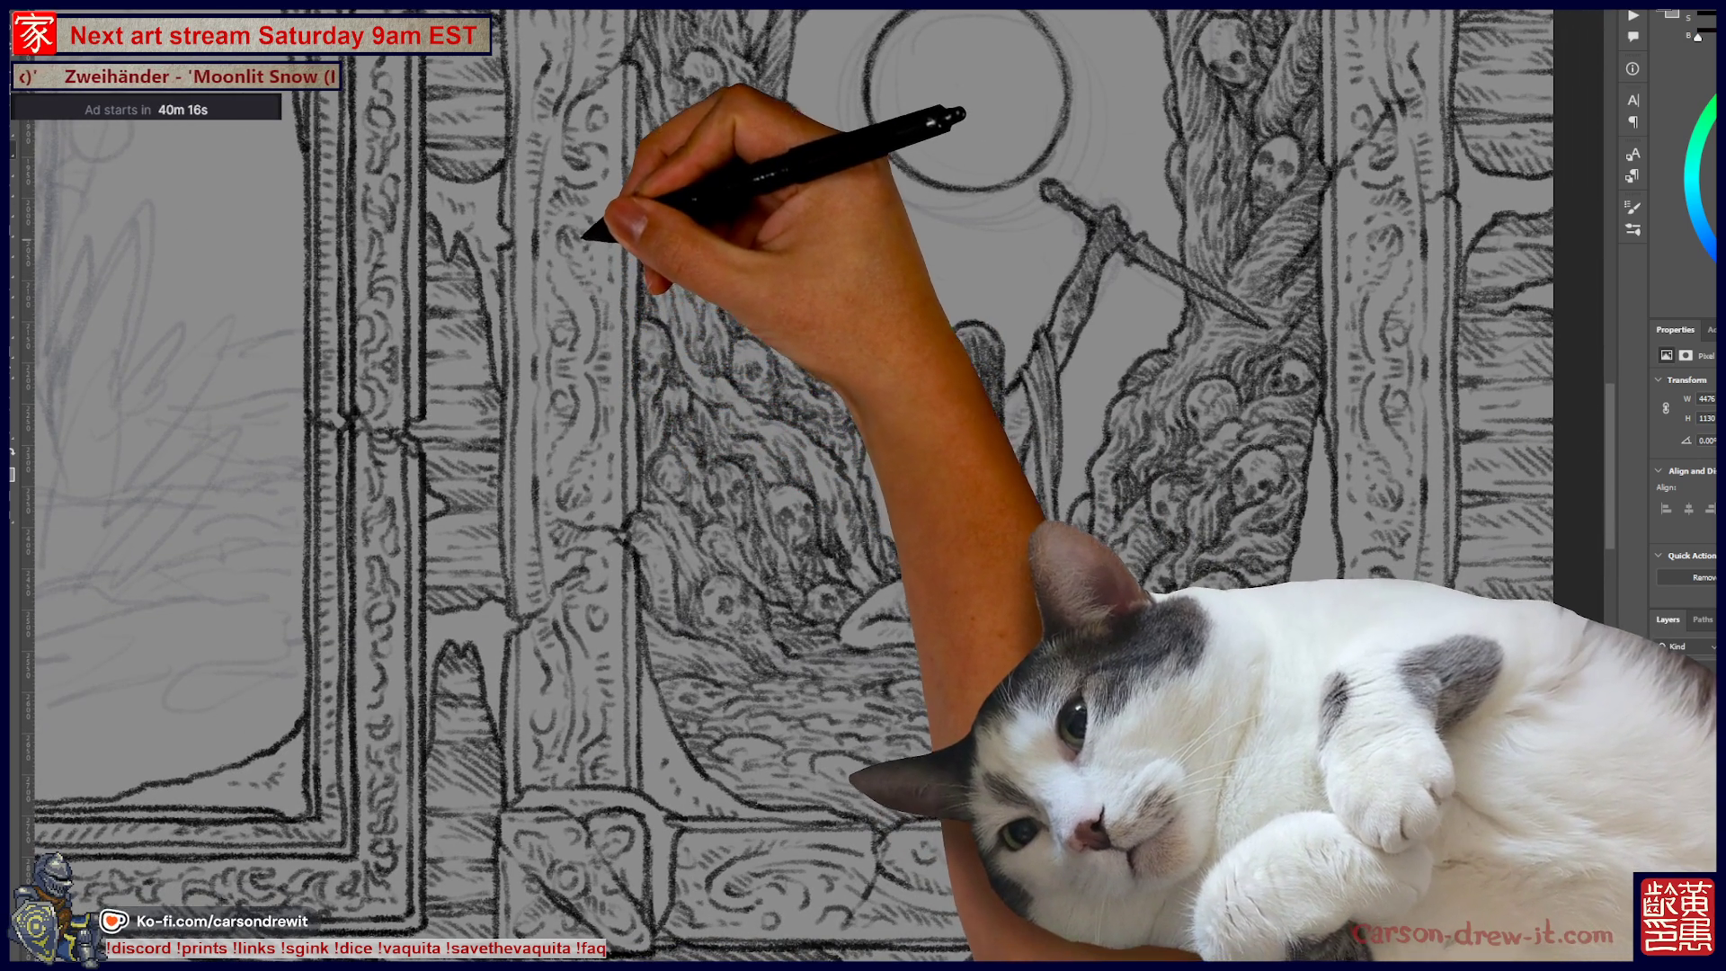
scroll(789, 485, "up", 1)
scroll(863, 486, "right", 5)
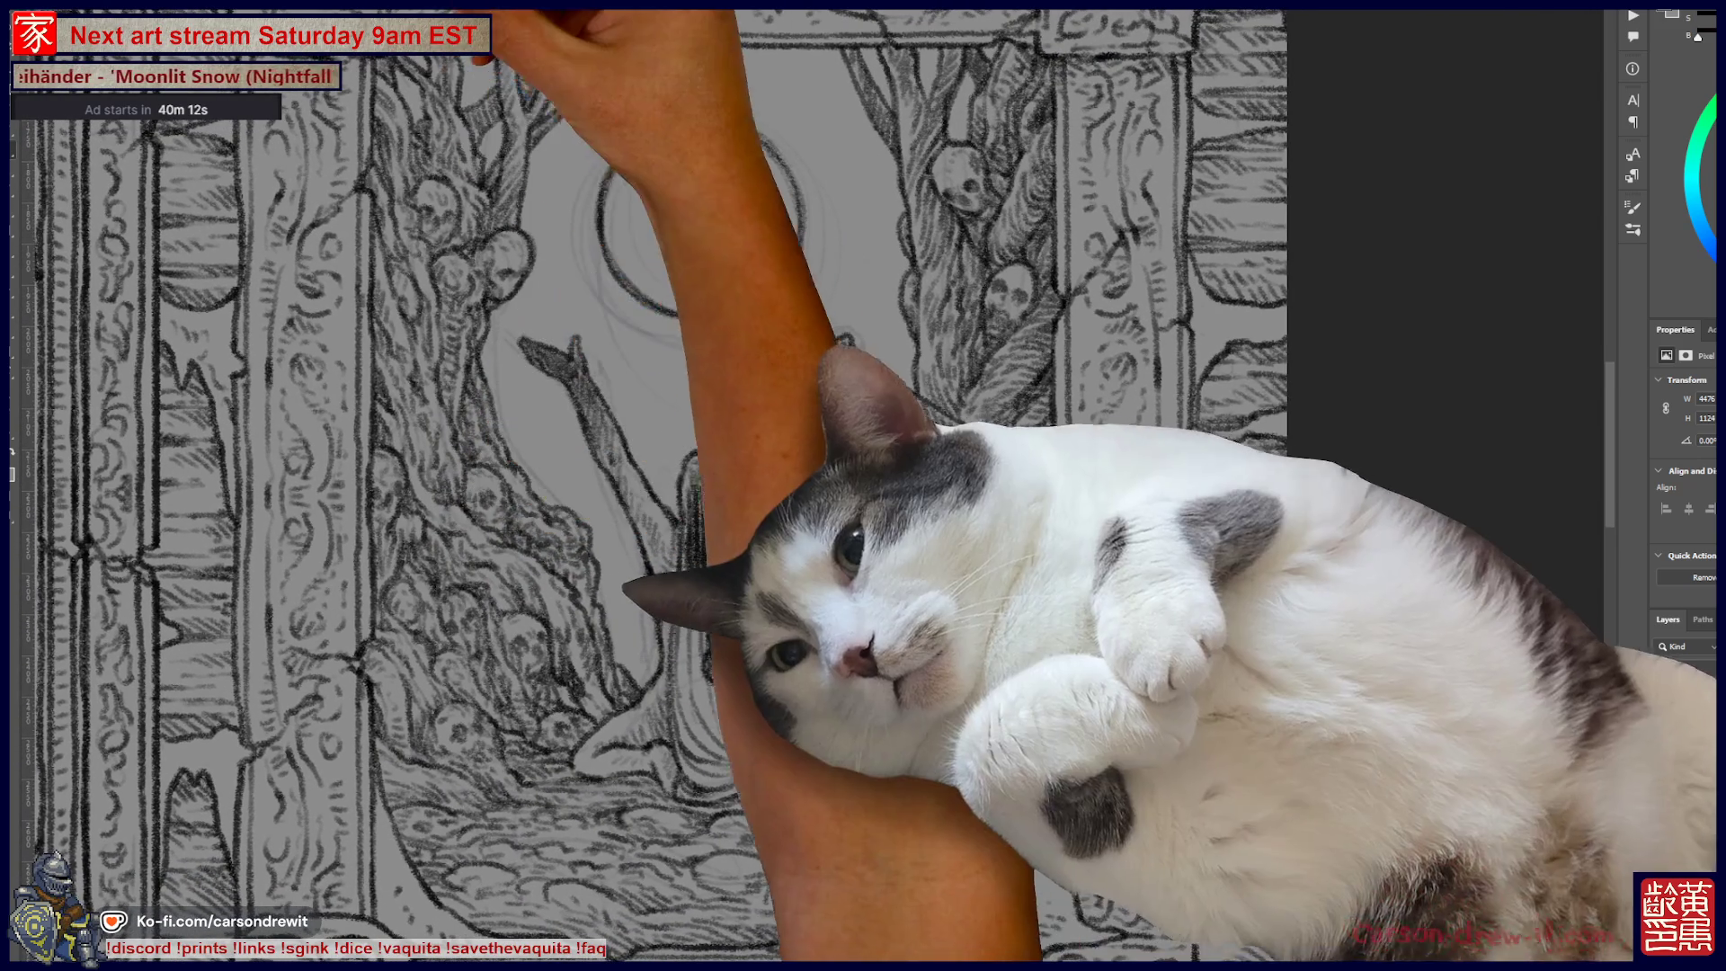
key("ctrl+z")
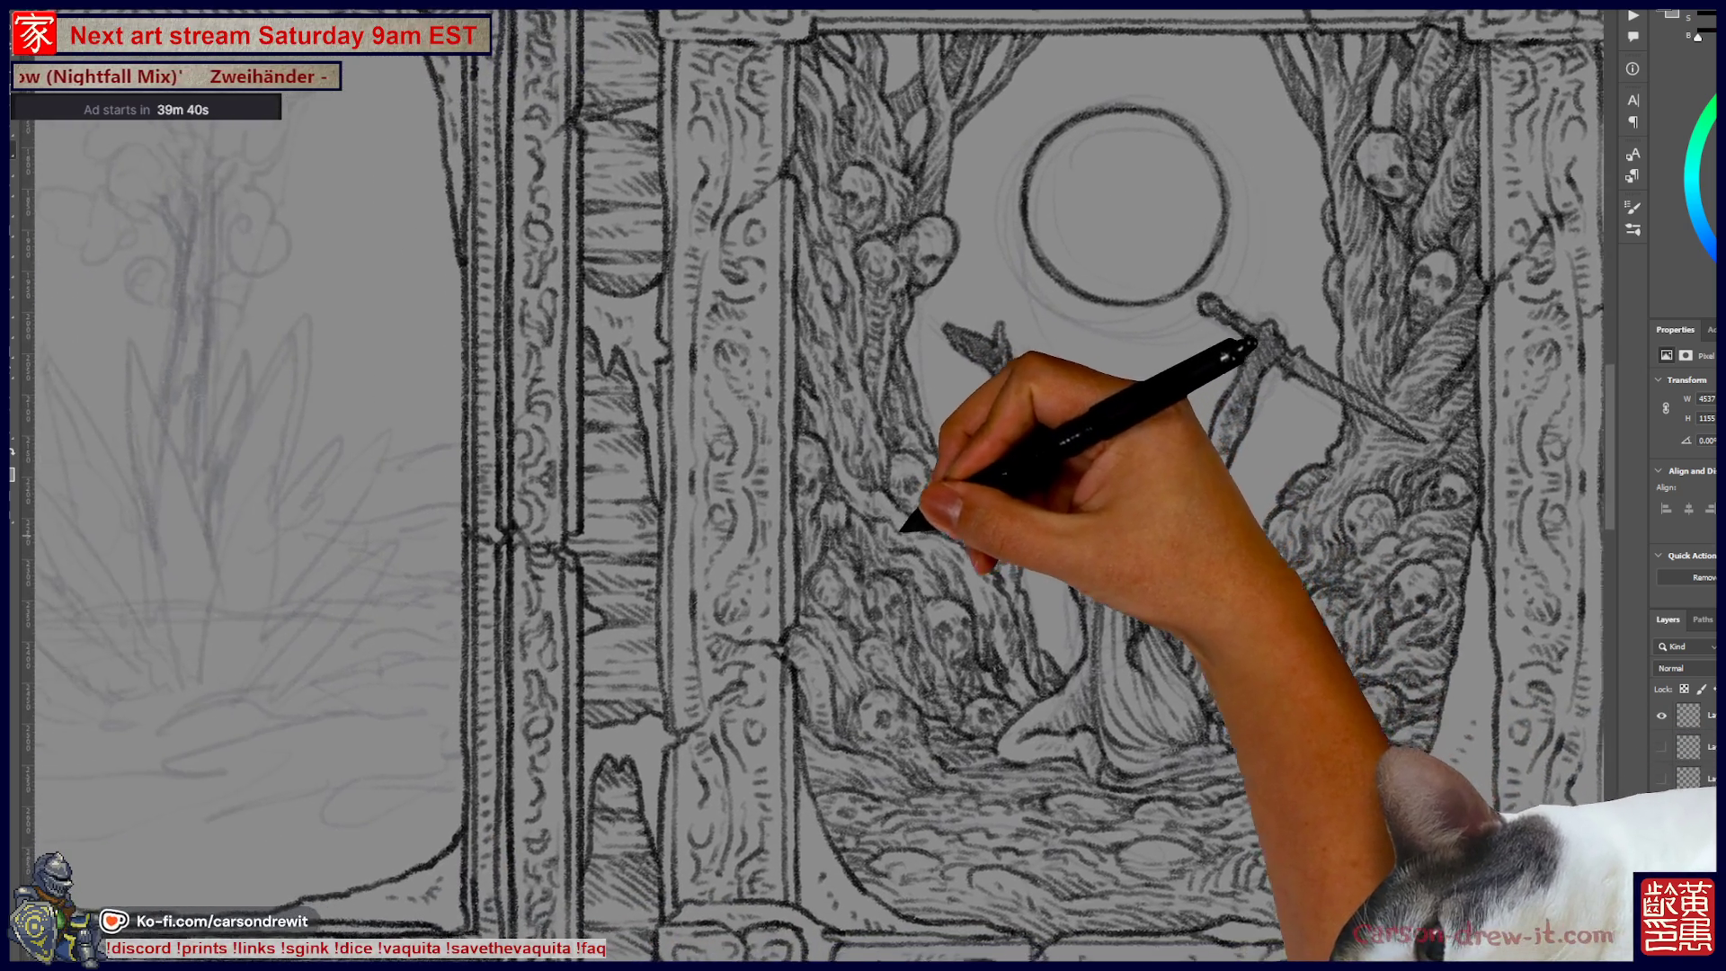
key("ctrl+minus")
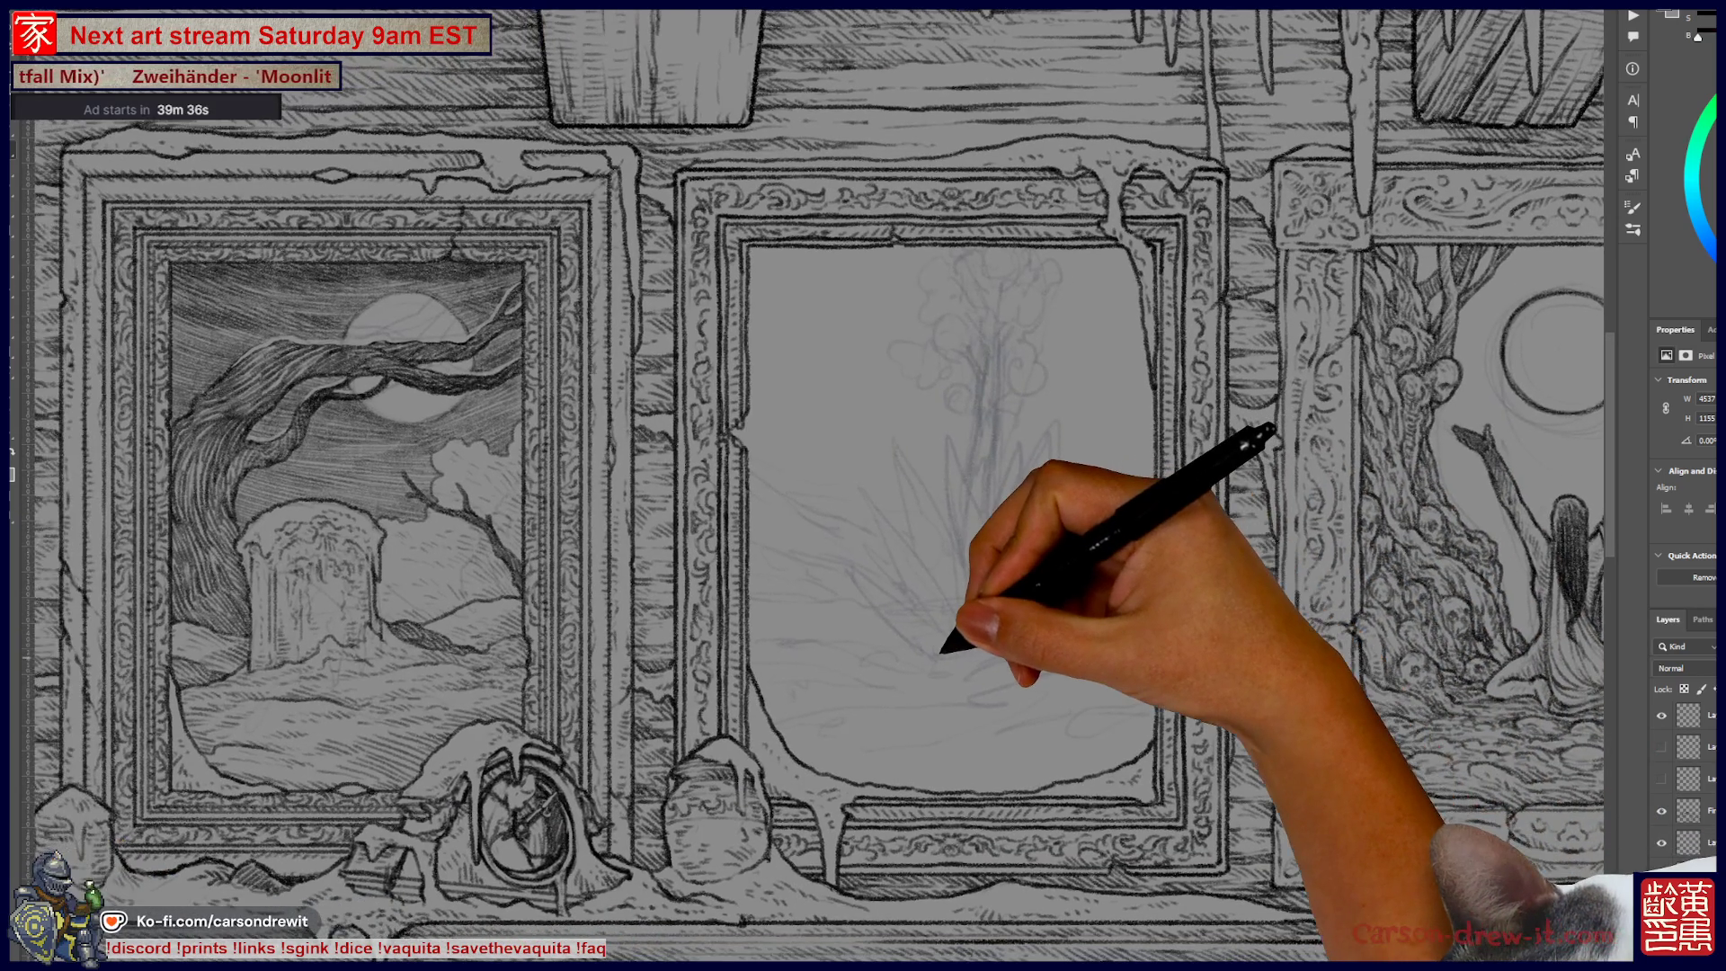
Step: Zoom in with Ctrl+plus on the middle frame's pencil agave sketch
key("ctrl+plus")
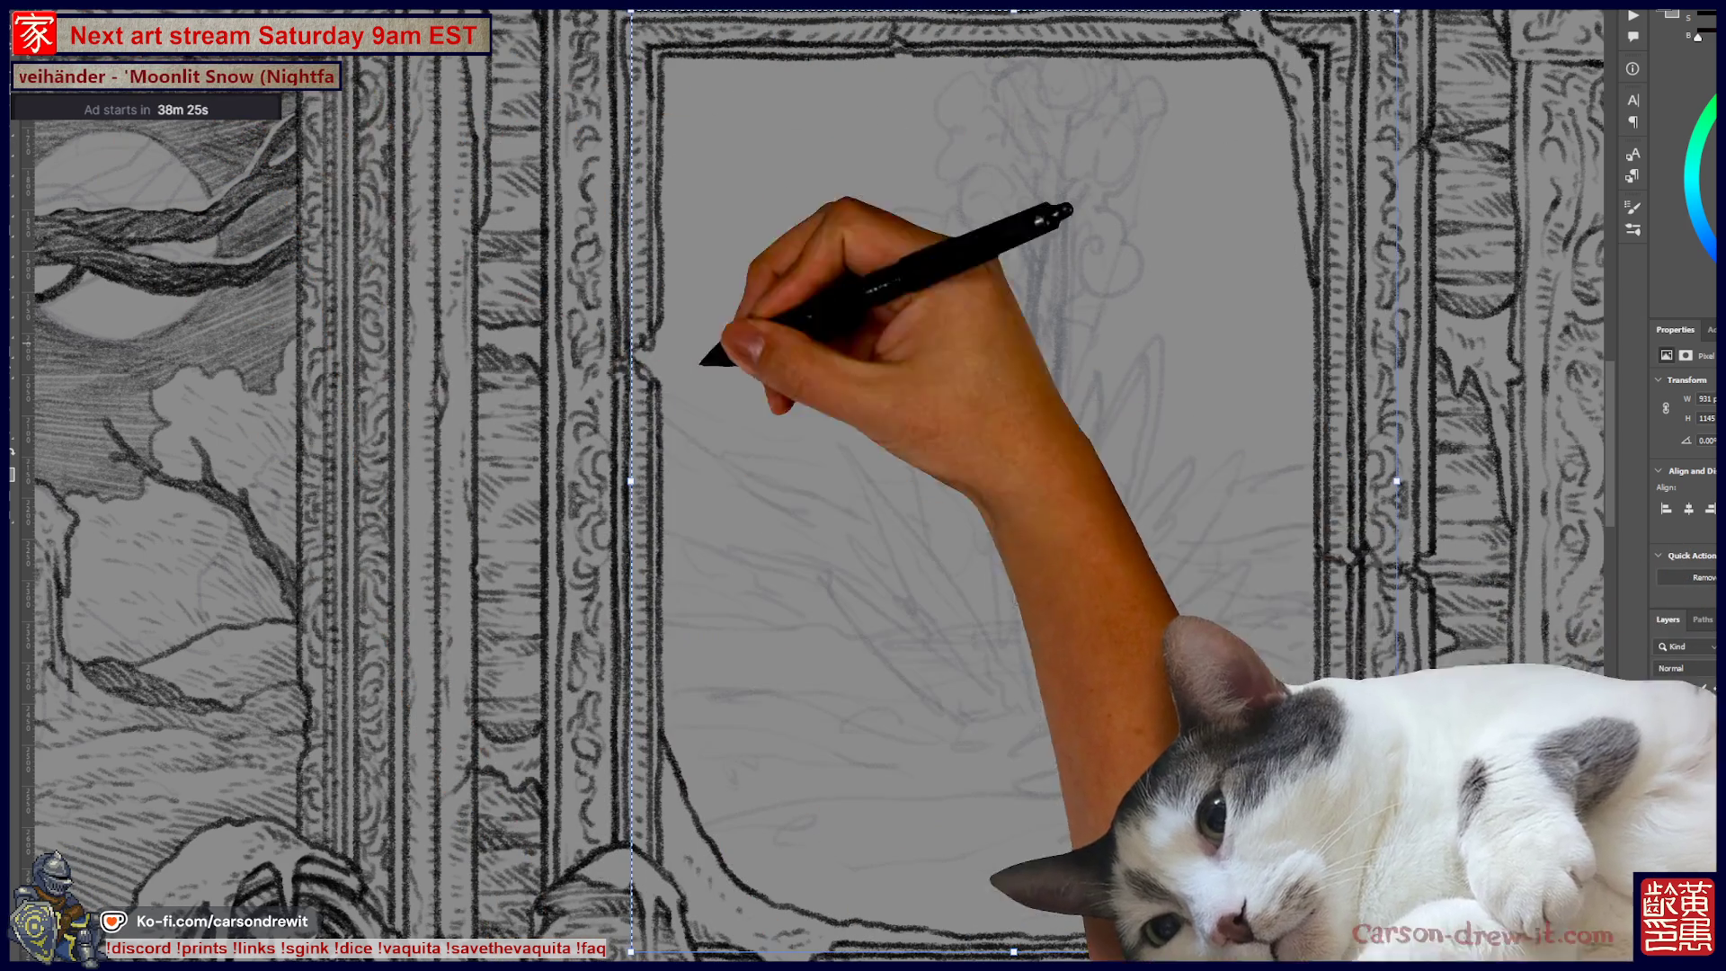
Step: Select the agave's flowering stalk strokes, shift them down in the frame, and deselect
left_click(1014, 480, "shift")
key("Return")
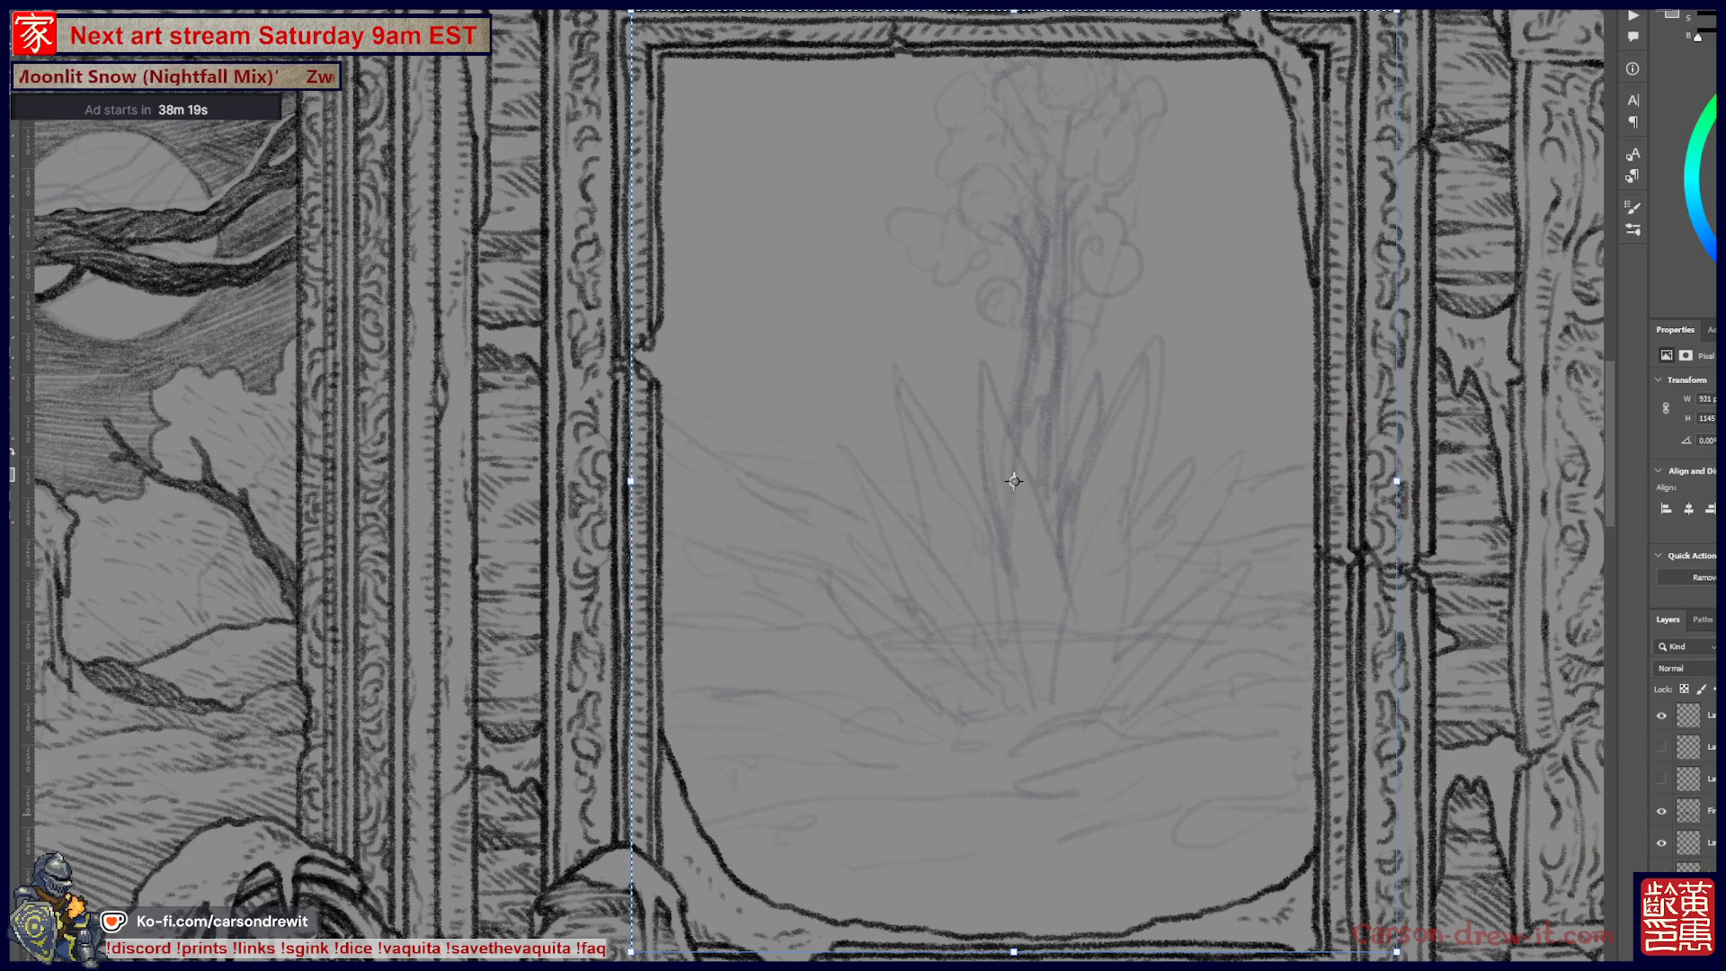
key("w")
left_click(1097, 338, "shift")
left_click_drag(1095, 335, 1094, 360)
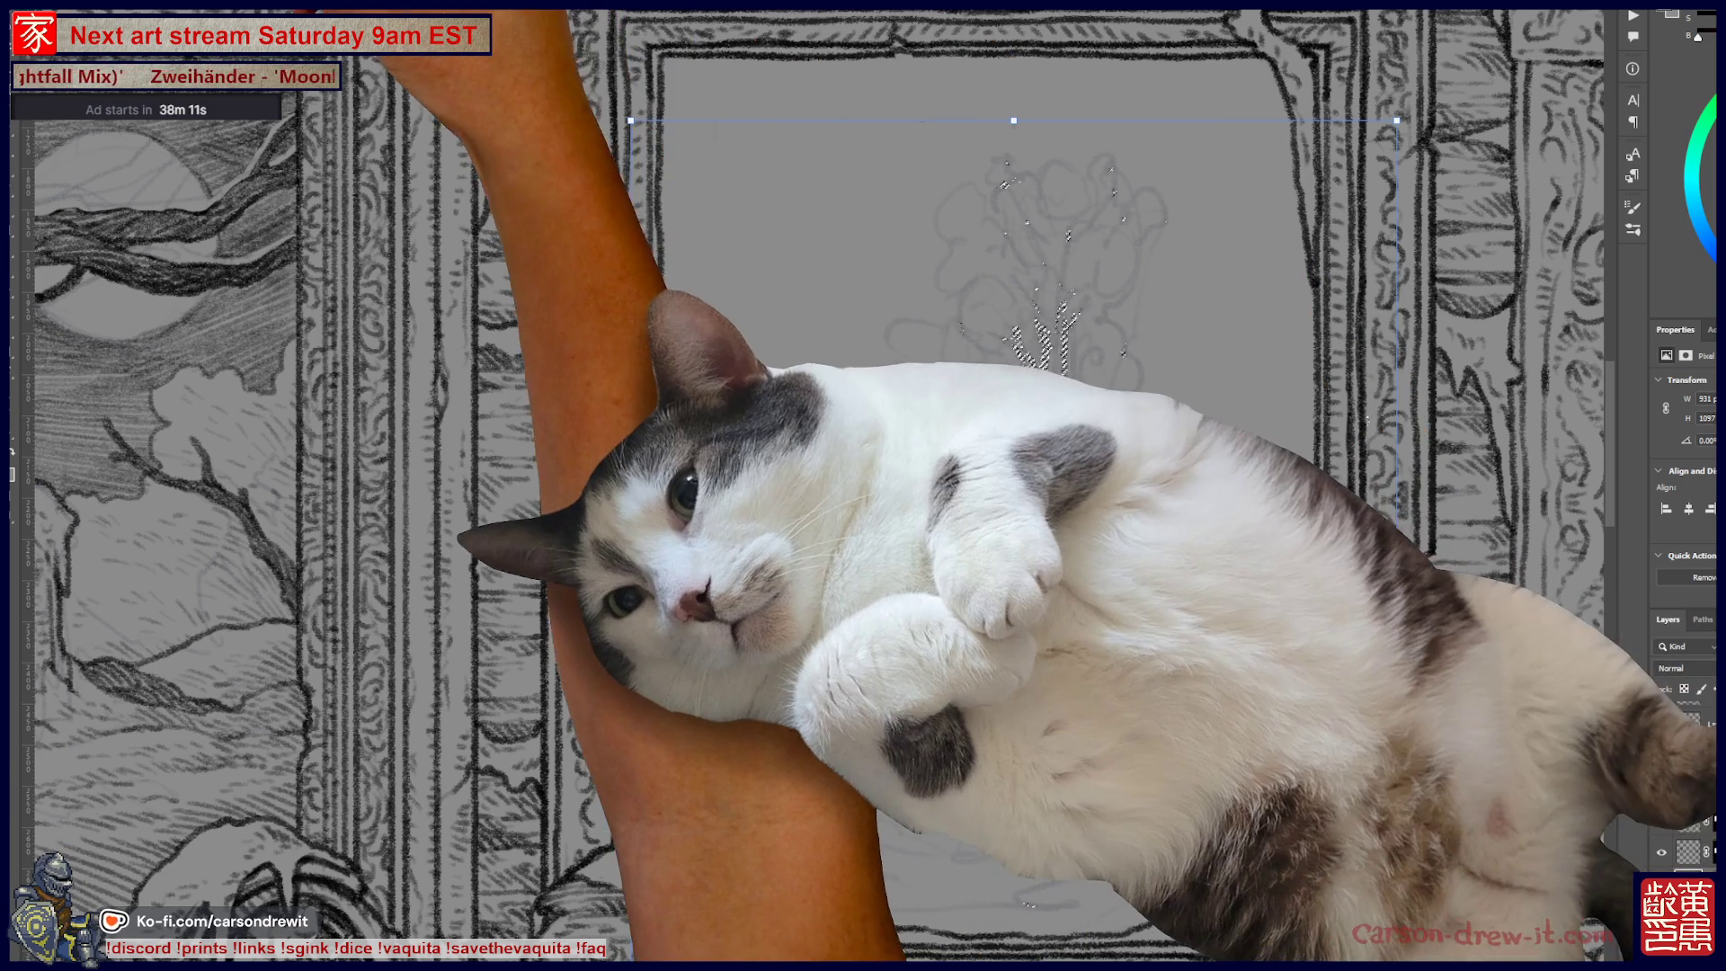
key("ctrl+d")
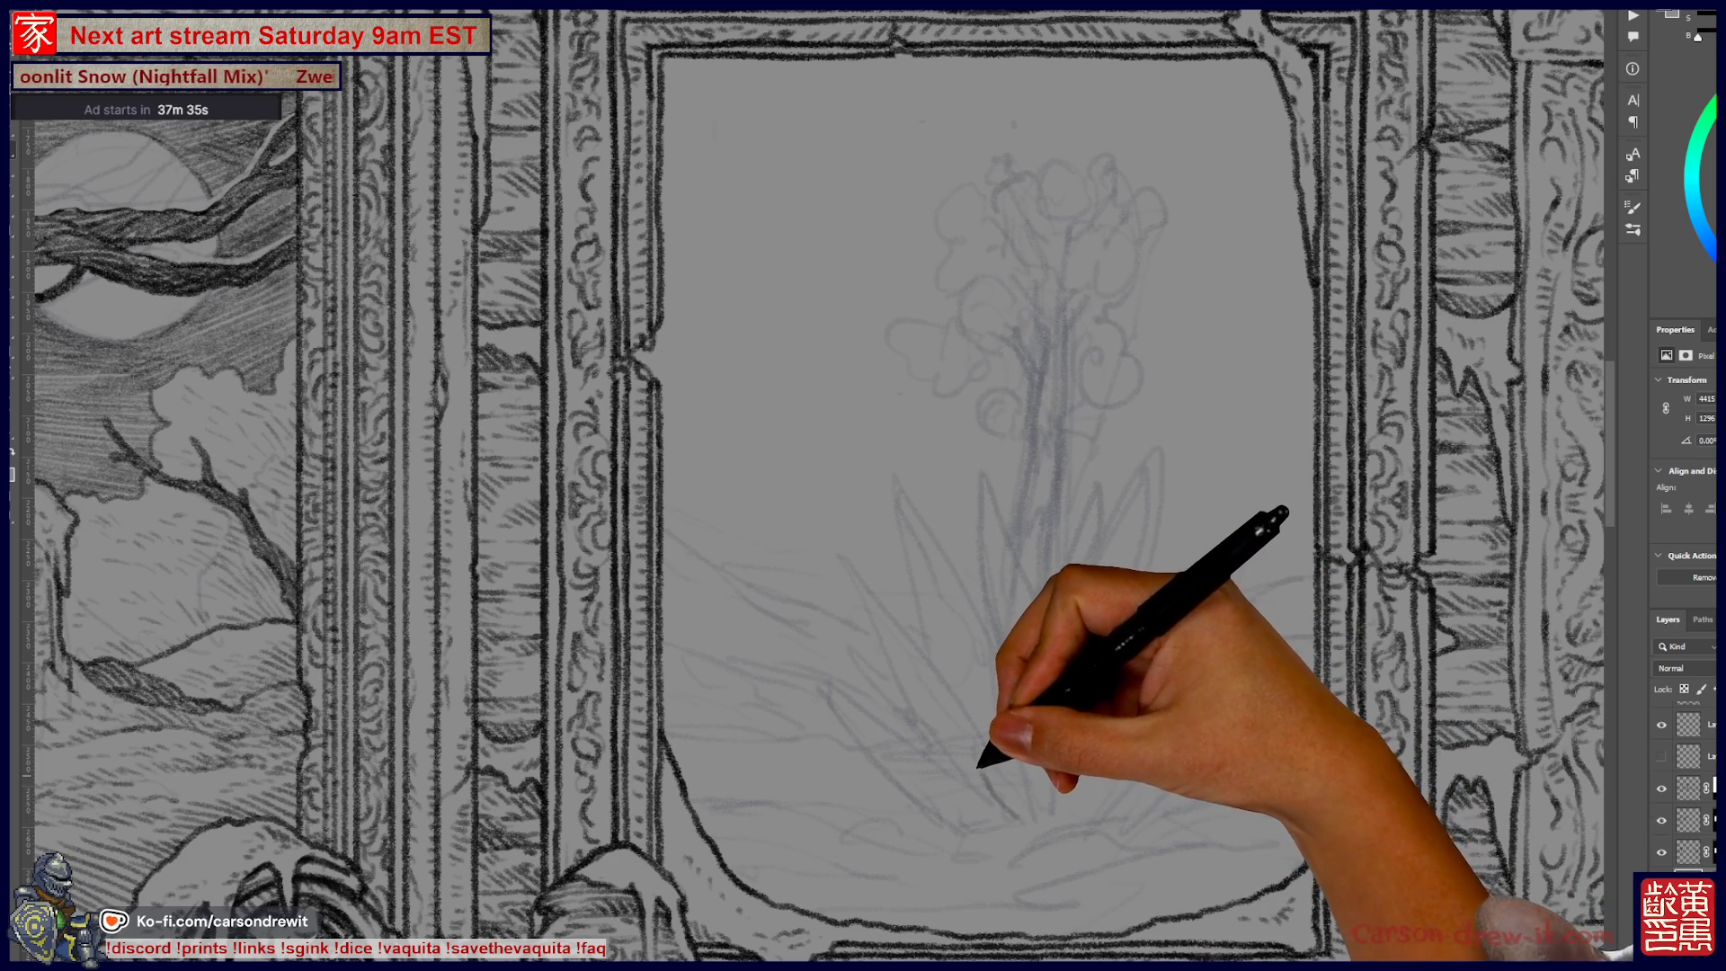
Step: Sketch an ellipse around the agave's middle and nudge the upper pot ellipse slightly higher
key("ctrl")
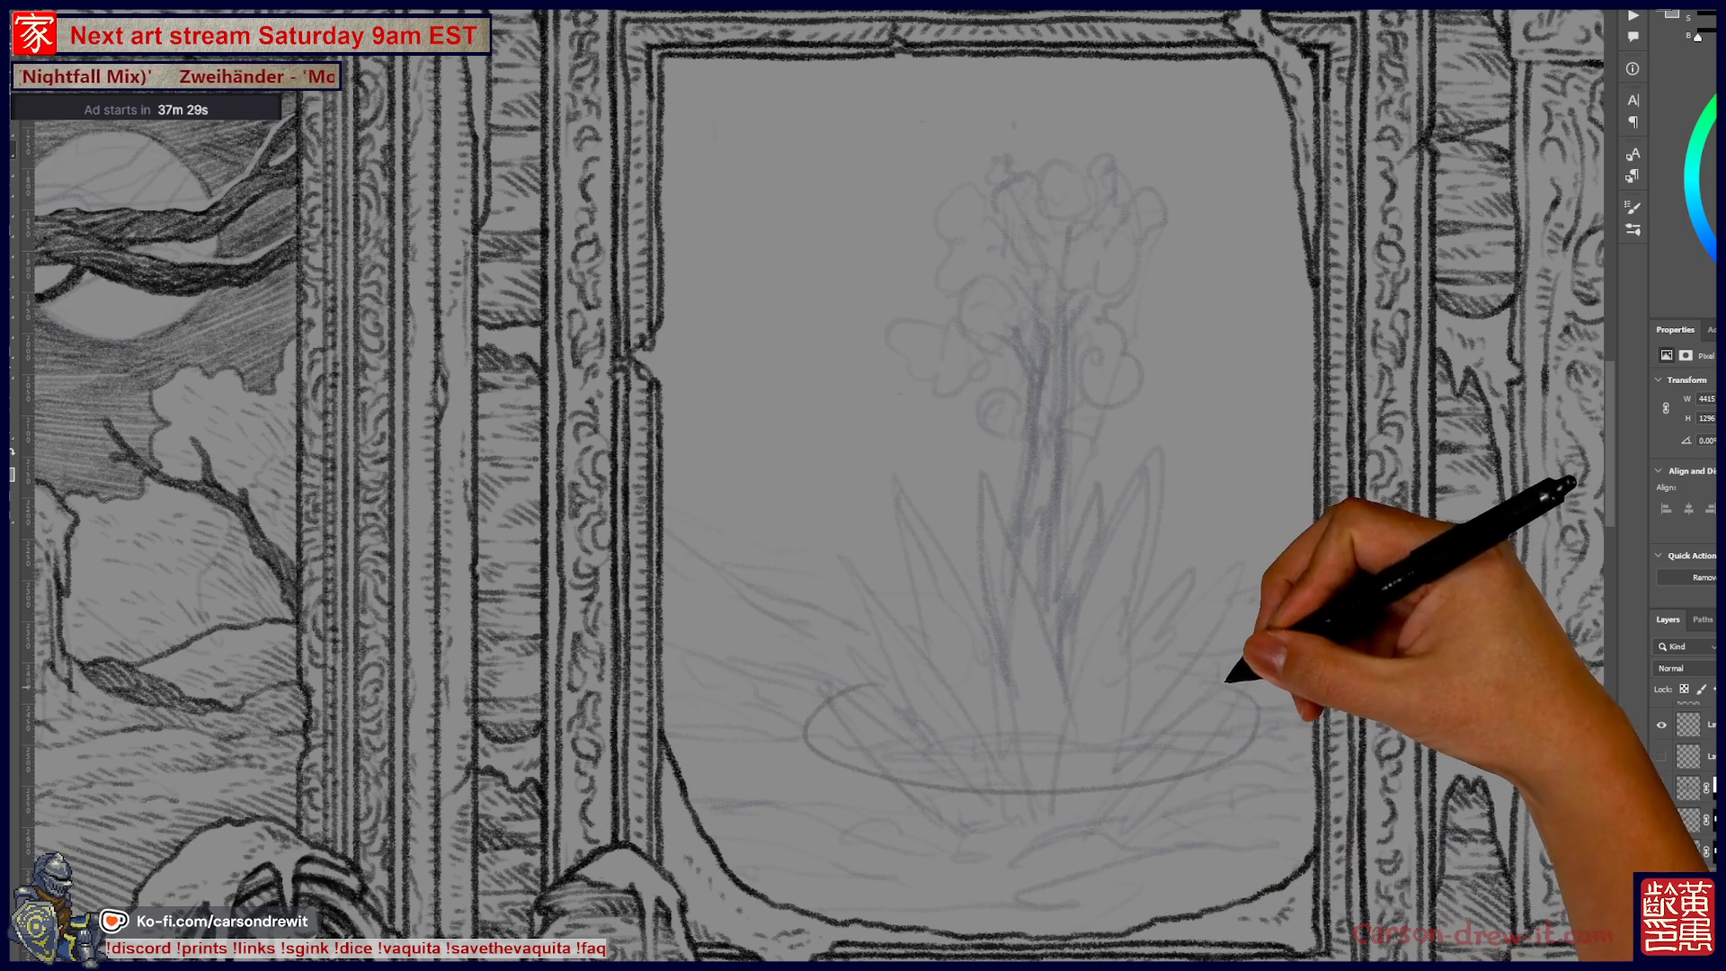
mouse_move(915, 532)
left_mouse_down()
mouse_move(1136, 624)
mouse_move(1156, 513)
left_mouse_up()
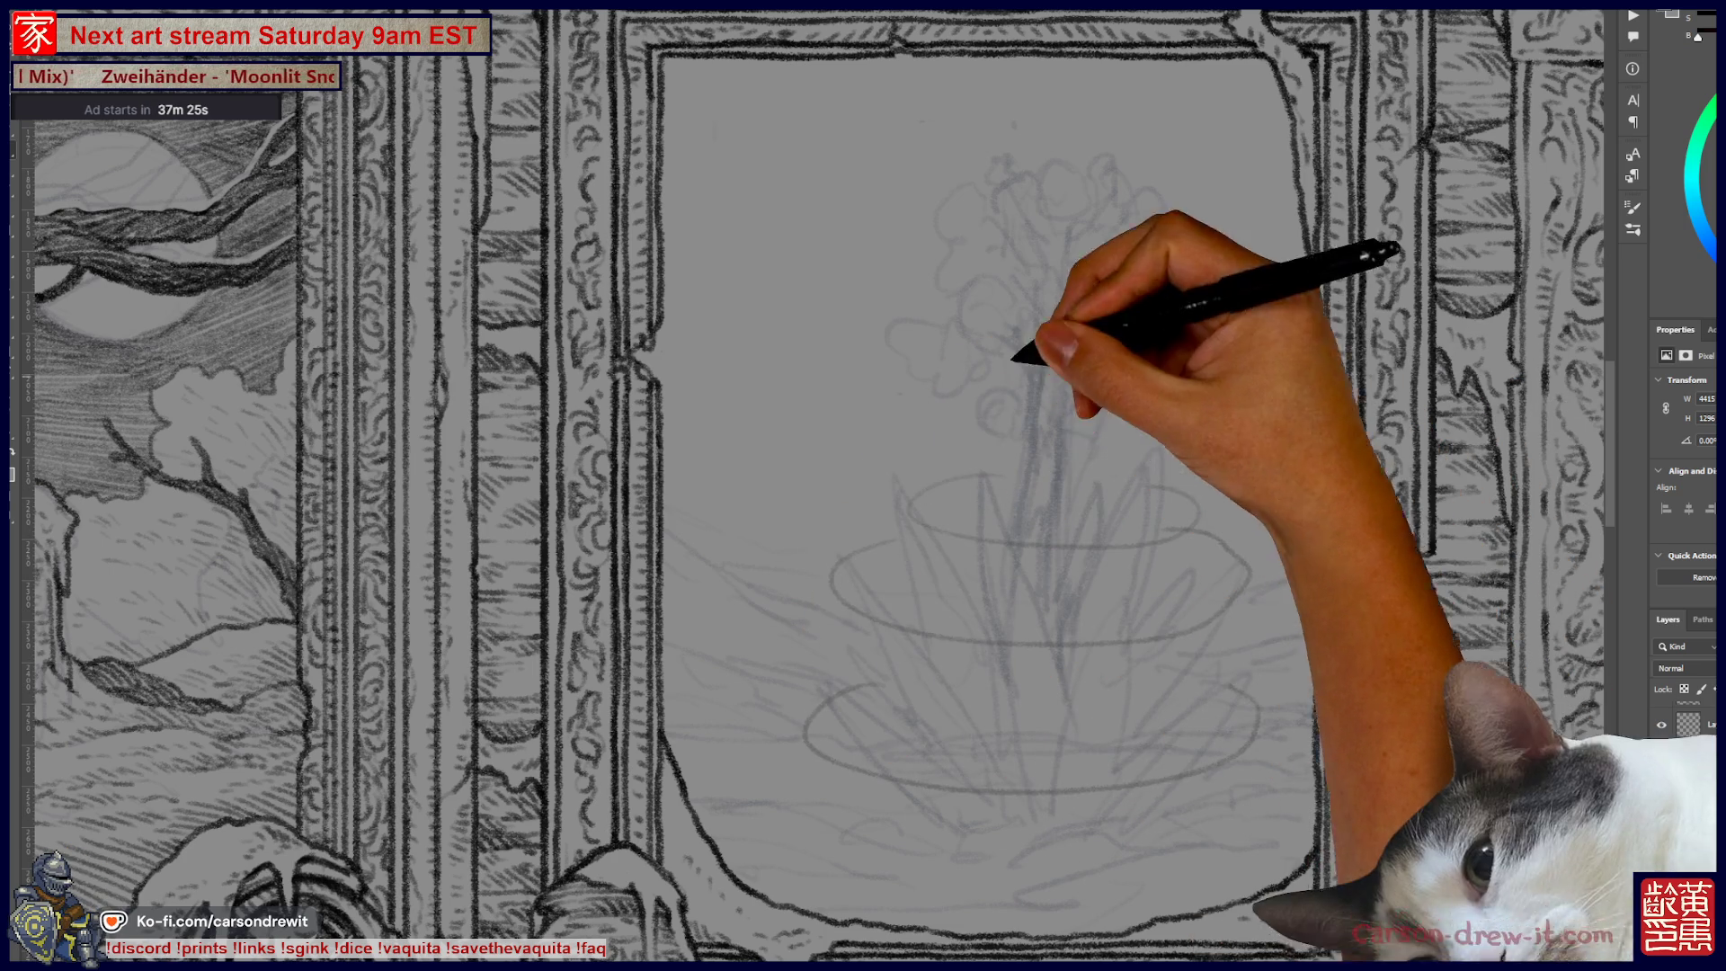
key("ctrl")
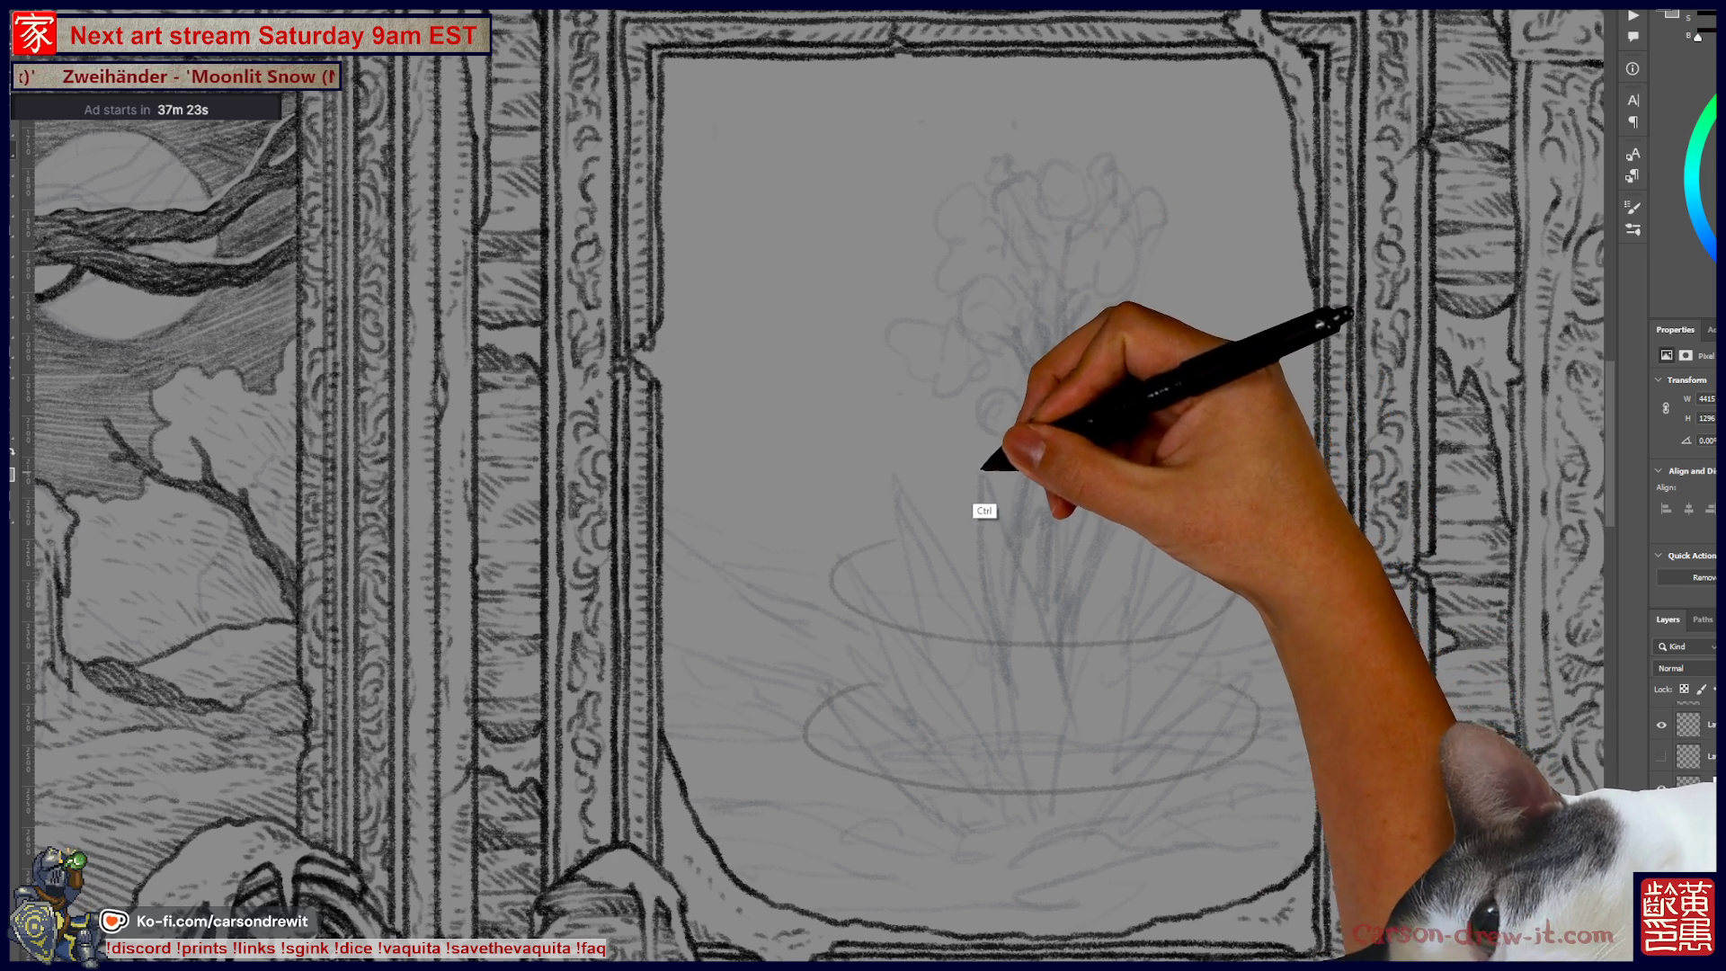
left_click_drag(986, 504, 984, 490)
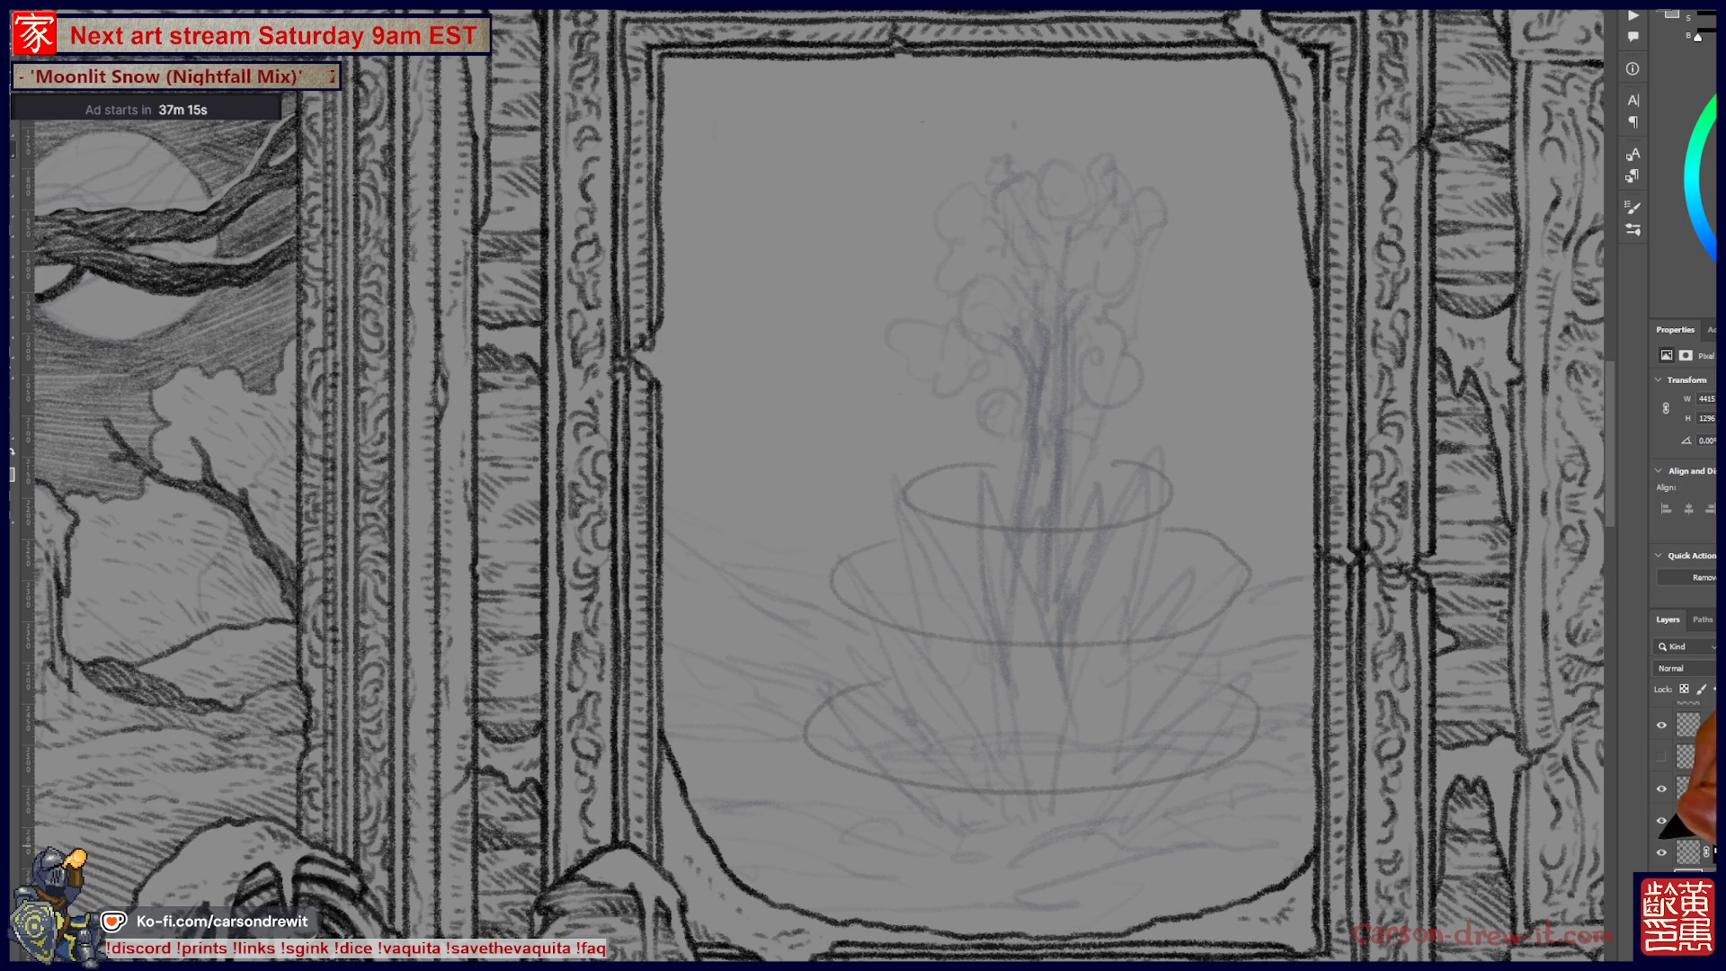
left_click(1688, 820)
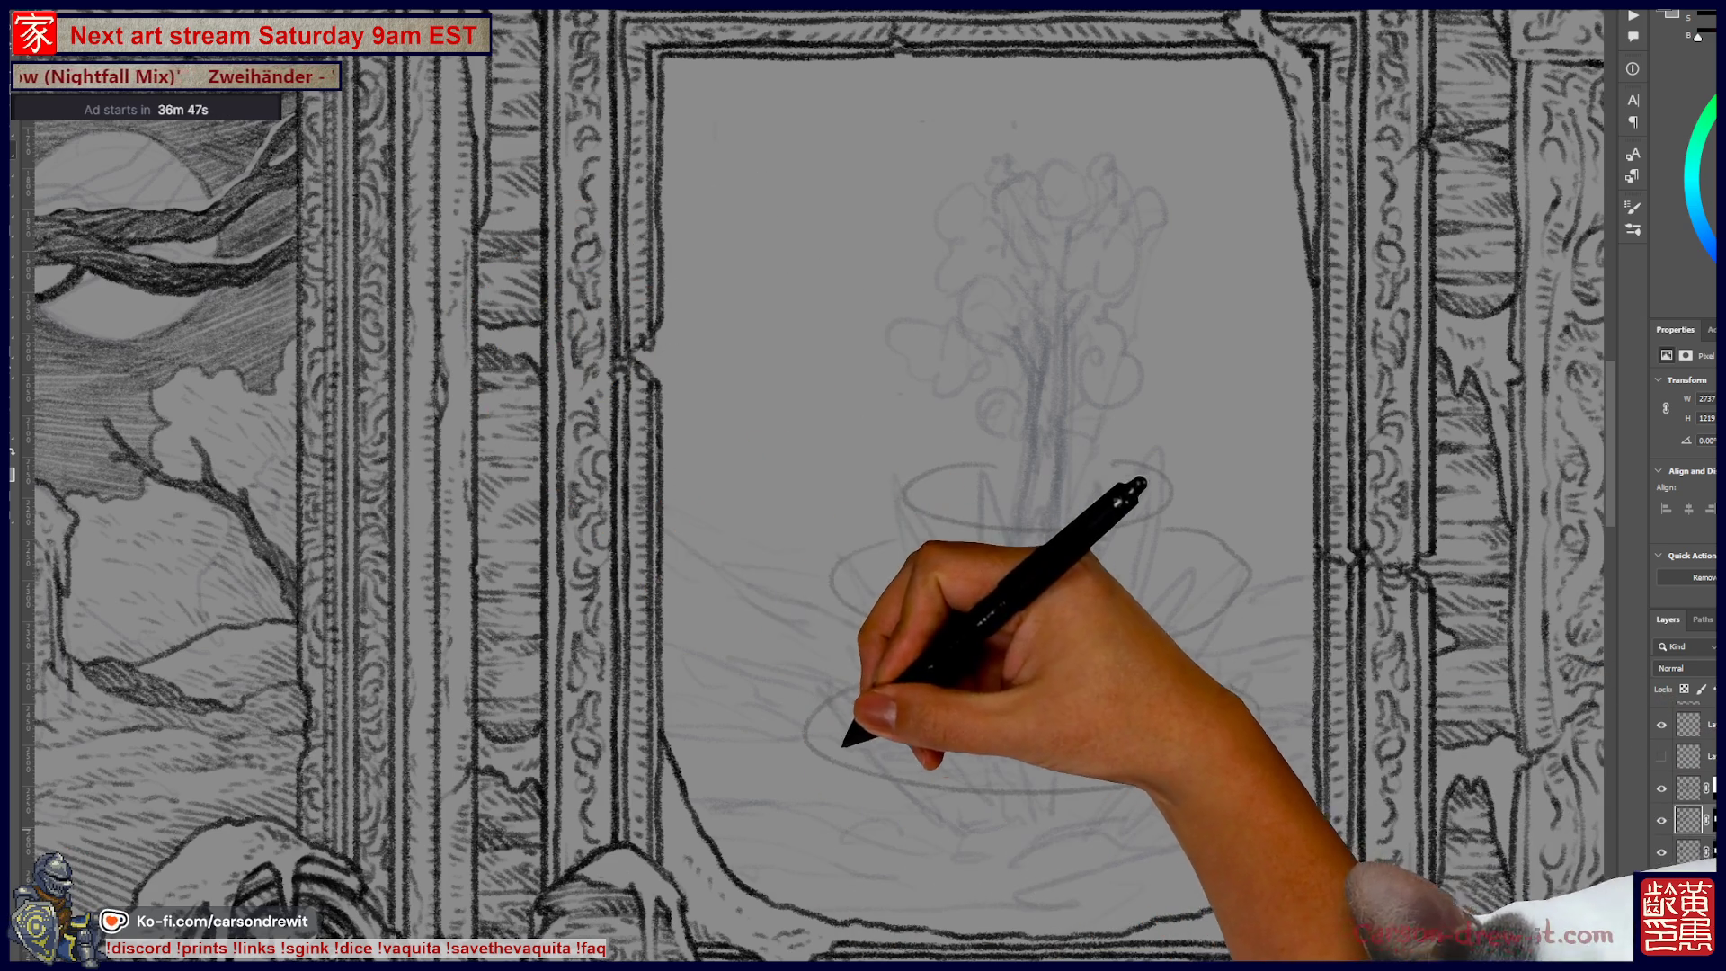
Step: Ink the first dark spiky leaf strokes at the agave's base and unhide the hidden layer
left_click_drag(879, 740, 949, 816)
left_click_drag(848, 740, 994, 810)
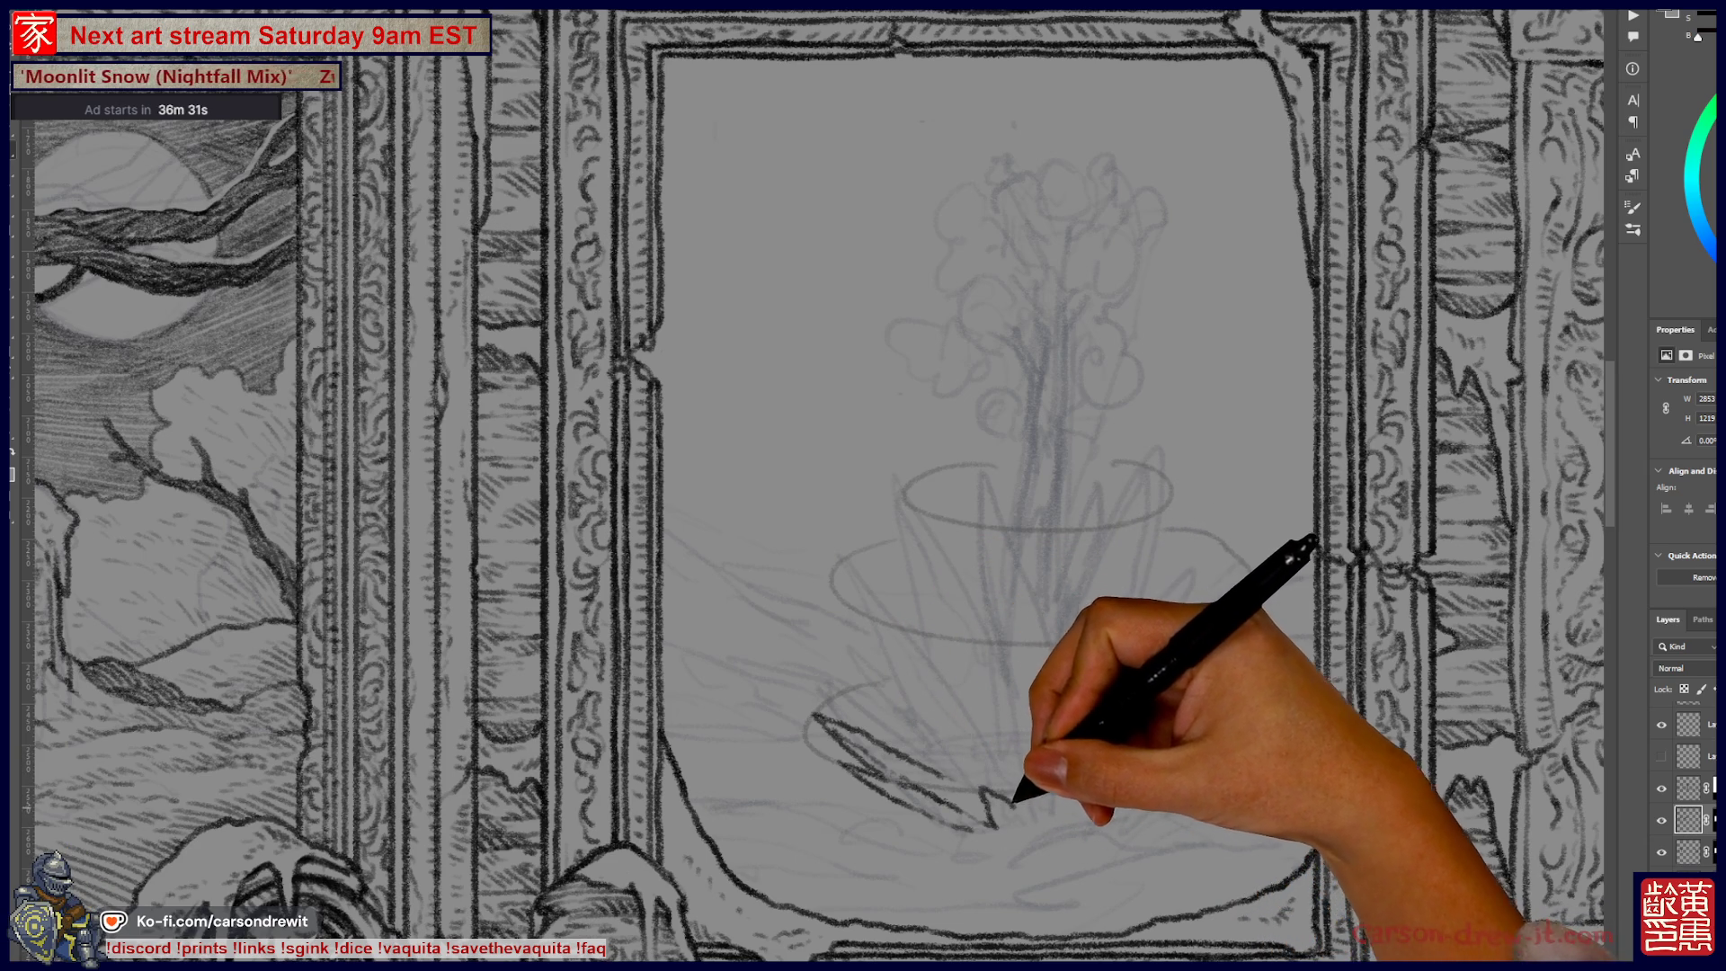
left_click_drag(982, 791, 1005, 821)
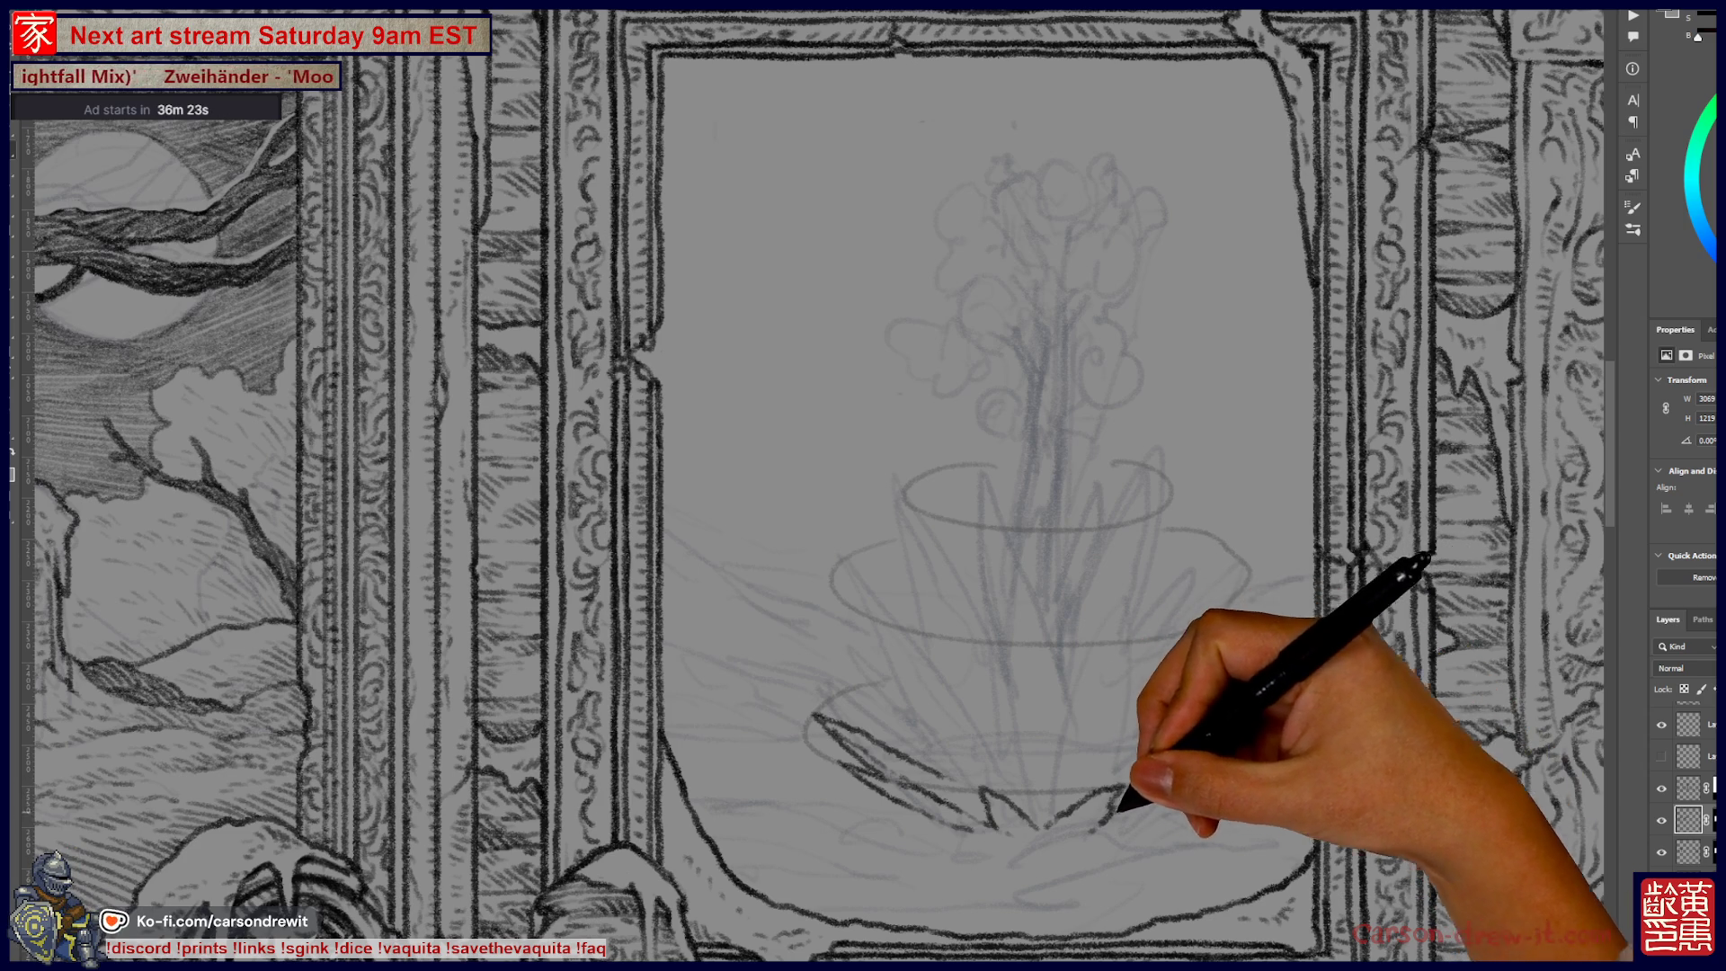
mouse_move(1178, 780)
left_mouse_down()
mouse_move(1189, 769)
mouse_move(1137, 763)
left_mouse_up()
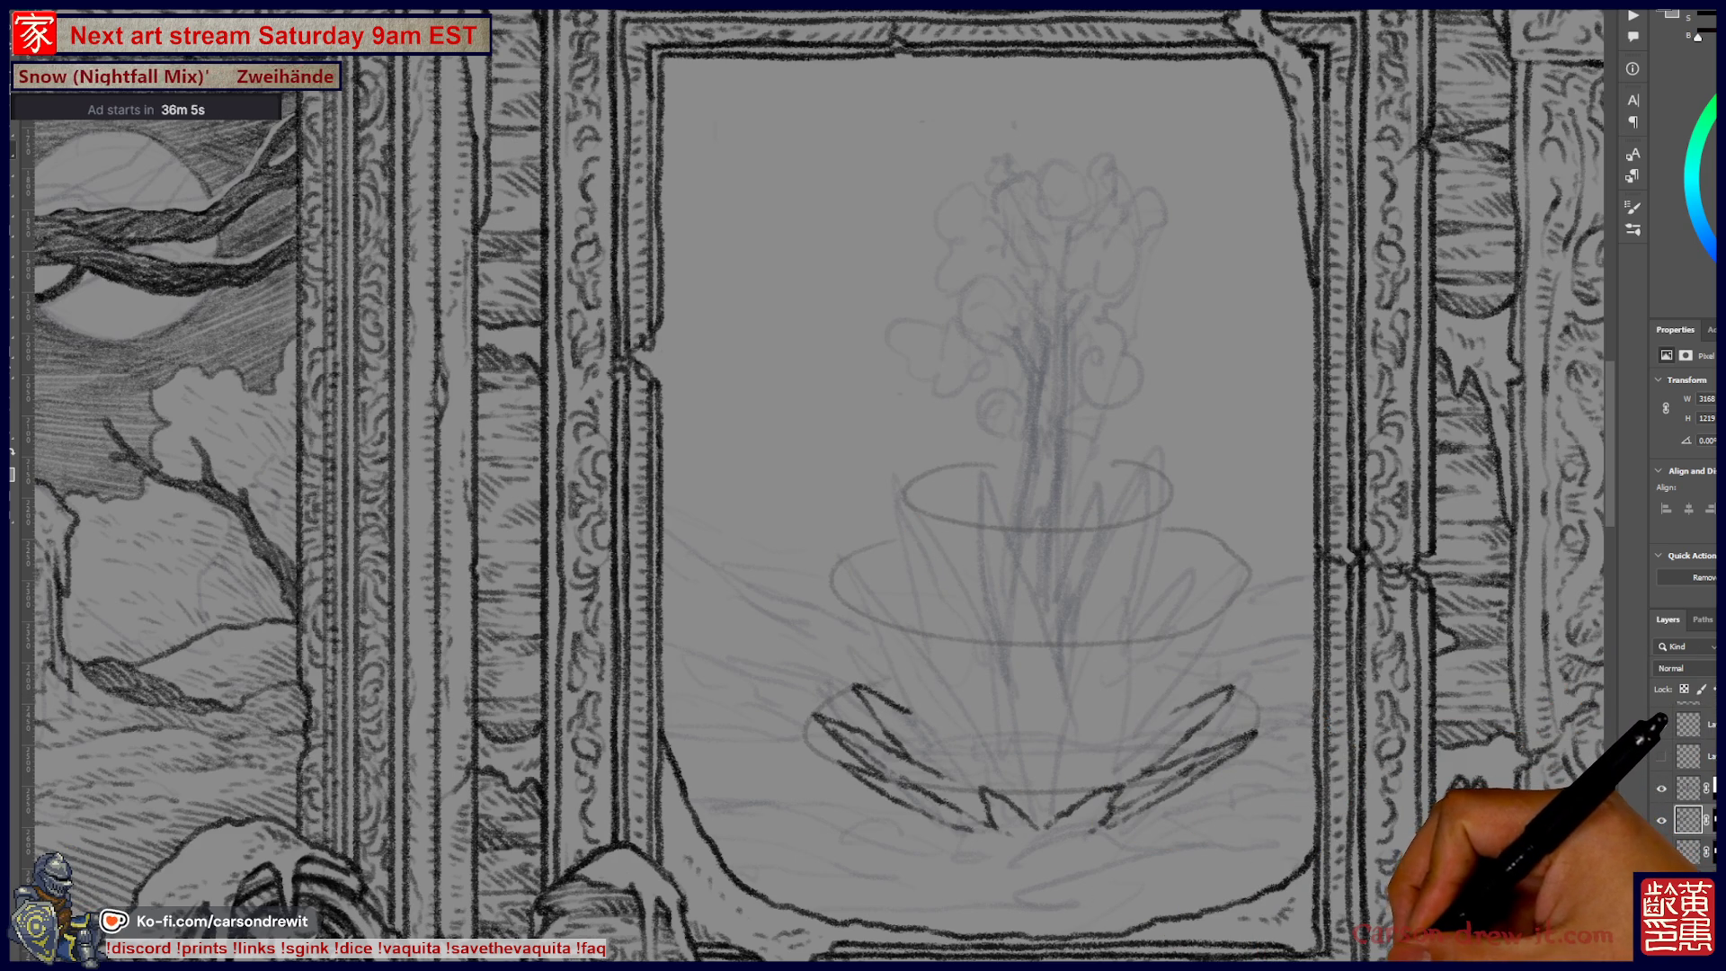
left_click(1661, 820)
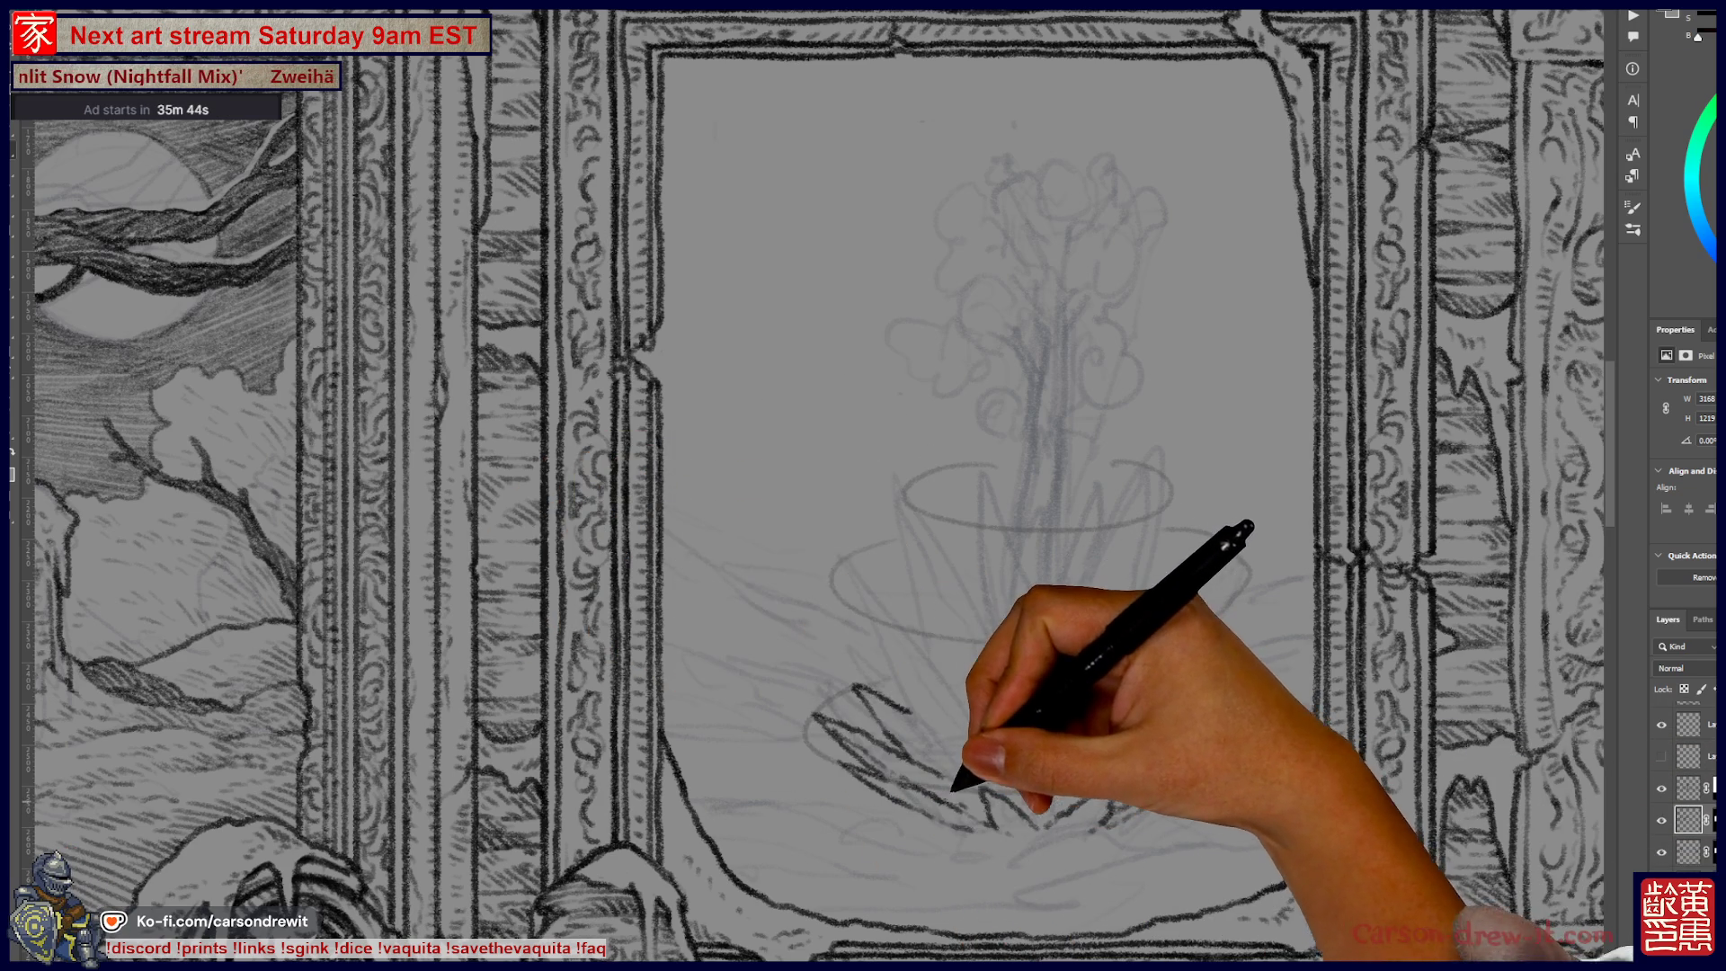
Step: Ink a leaf in the agave rosette, then undo the misplaced stroke
mouse_move(893, 686)
left_mouse_down()
mouse_move(879, 629)
mouse_move(923, 676)
left_mouse_up()
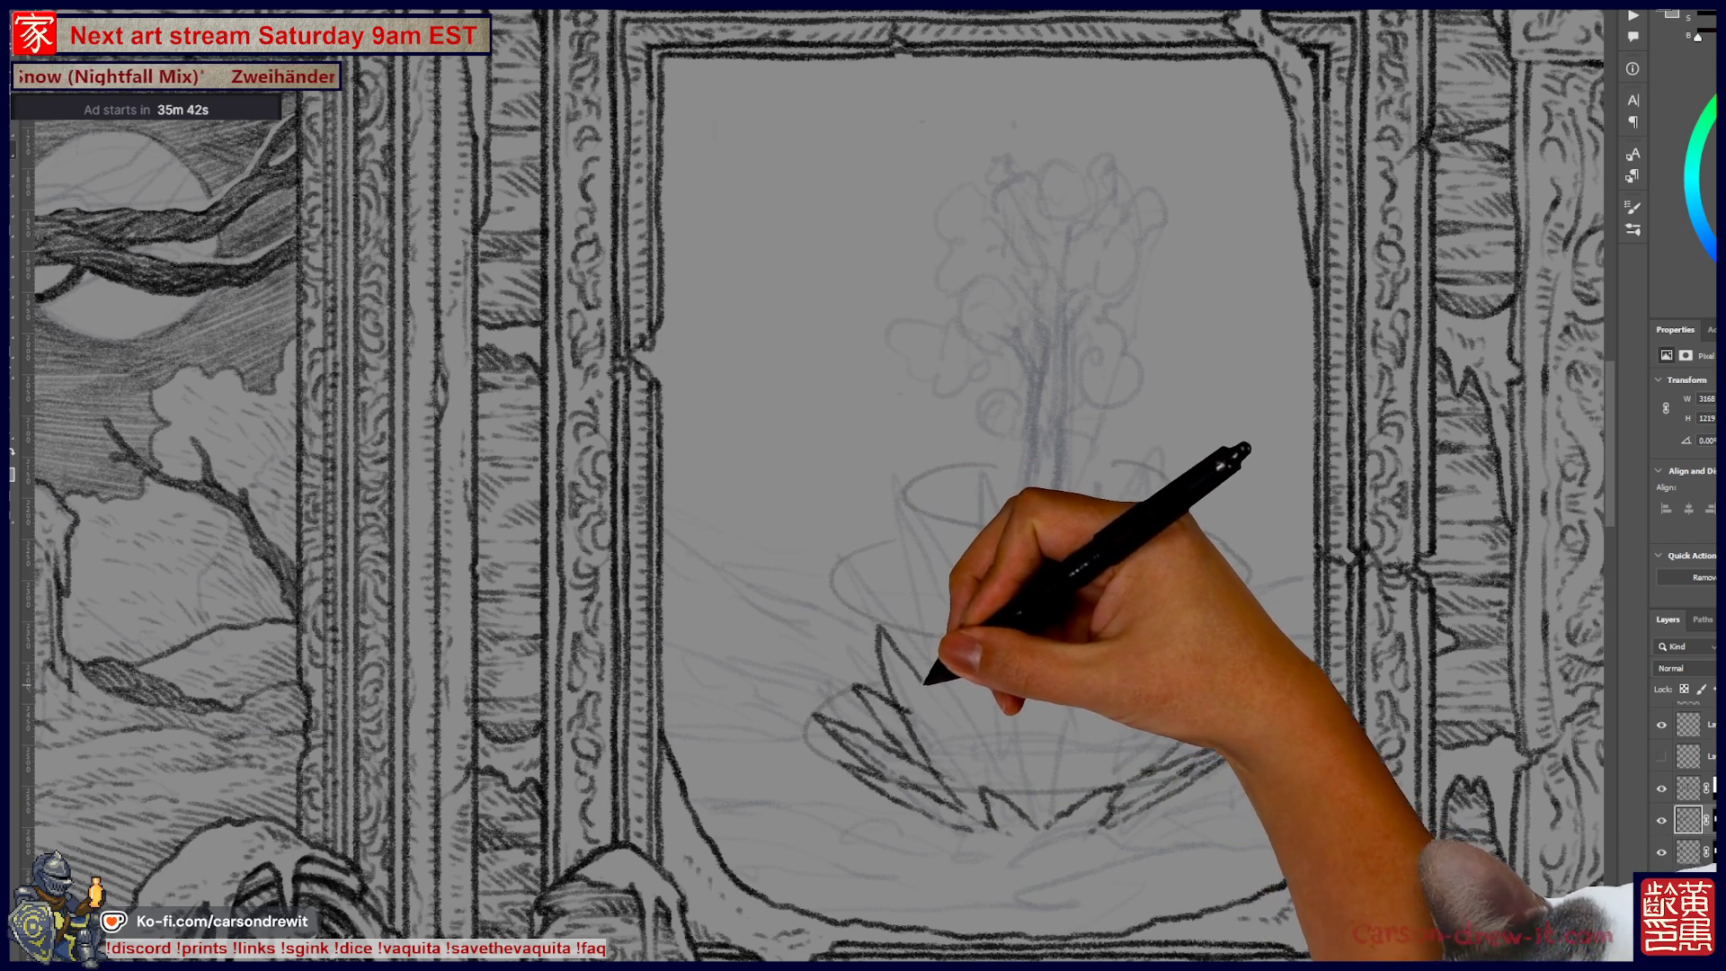
key("ctrl+z")
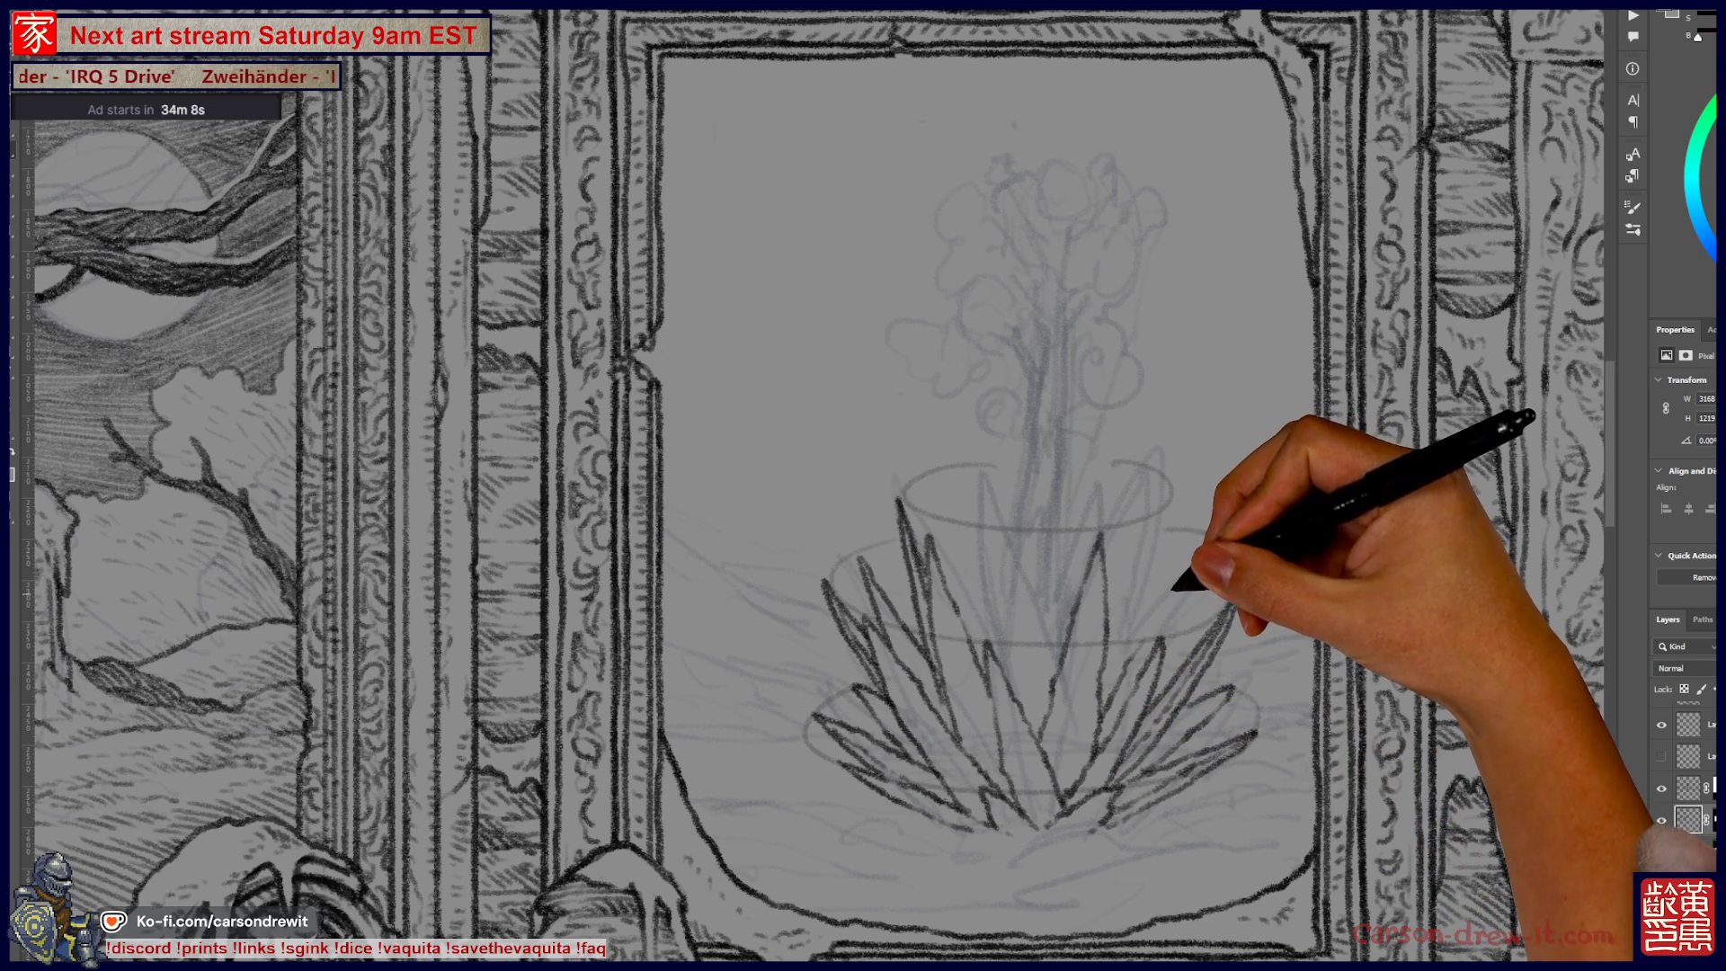
Step: Ink the agave's inner overlapping pointed leaves until they densely fill the rosette's centre
key("ctrl")
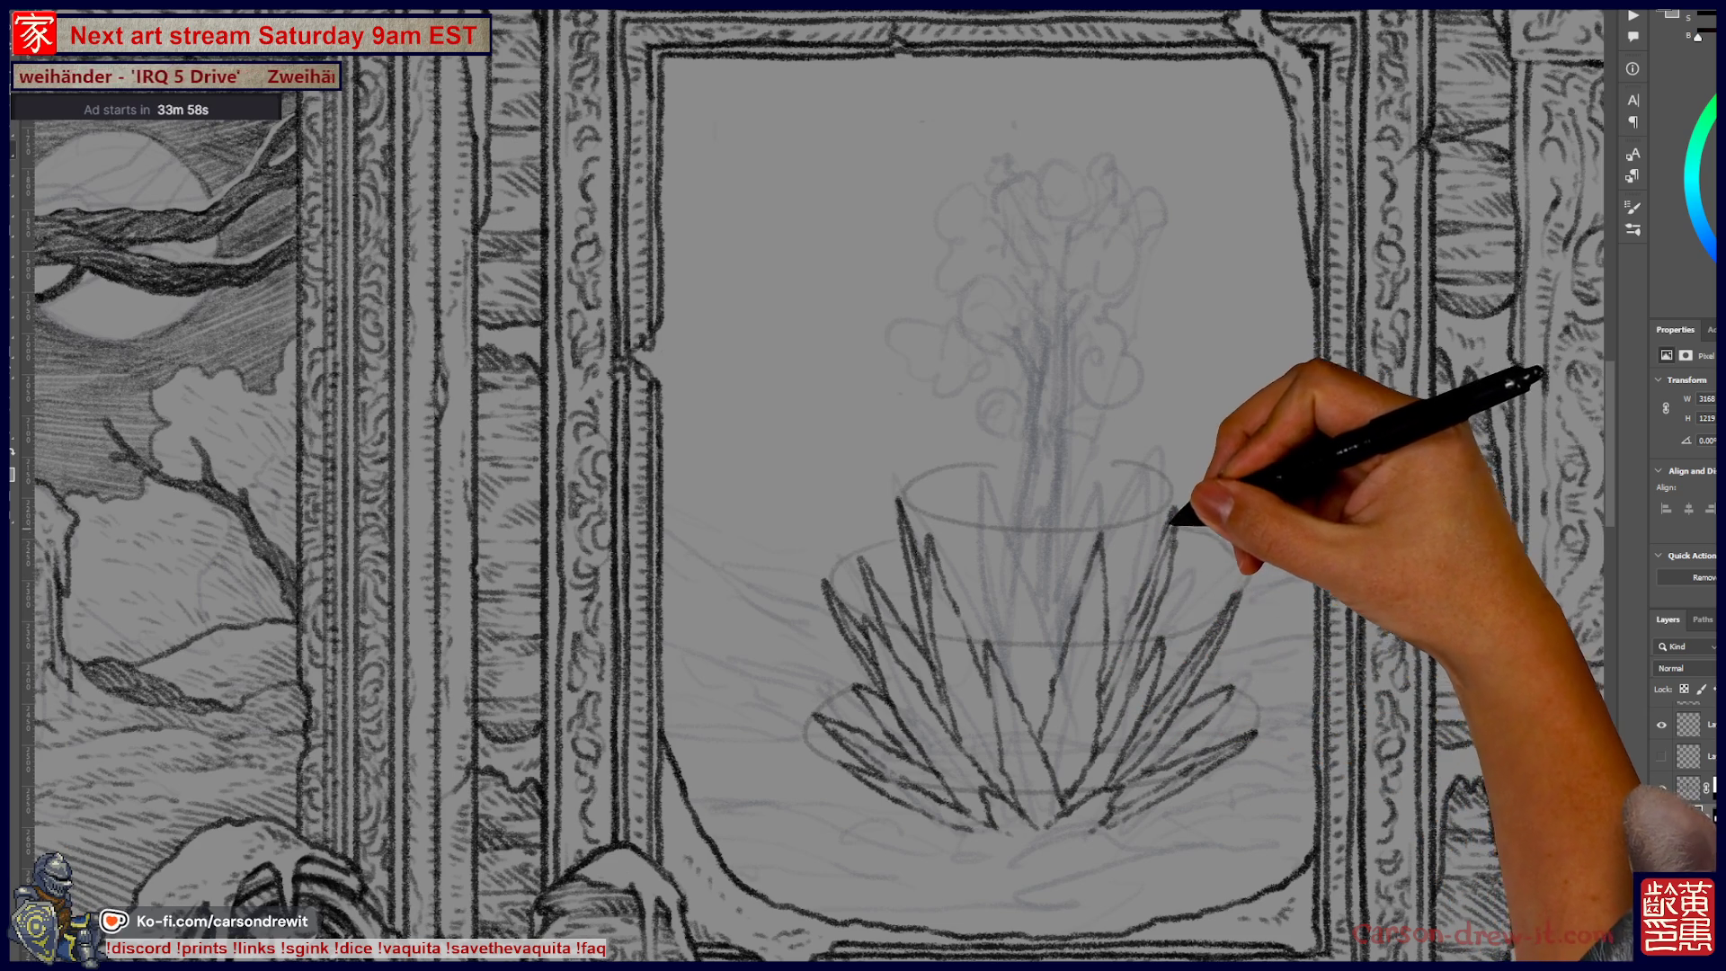
key("ctrl")
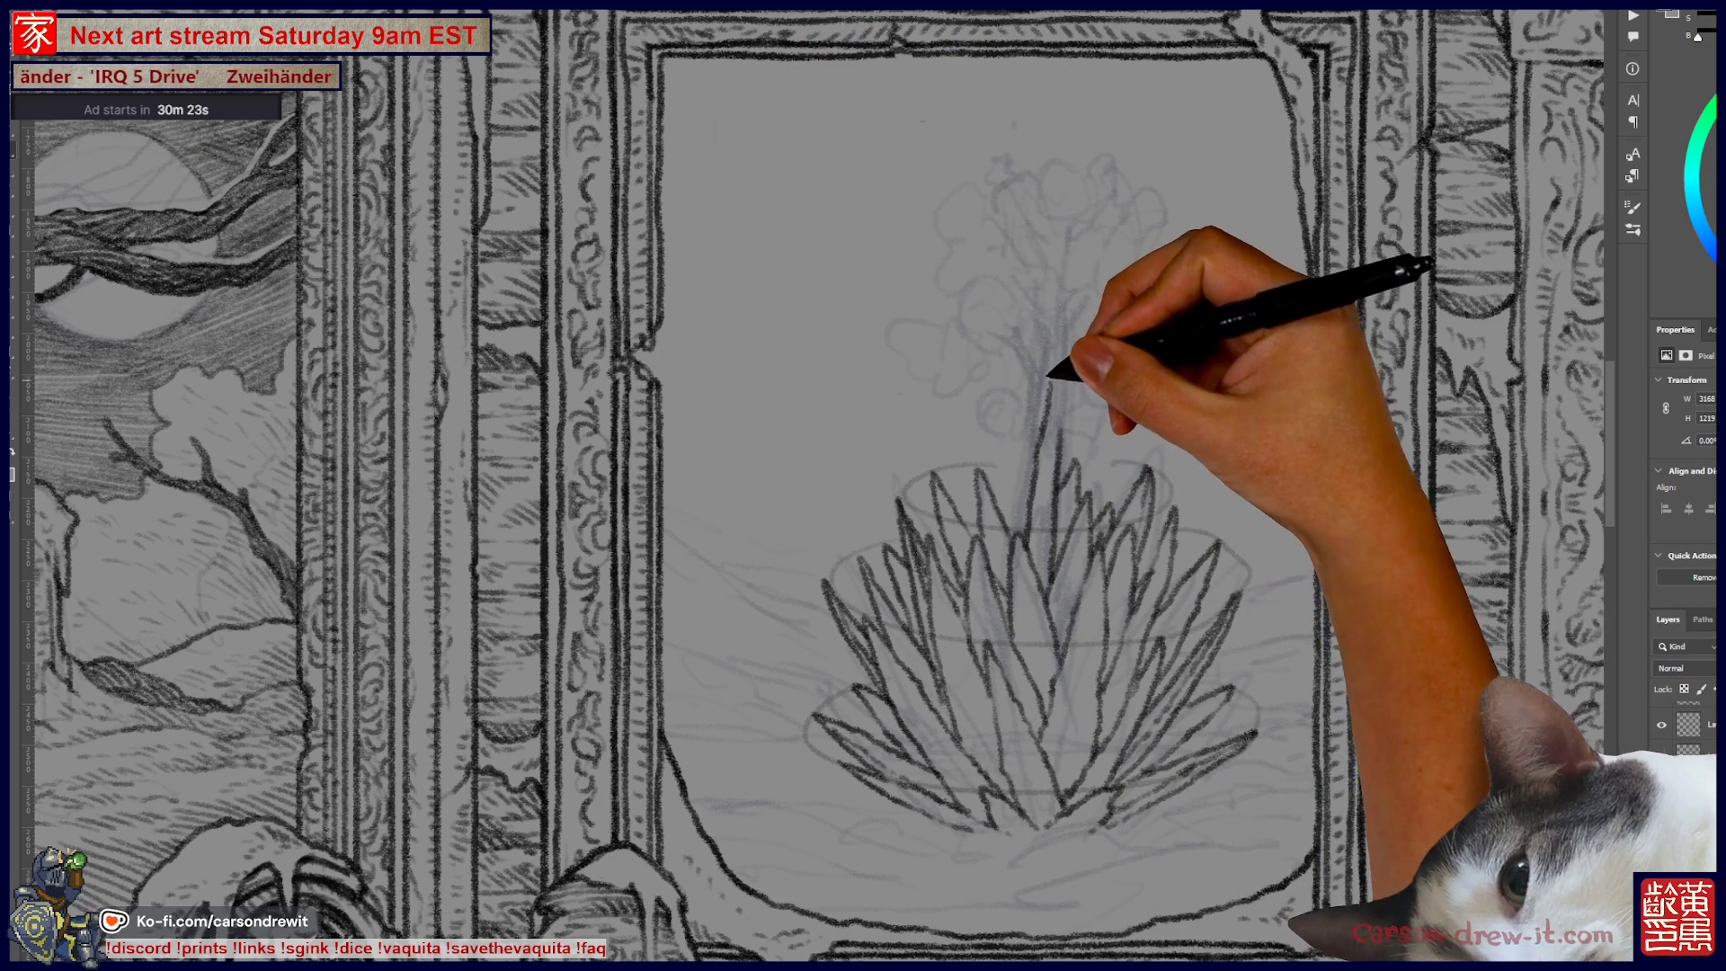
Step: Ink two parallel stalk lines rising from the rosette centre, extending the left line higher
left_click_drag(1038, 449, 1050, 267)
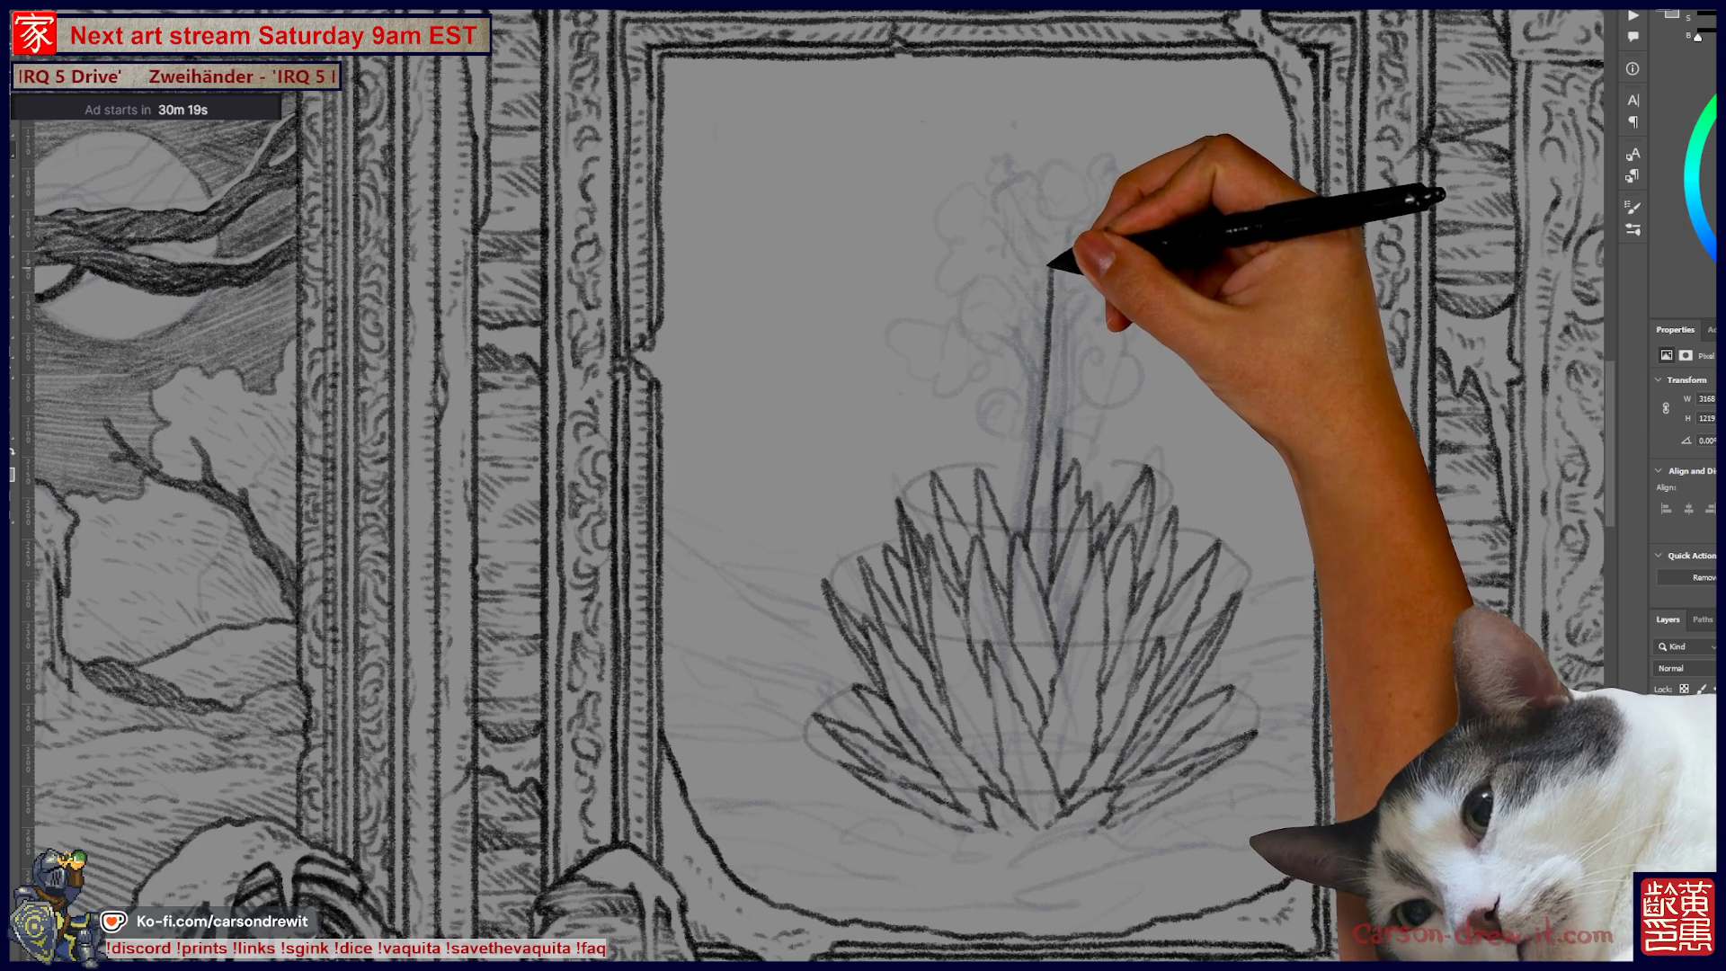
left_click_drag(1066, 445, 1072, 205)
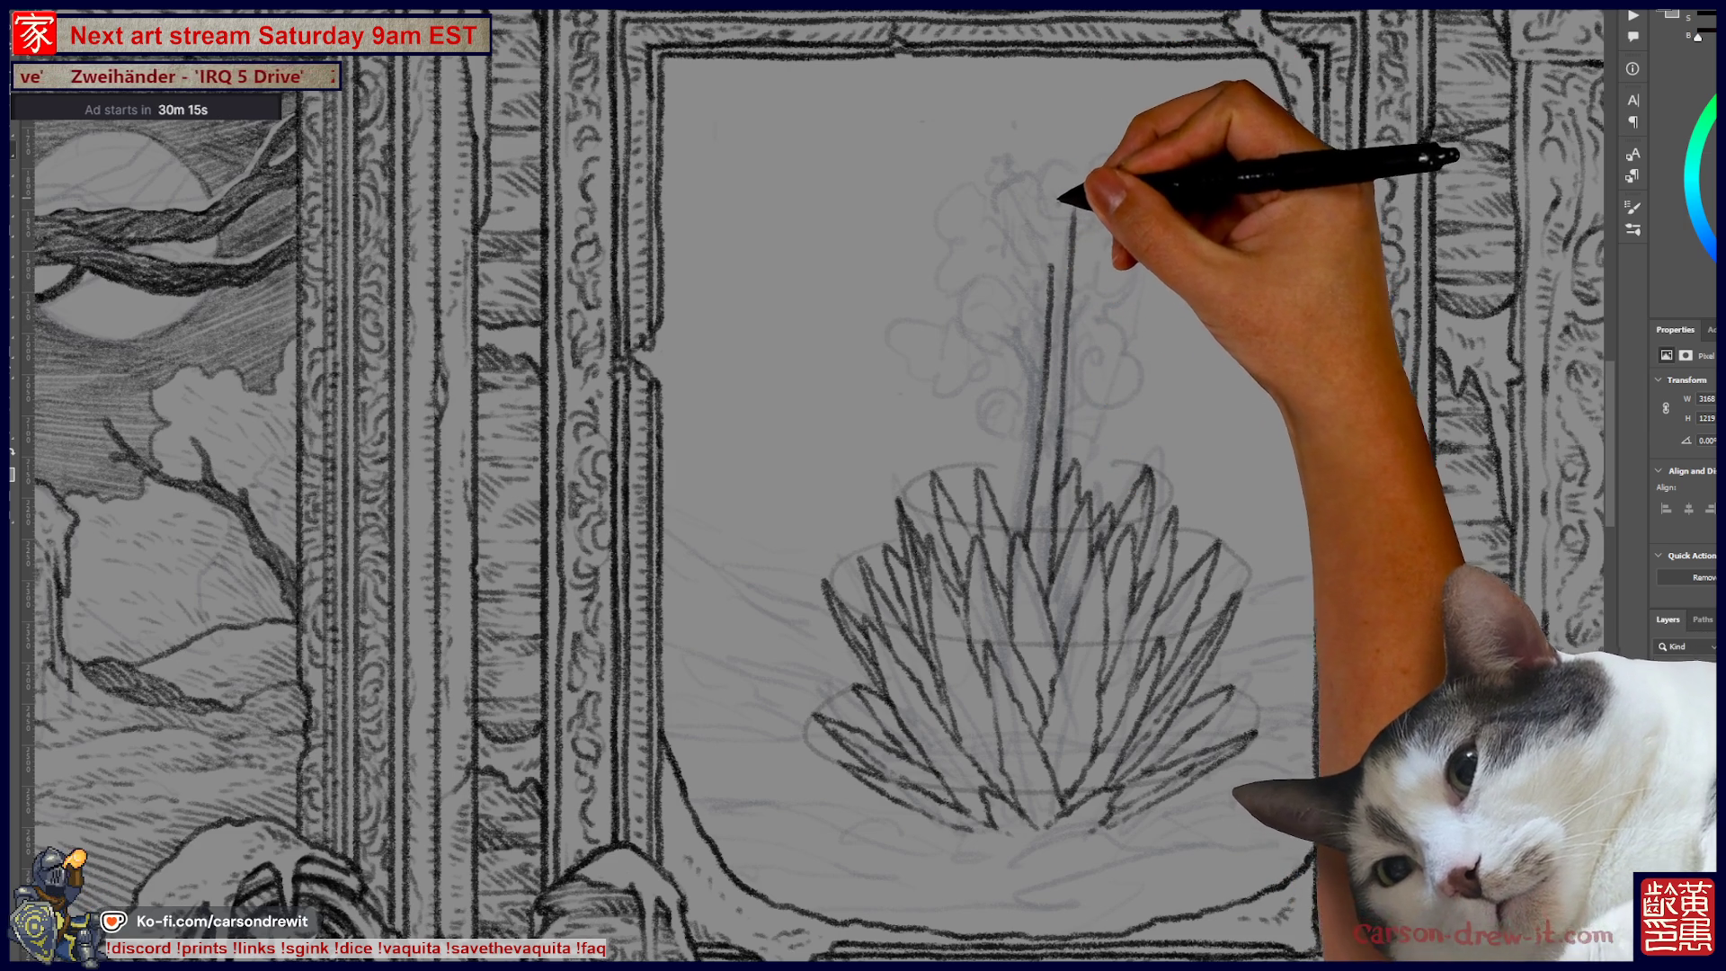
left_click_drag(1054, 270, 1061, 202)
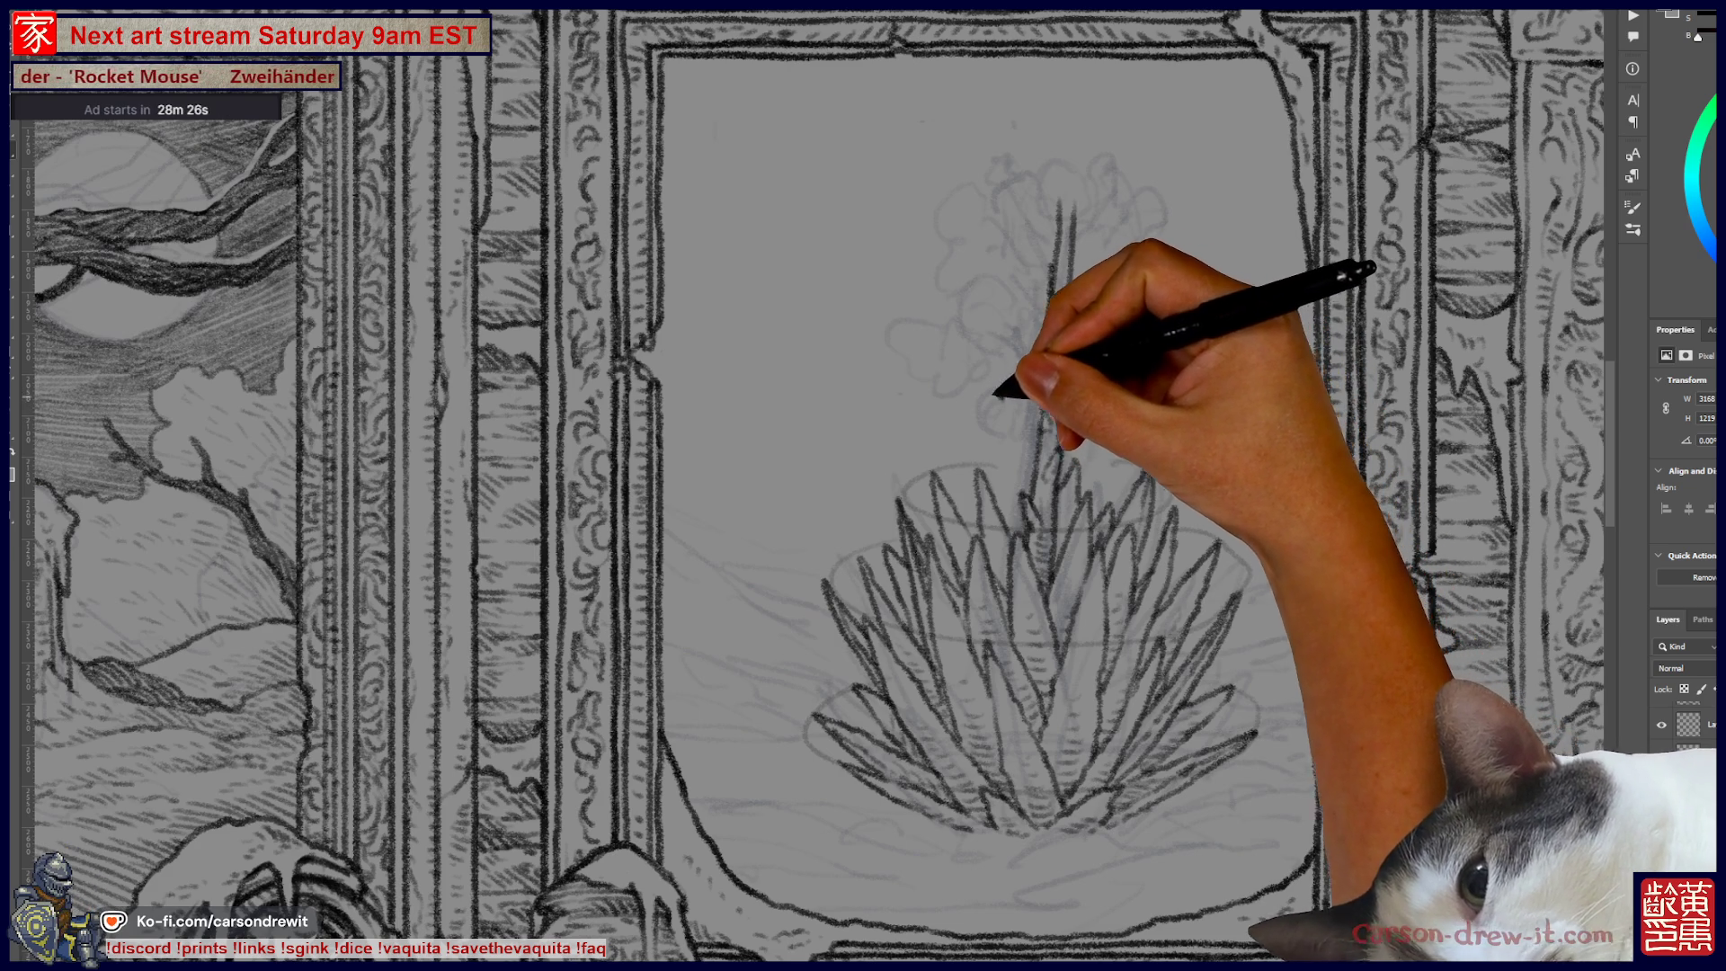
Step: Ink a small curled bloom on the stalk, review the full canvas, then zoom back onto the agave
left_click_drag(984, 403, 1011, 395)
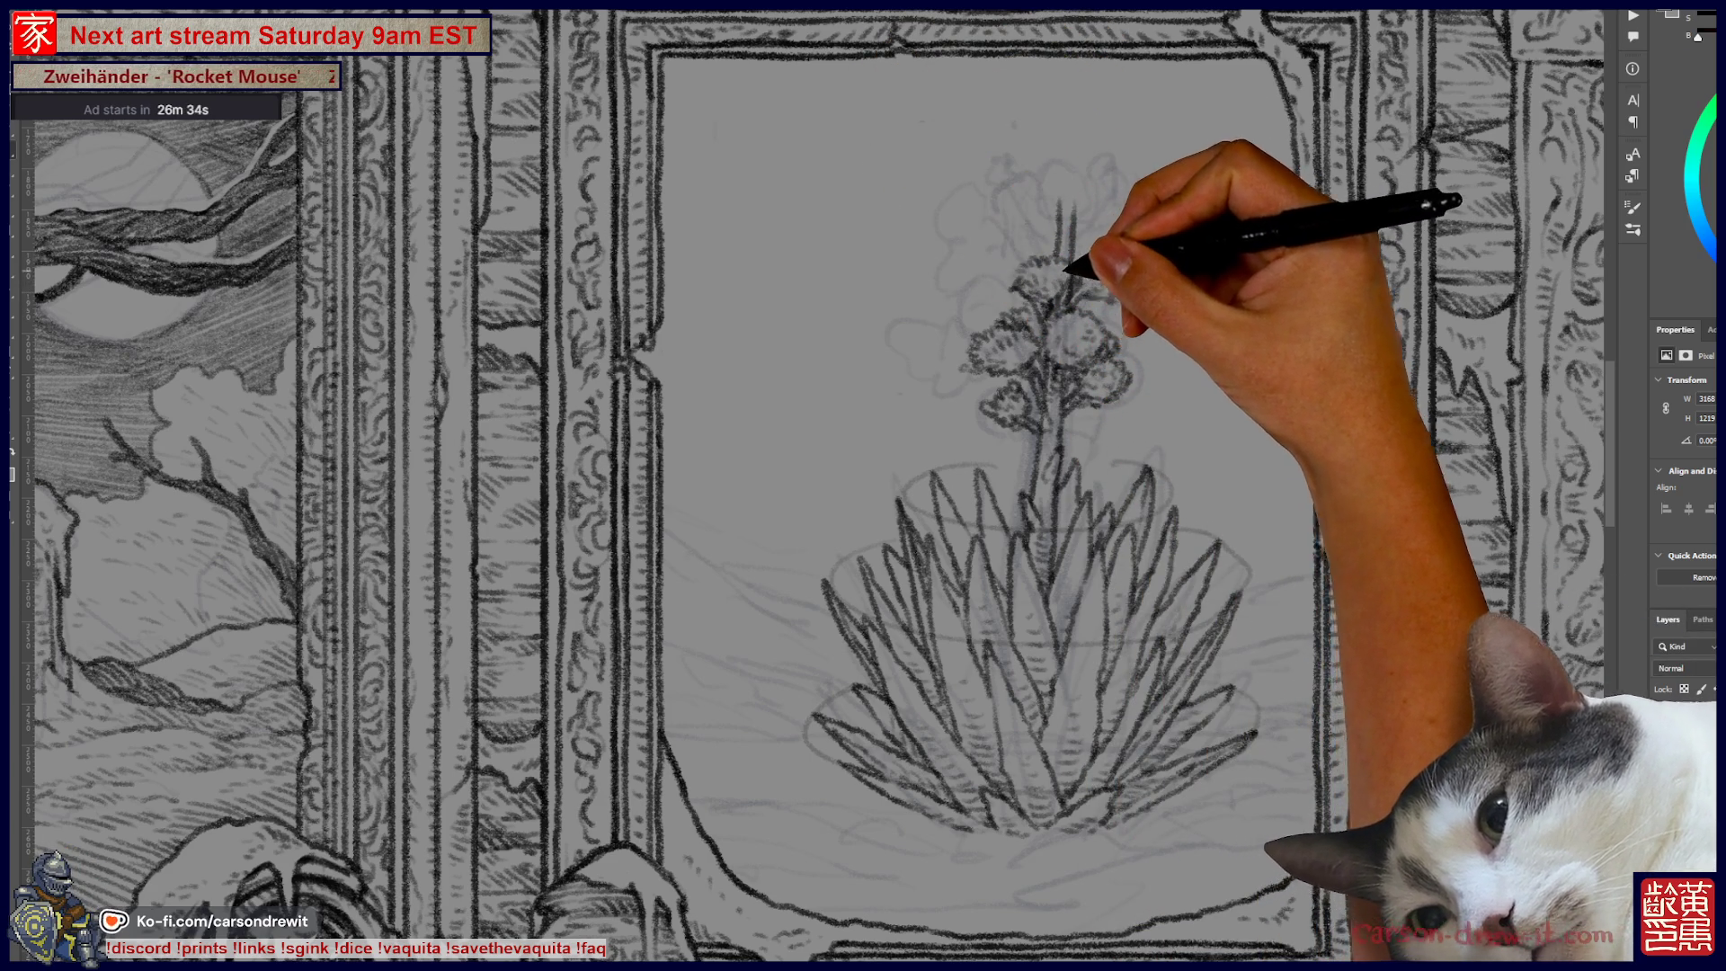
key("ctrl+0")
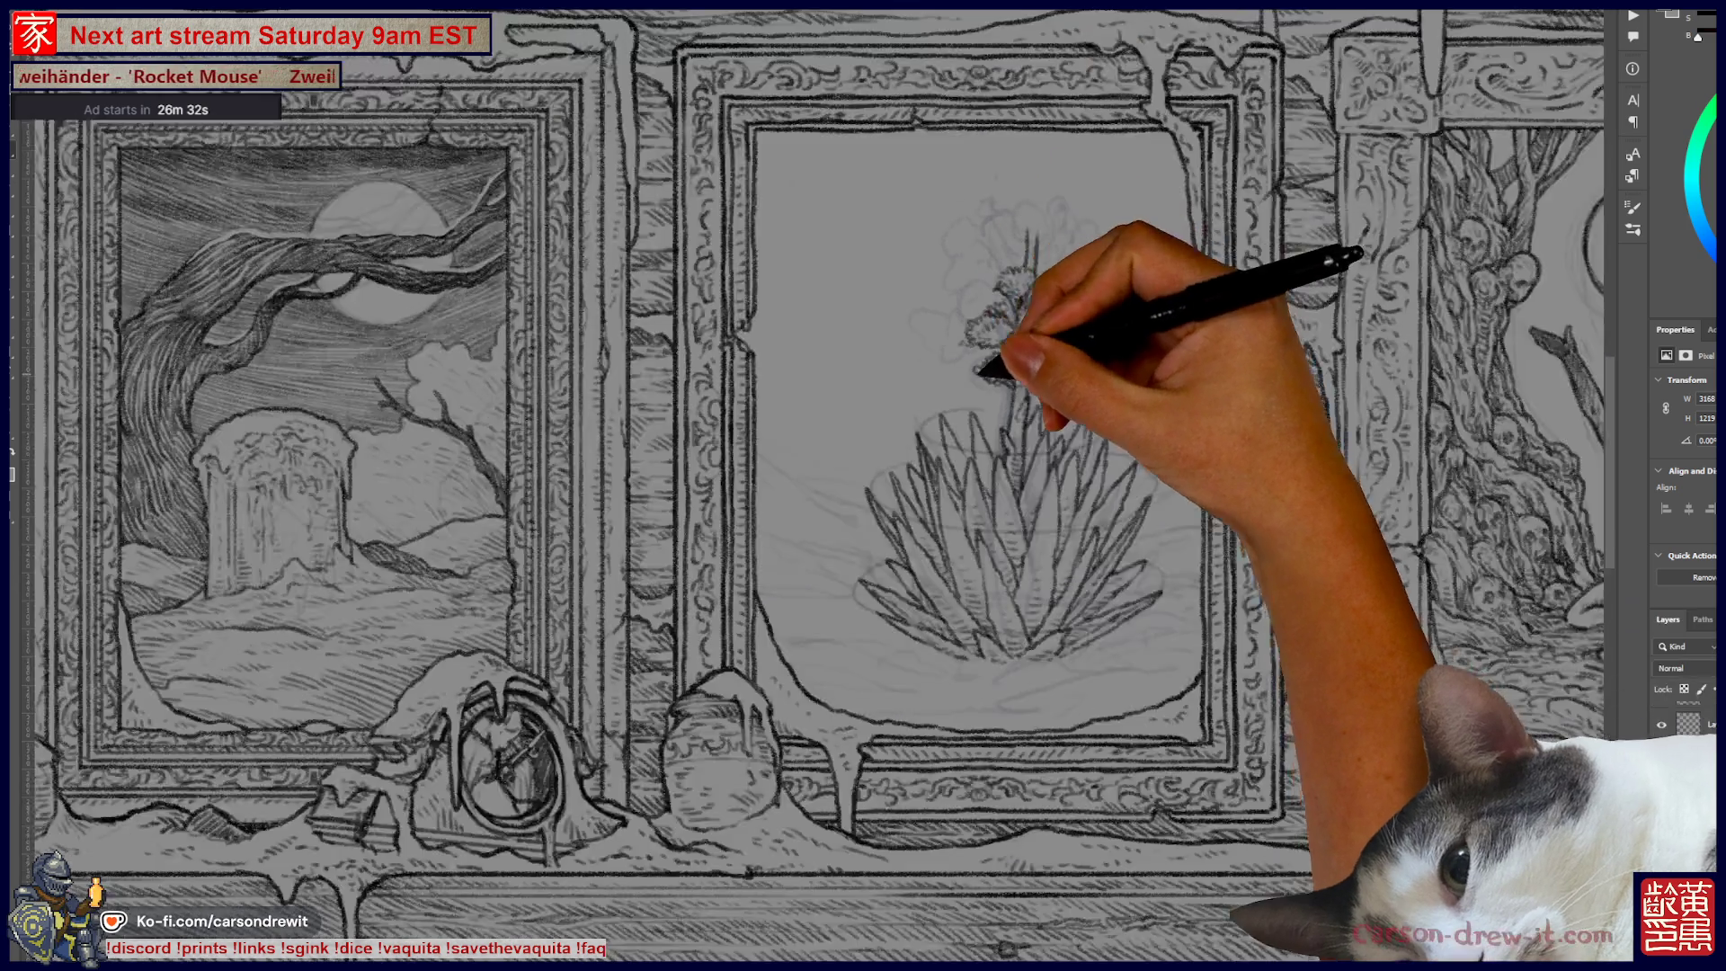
key("ctrl+plus")
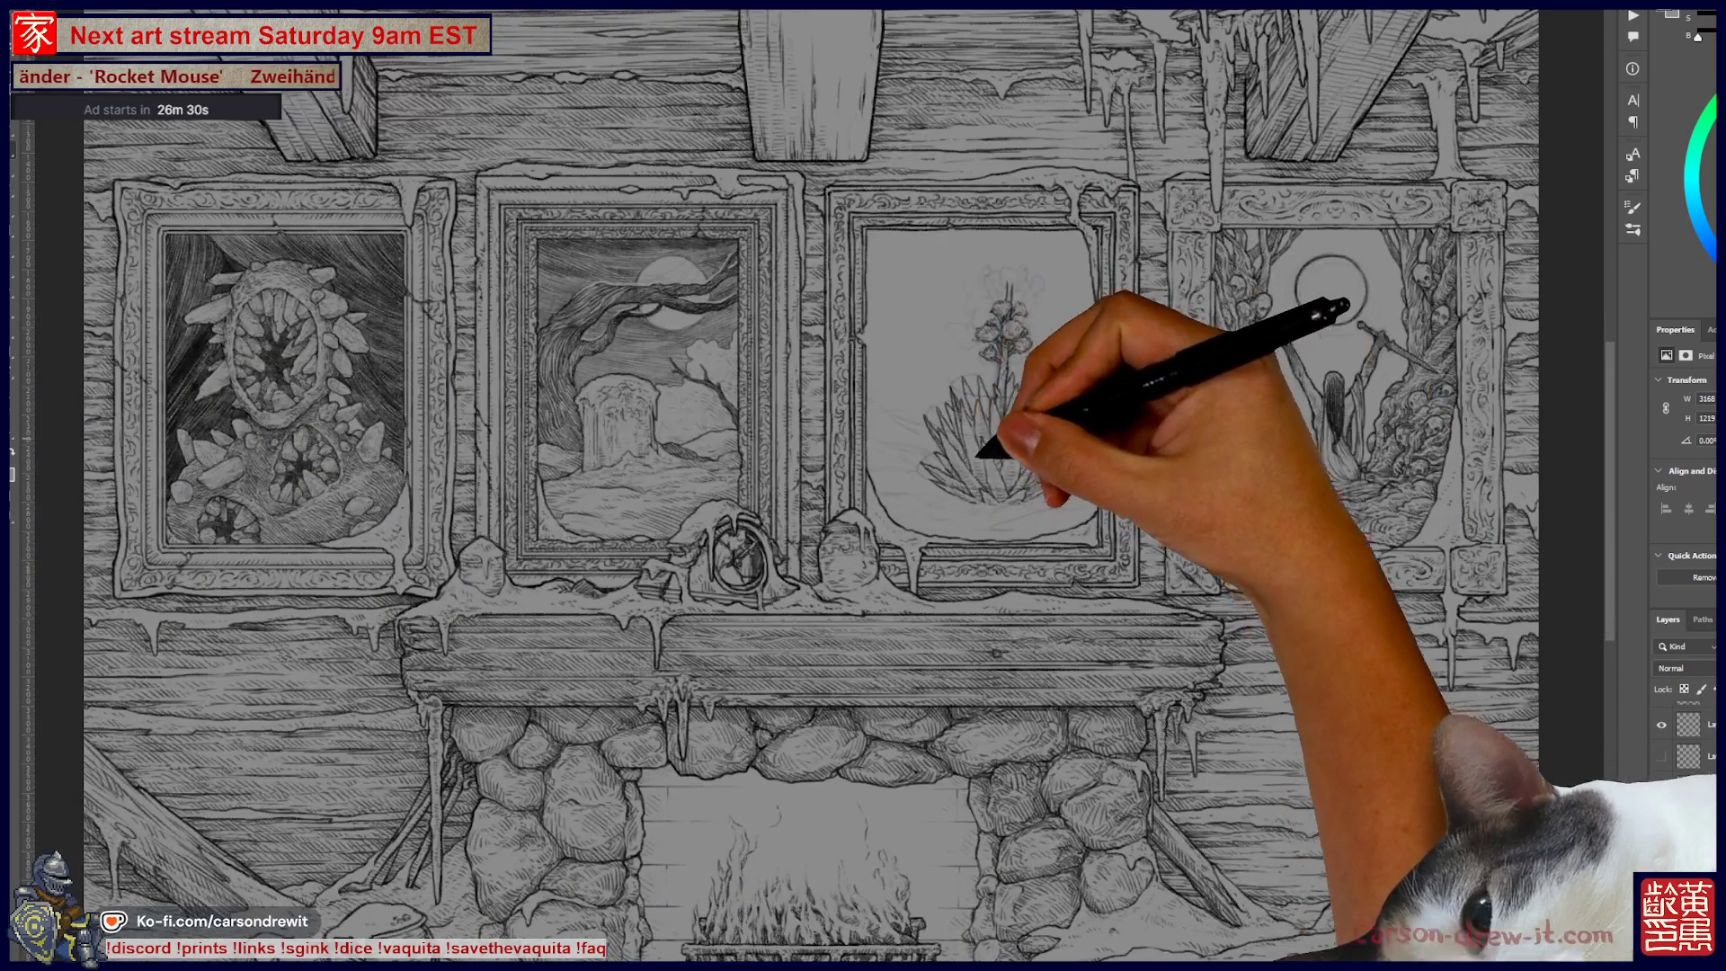
key("ctrl+minus")
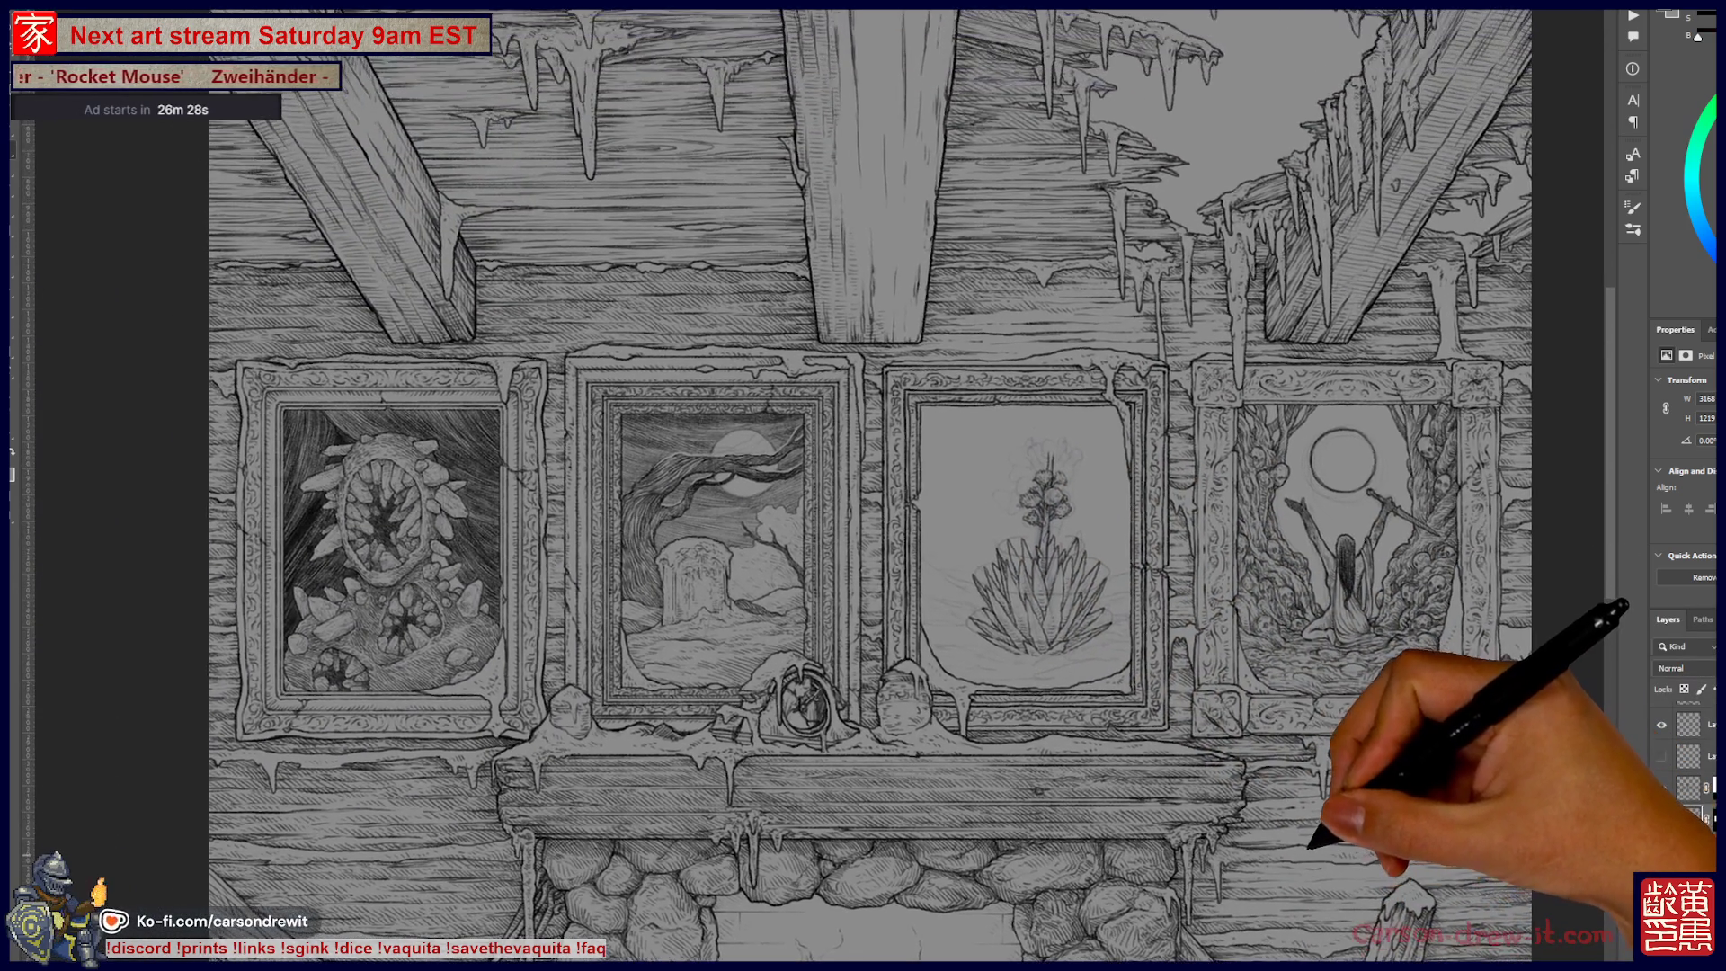
key("ctrl+minus")
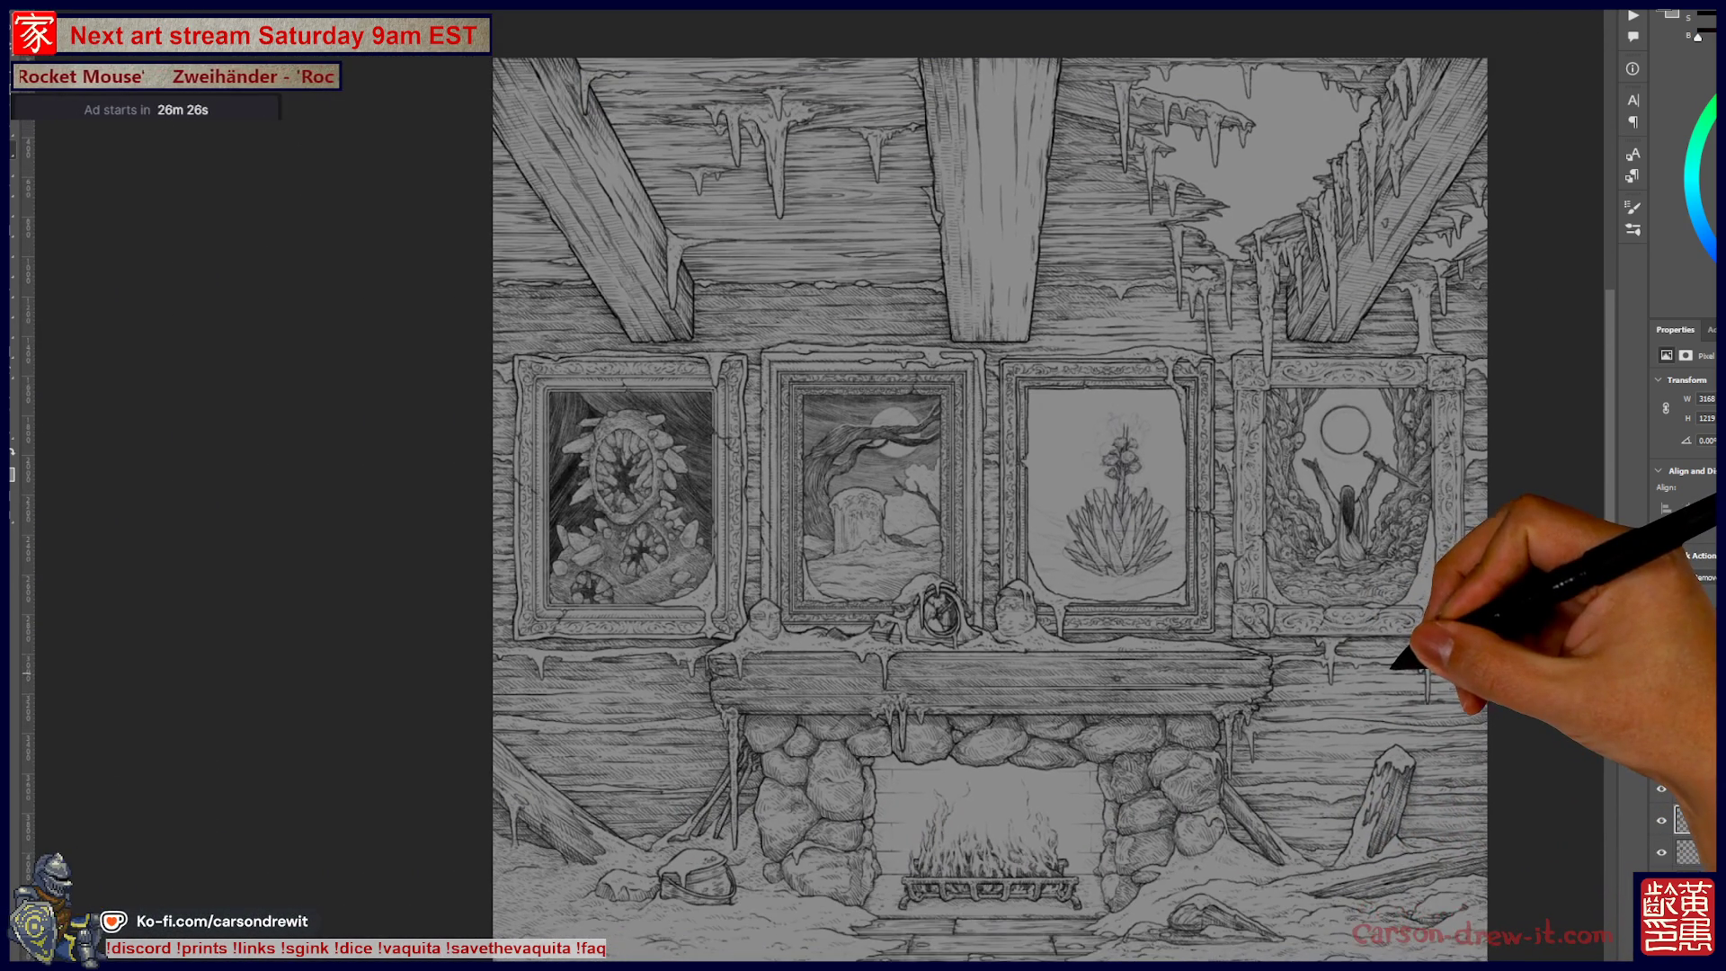
scroll(961, 503, "down", 2)
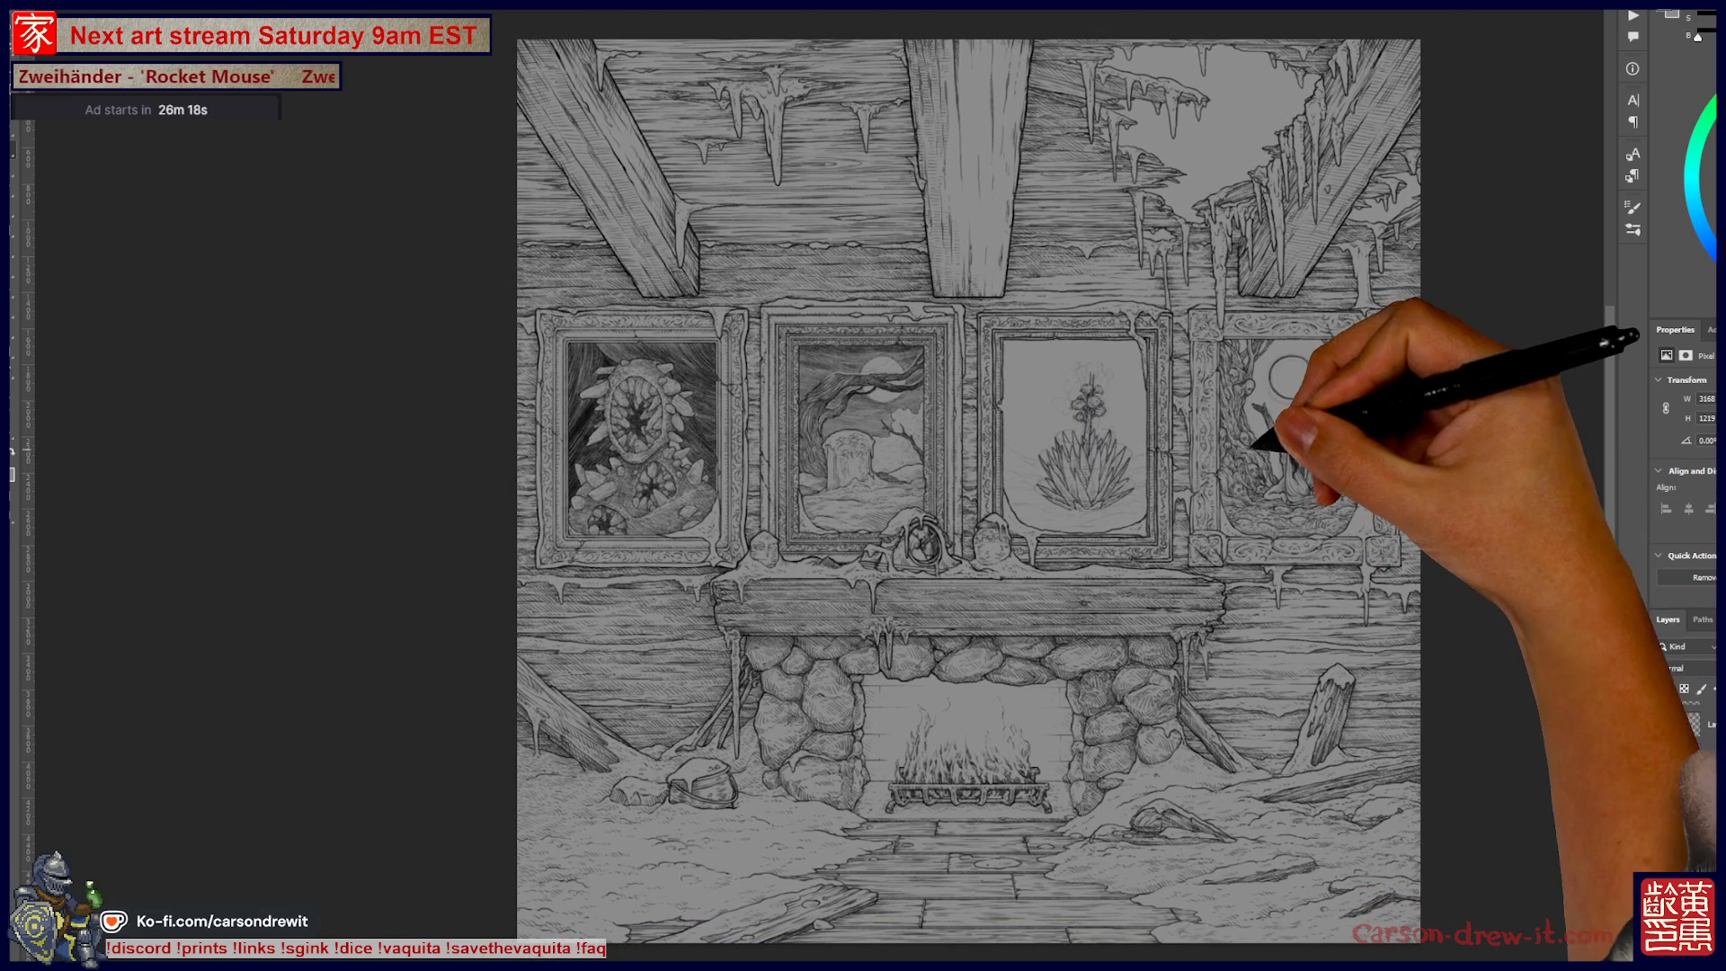
scroll(1142, 396, "up", 3)
scroll(1101, 410, "up", 3)
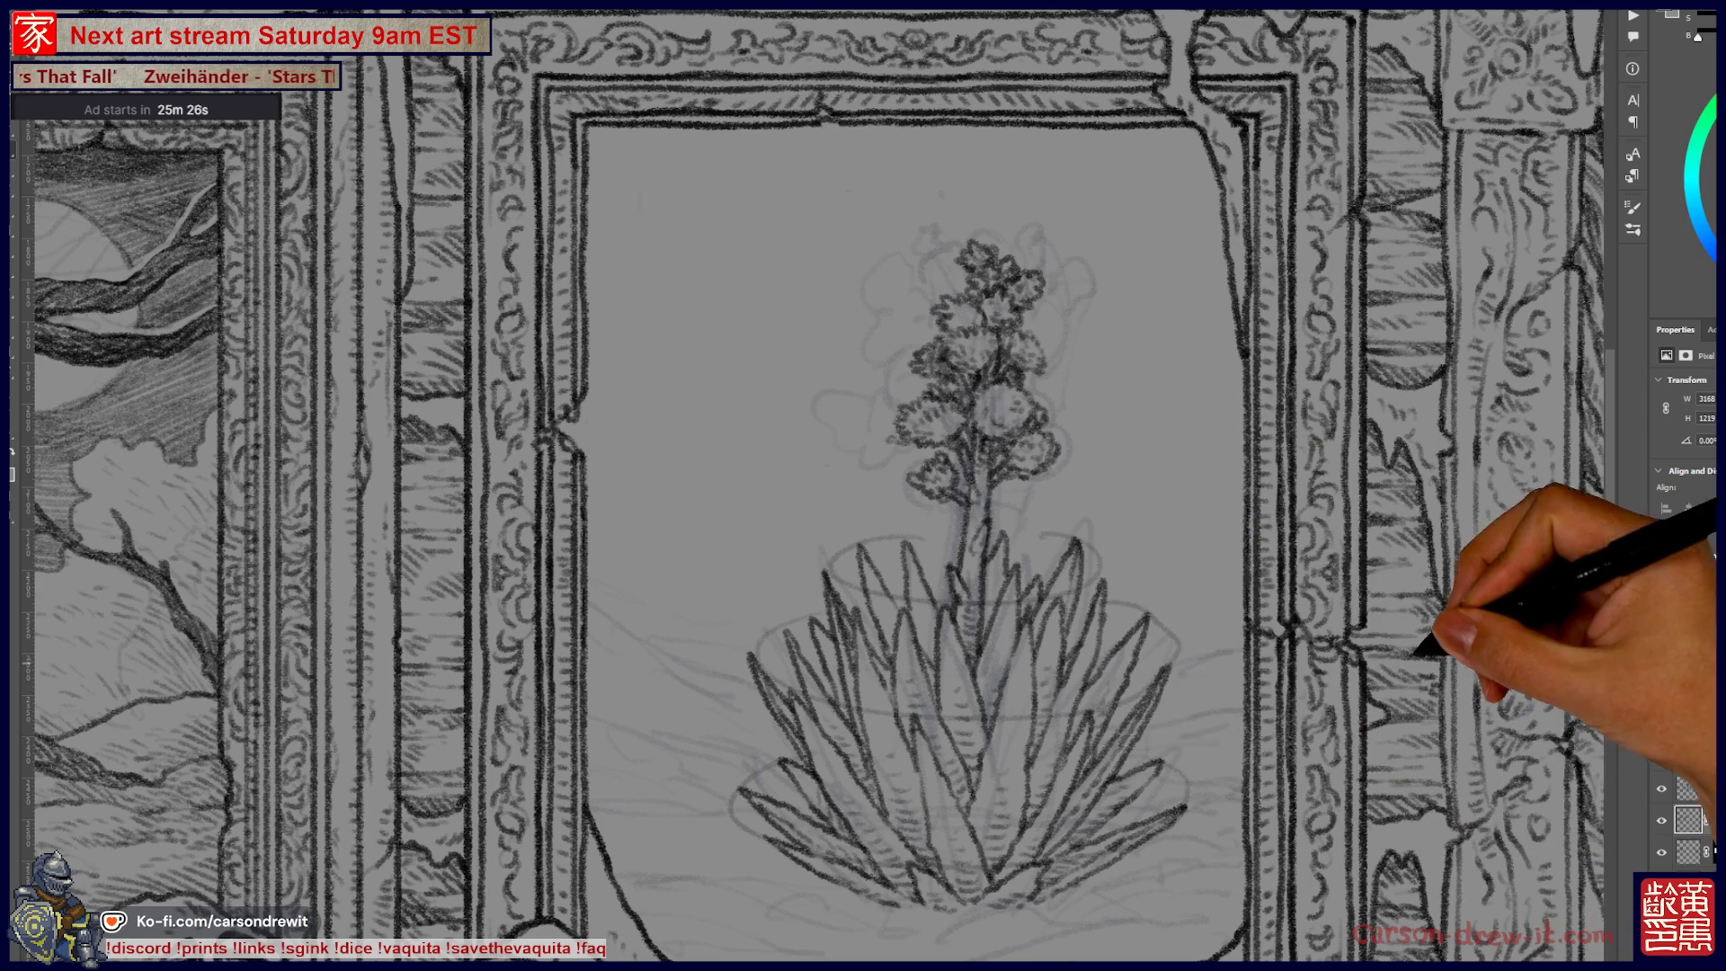
Step: Fit the canvas on screen to compare the agave with the whole wall, then zoom back in
key("ctrl+0")
scroll(1168, 504, "up", 3)
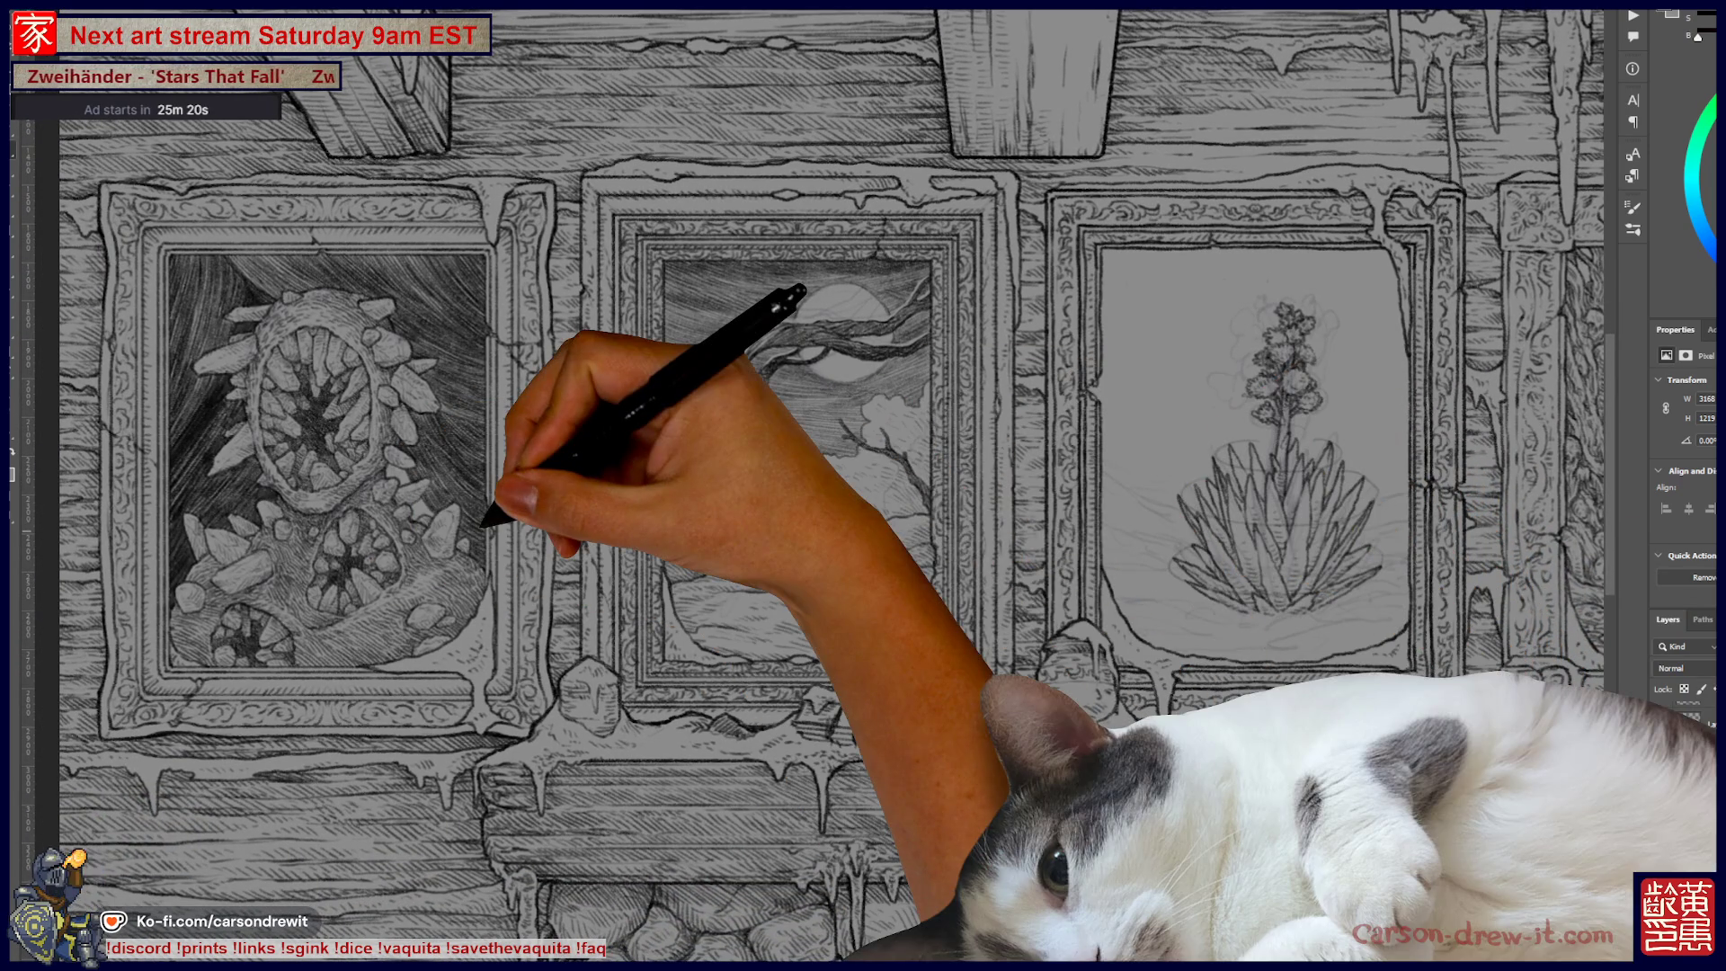
scroll(1258, 449, "up", 3)
Step: Zoom in closer on the agave frame to work on the hillside behind the plant
scroll(899, 449, "up", 2)
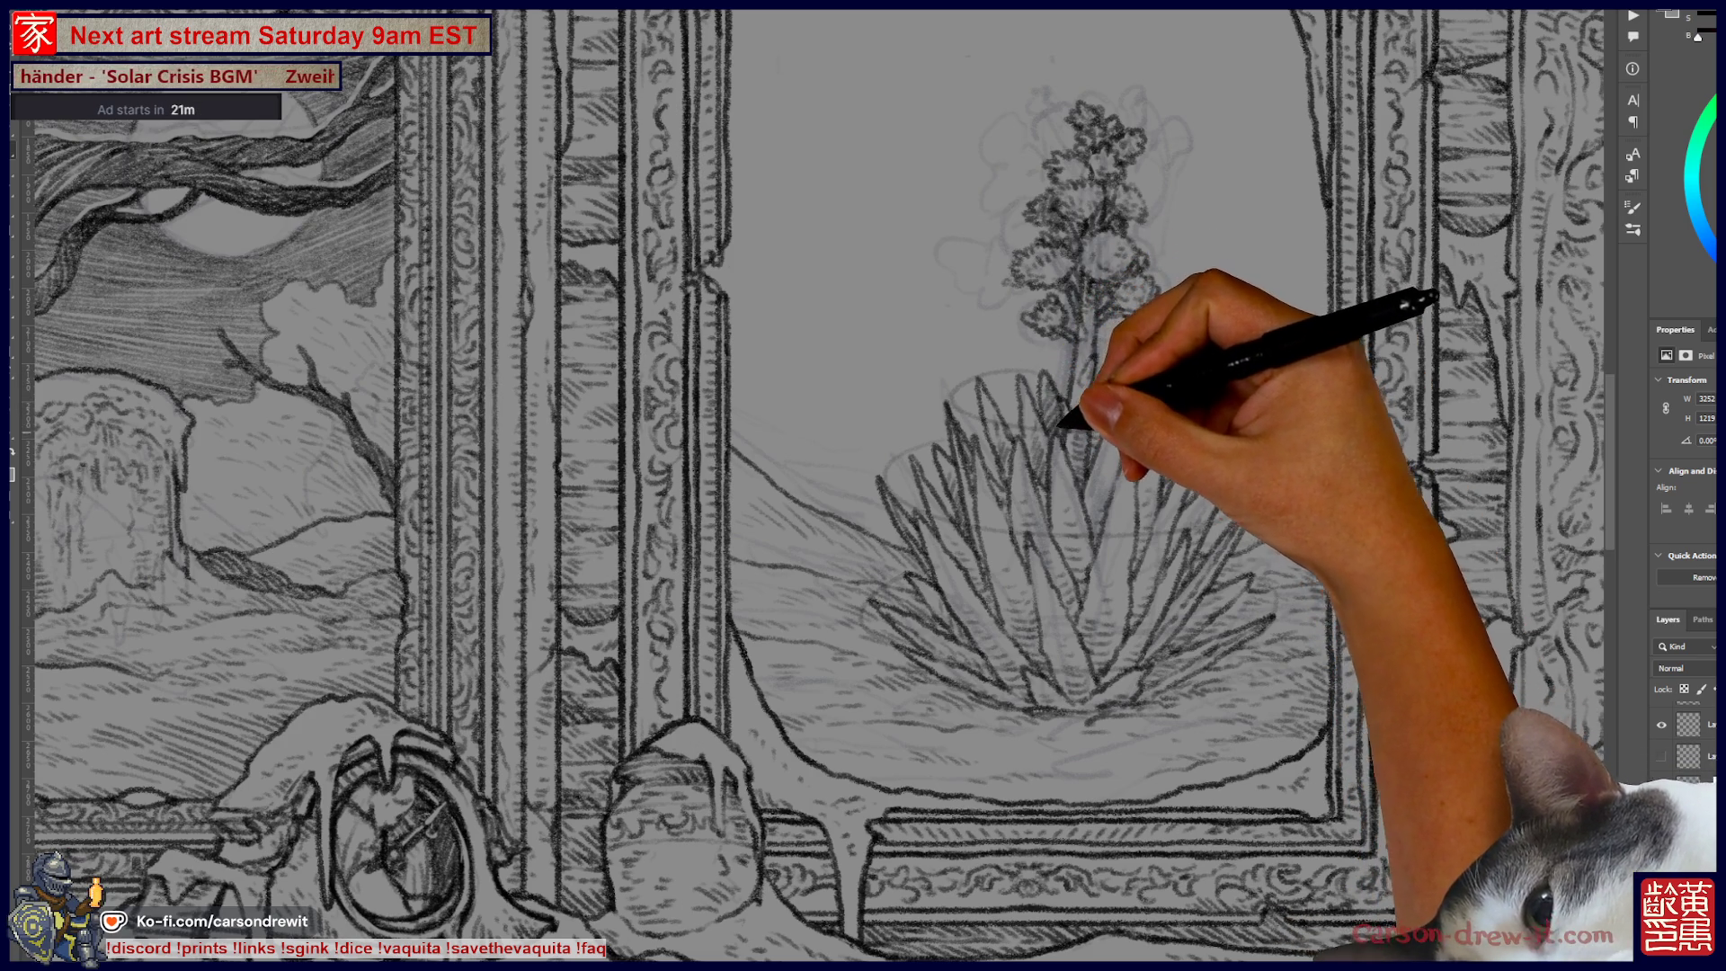
Step: Sketch a wavy sky stroke and a horizon line across the agave painting's background, then pan across the panels
mouse_move(1156, 509)
left_mouse_down()
mouse_move(1148, 617)
mouse_move(1043, 553)
left_mouse_up()
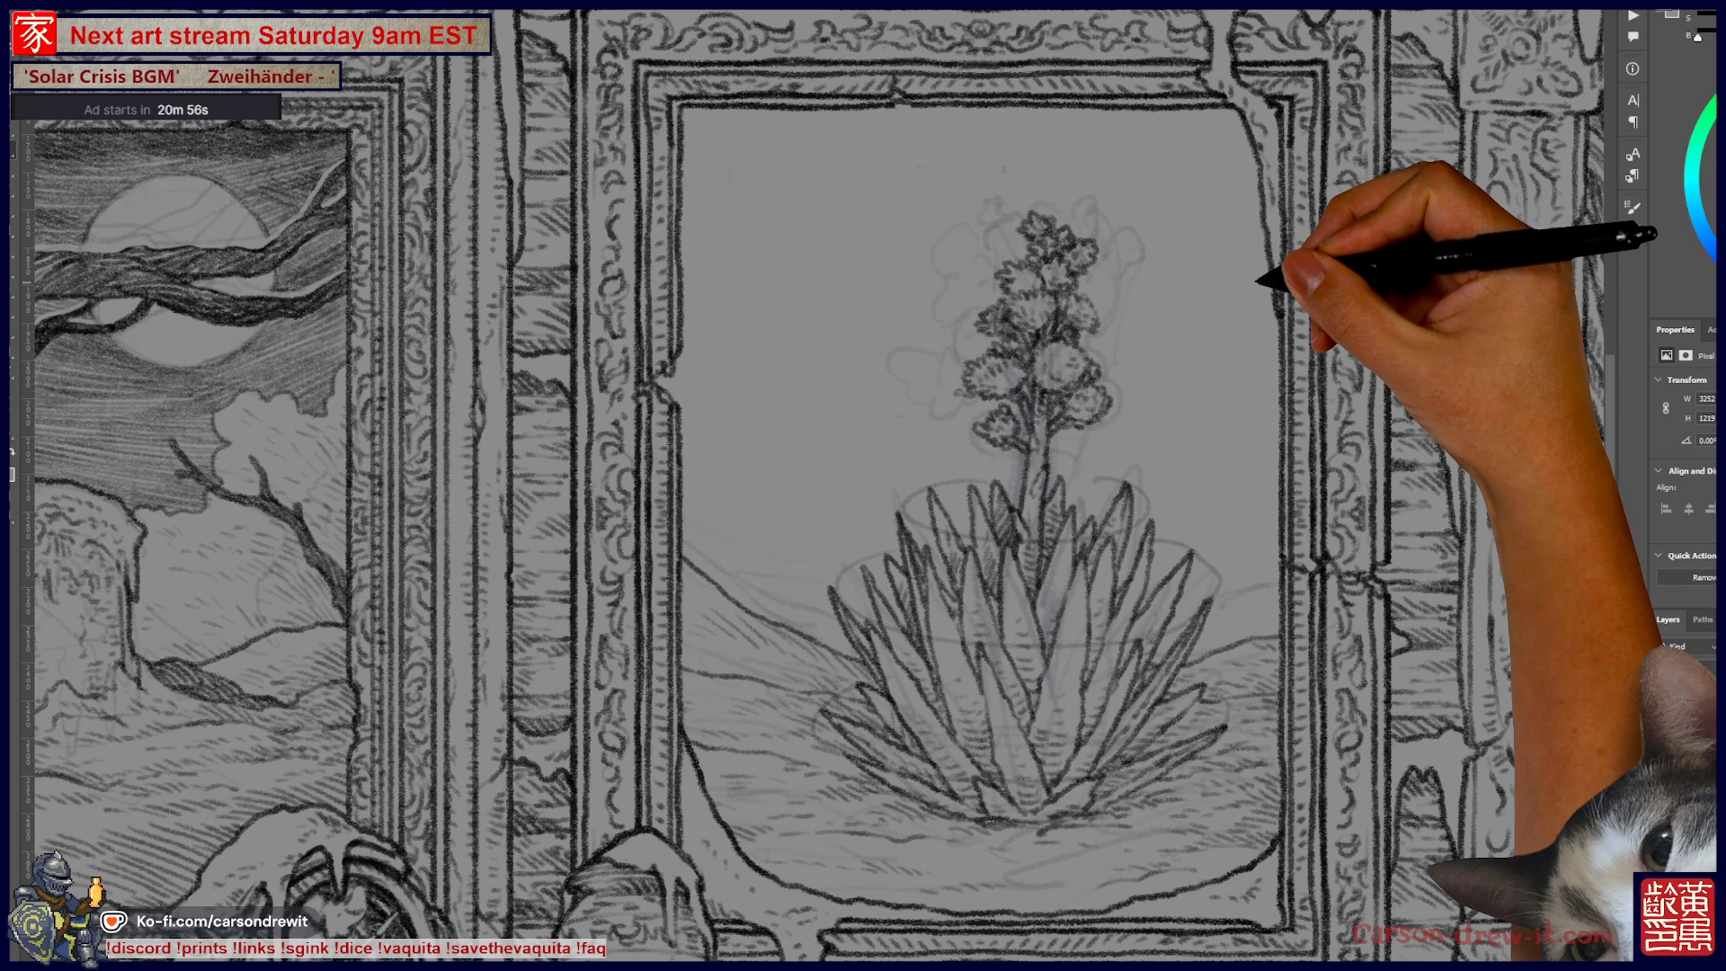
mouse_move(1259, 281)
left_mouse_down()
mouse_move(1091, 347)
mouse_move(1090, 405)
left_mouse_up()
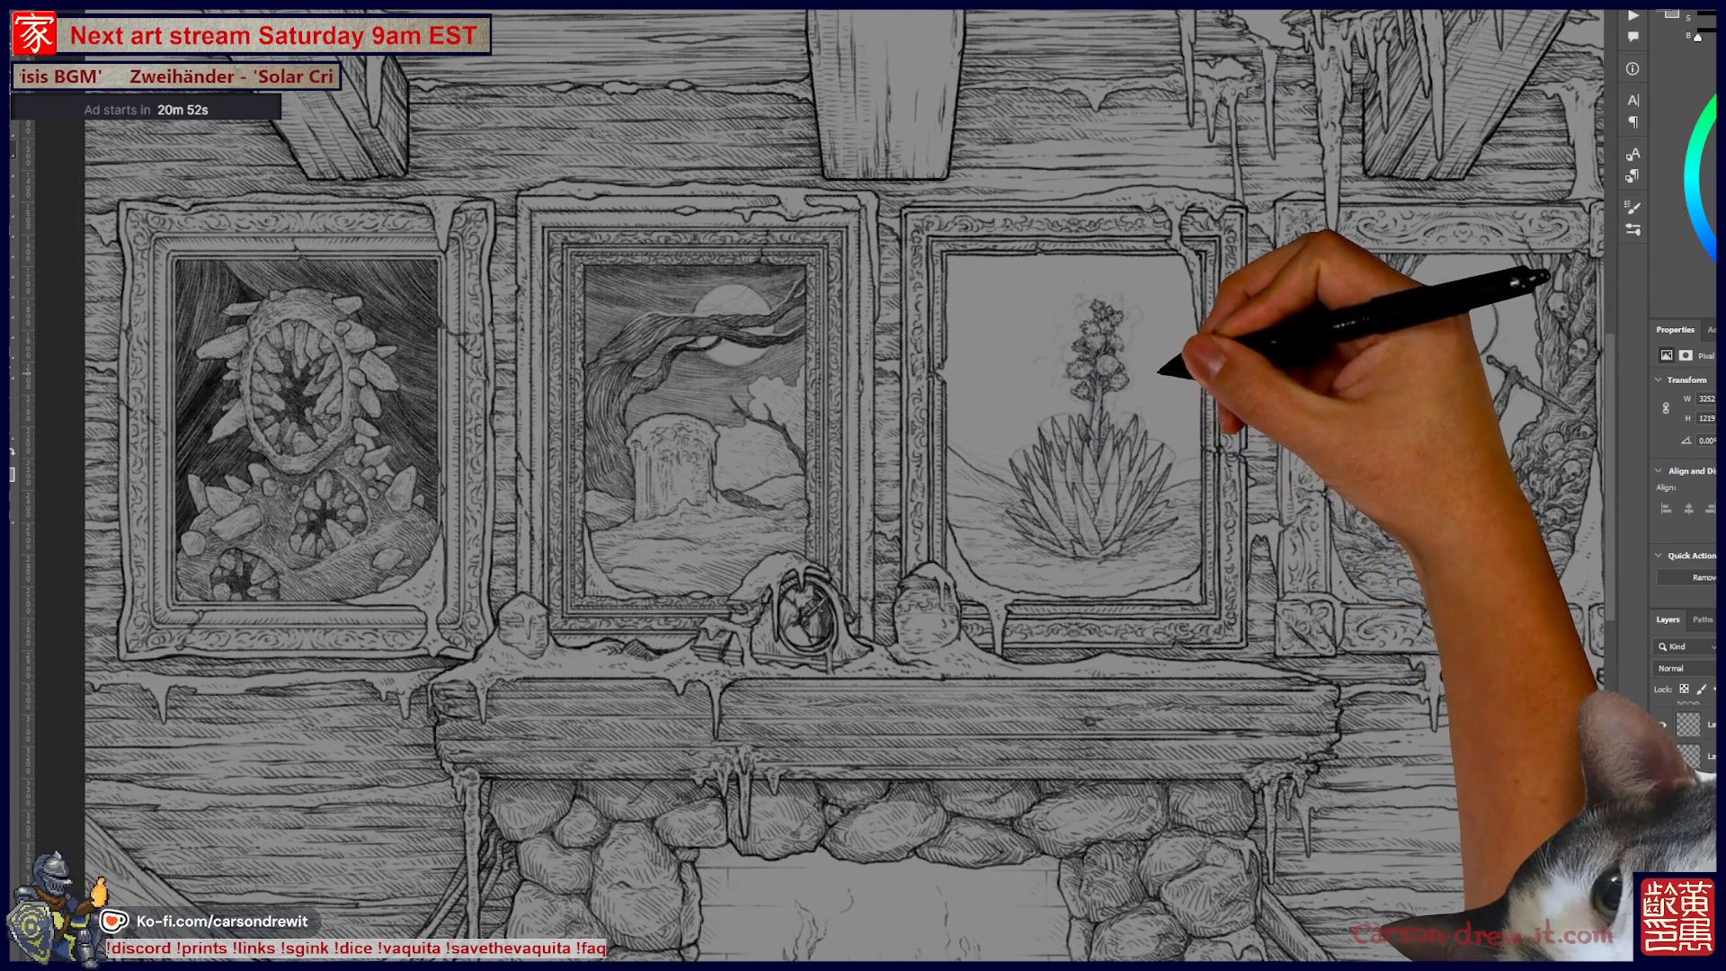
mouse_move(1092, 423)
left_mouse_down()
mouse_move(1187, 423)
mouse_move(955, 442)
left_mouse_up()
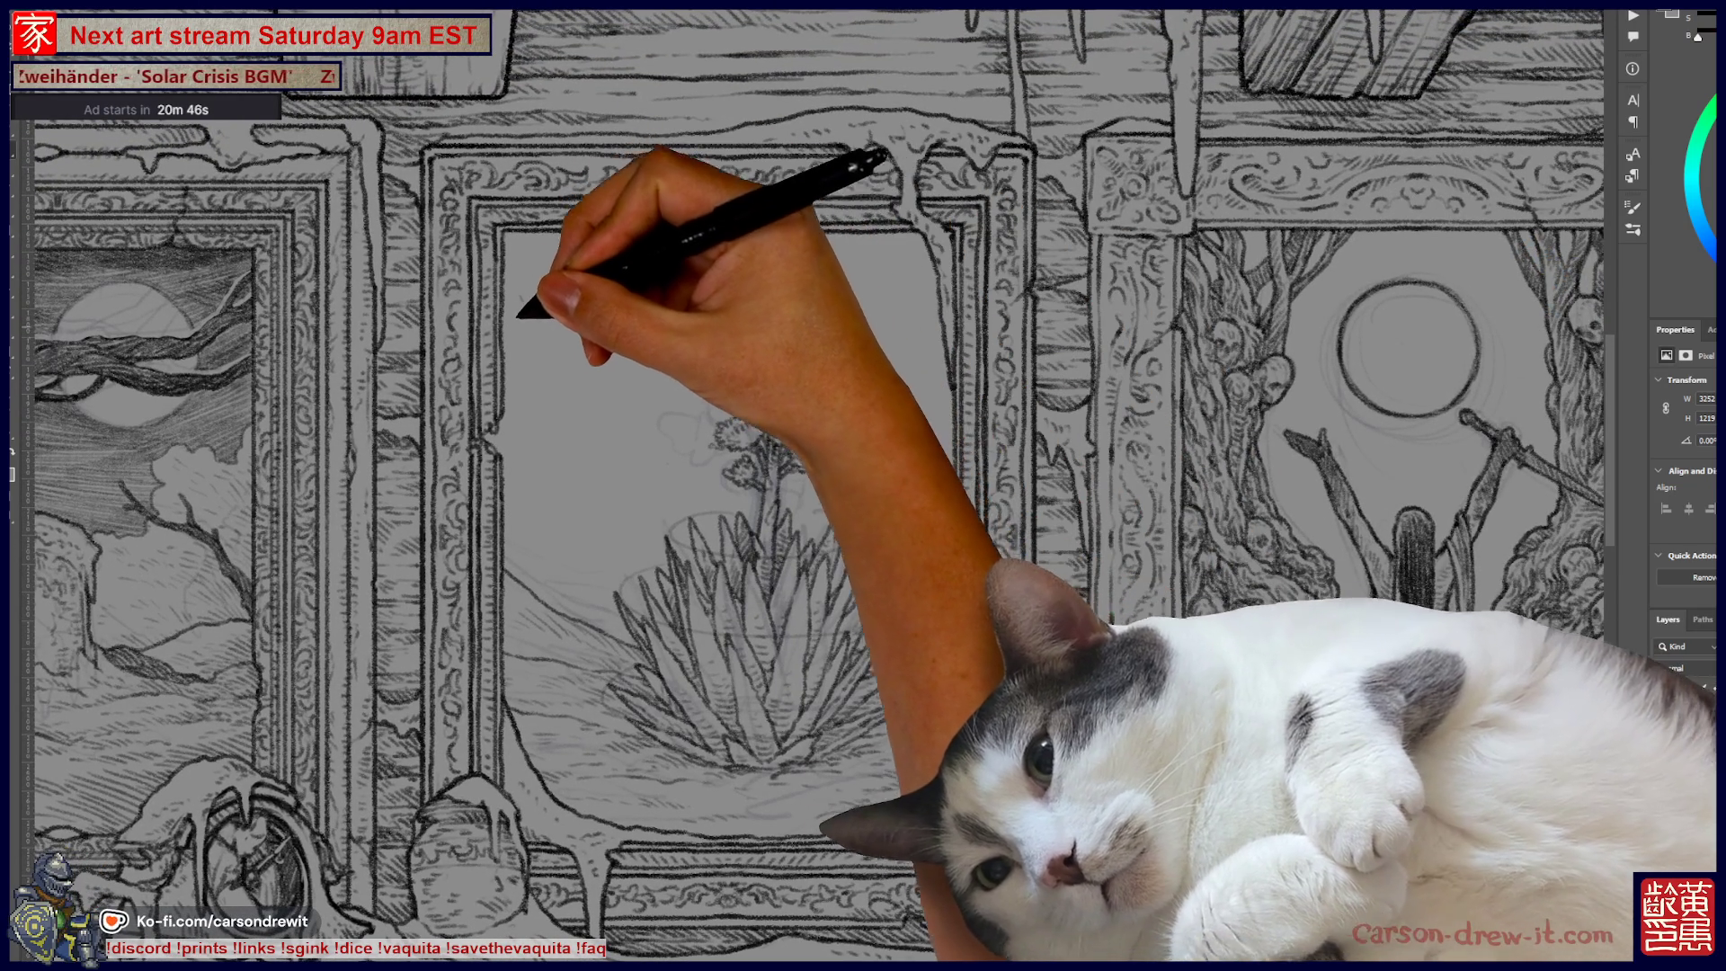
left_click_drag(569, 339, 615, 371)
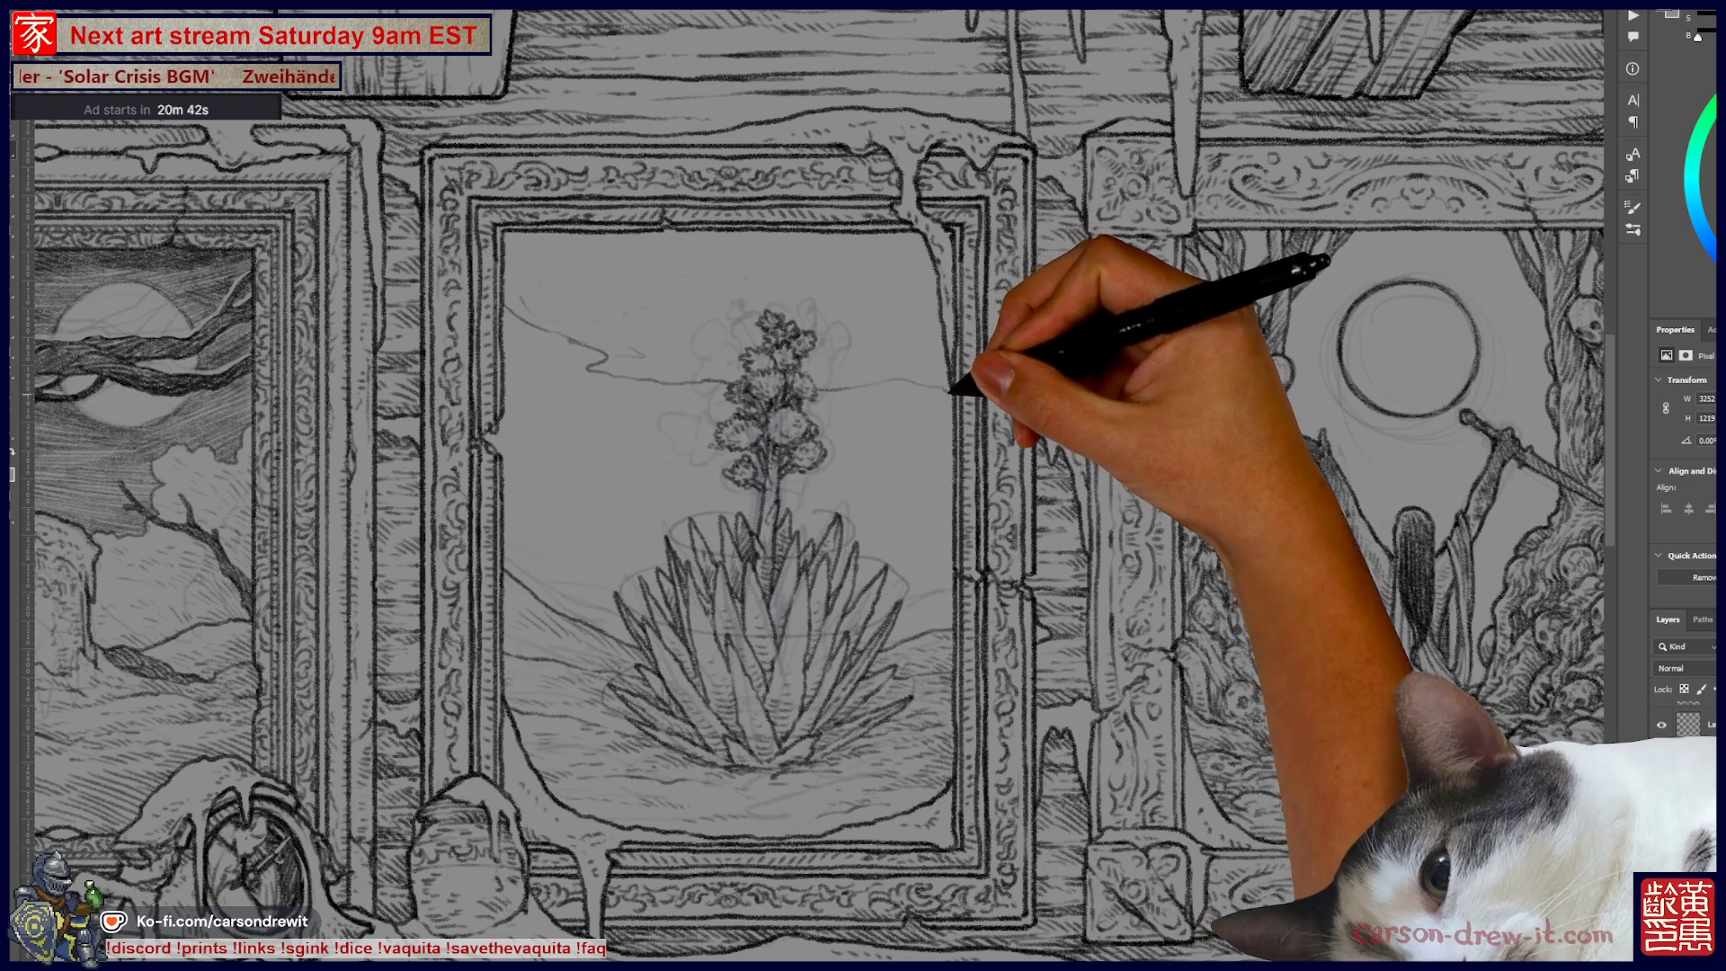
left_click_drag(526, 236, 919, 286)
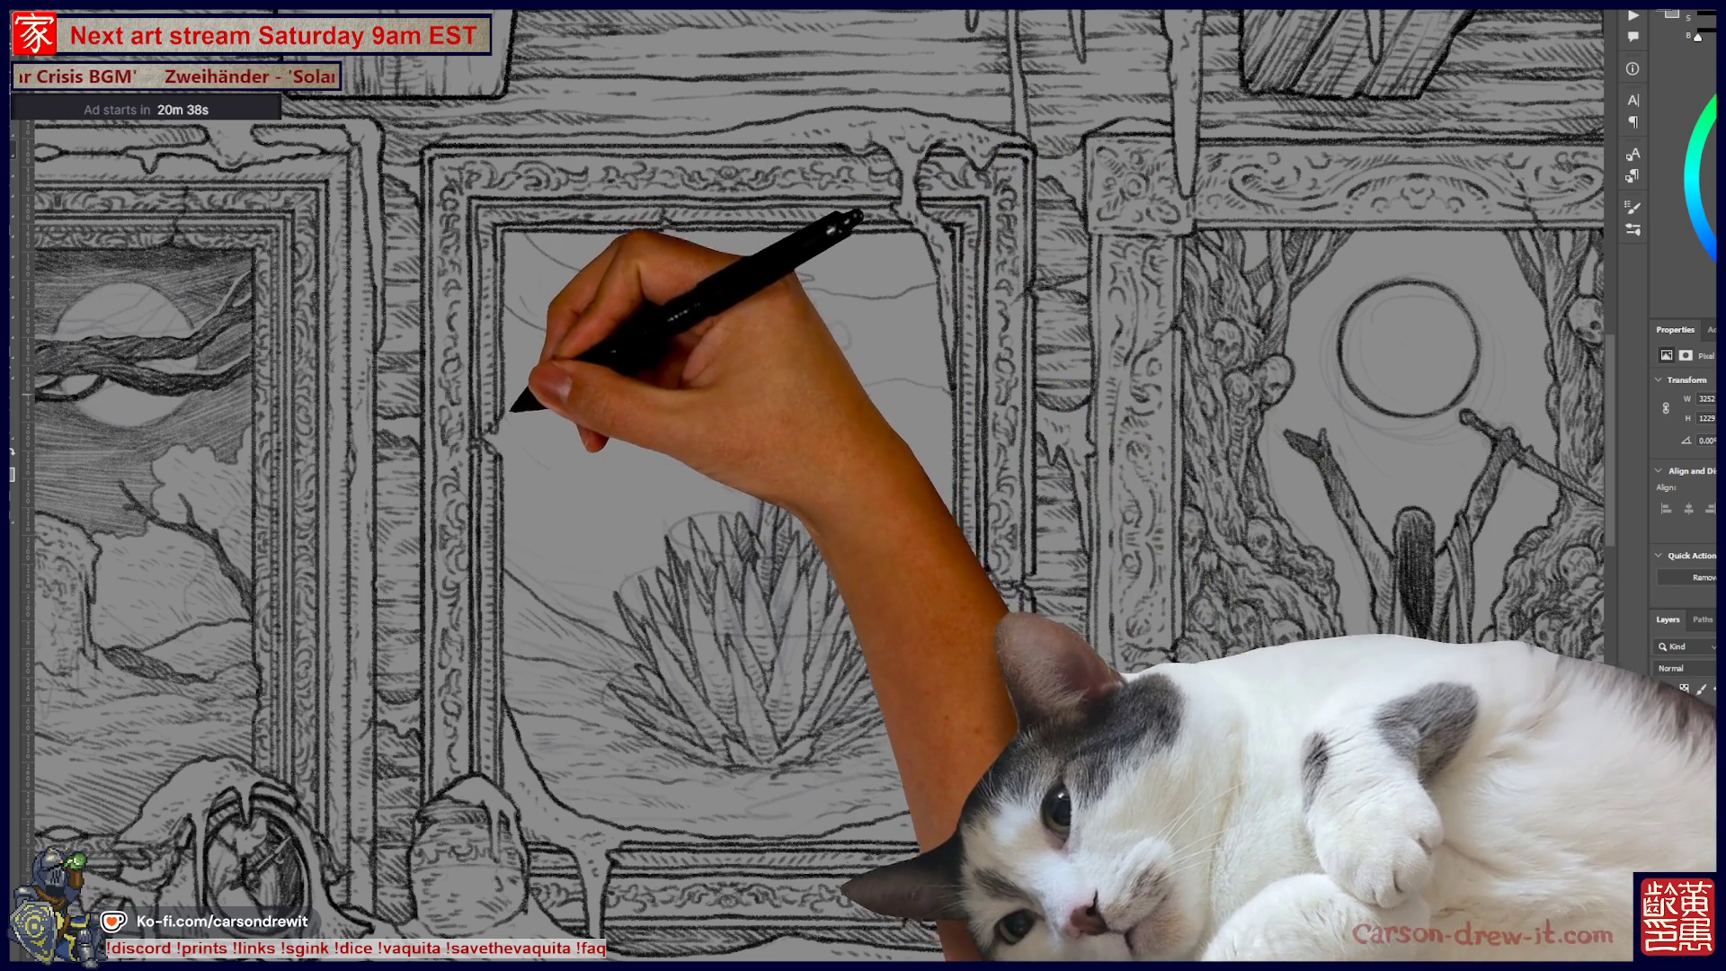
left_click_drag(501, 389, 719, 459)
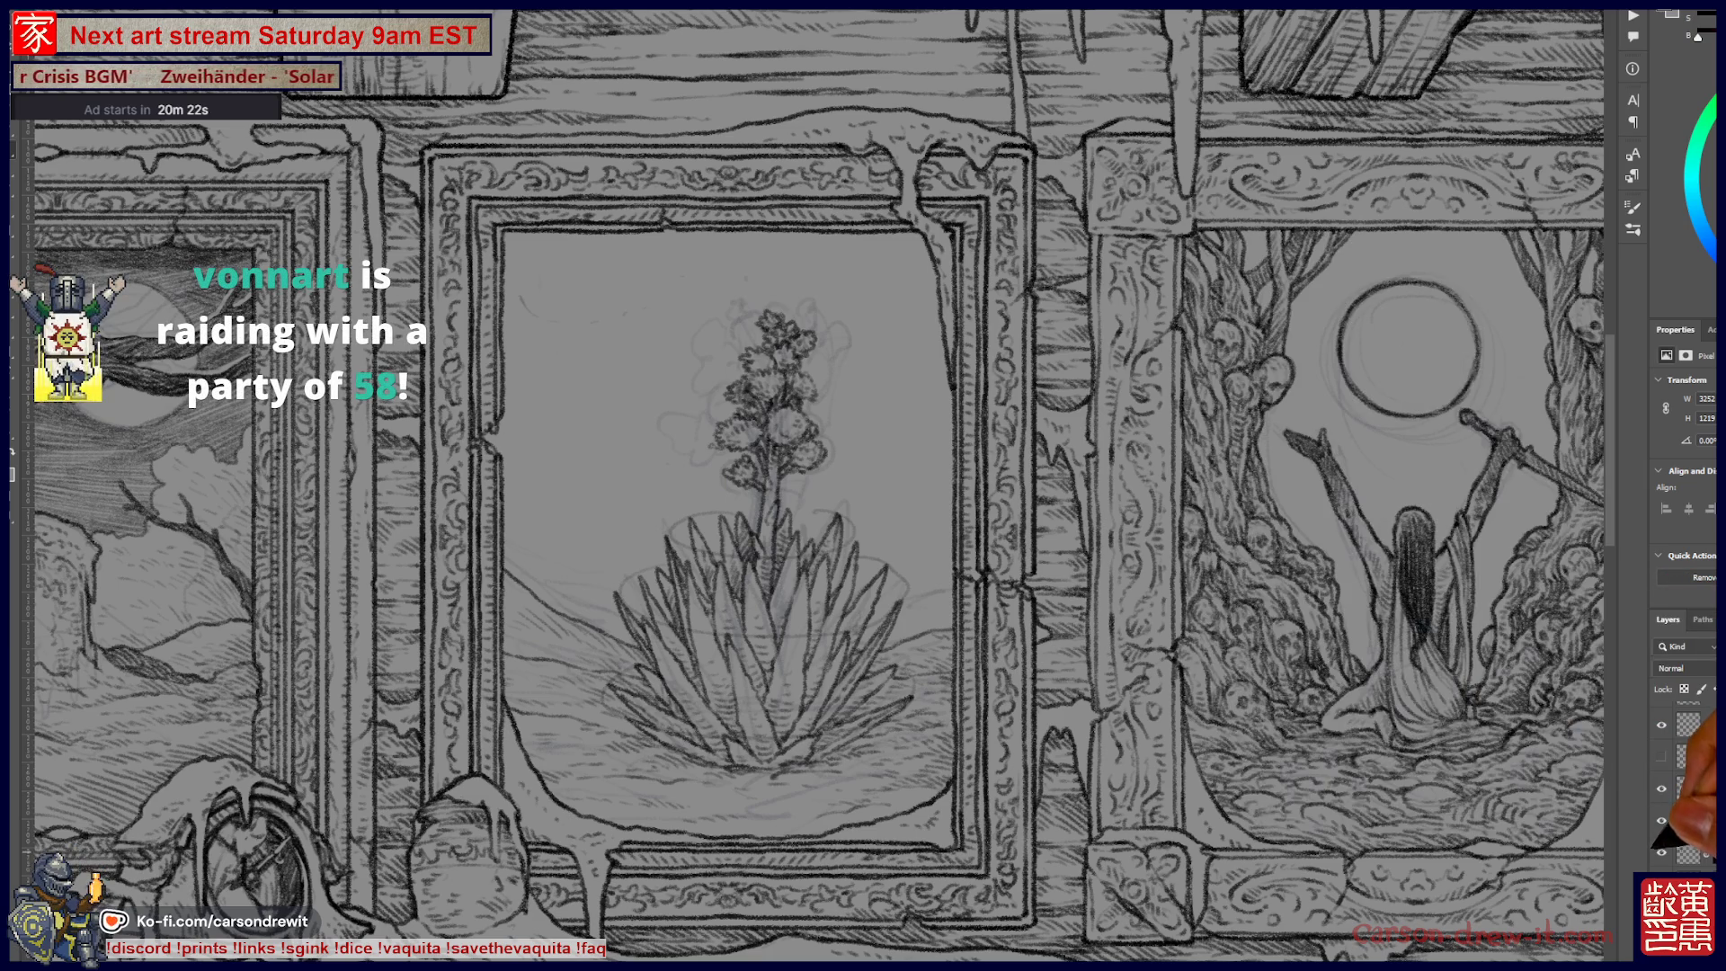
left_click_drag(769, 617, 1528, 576)
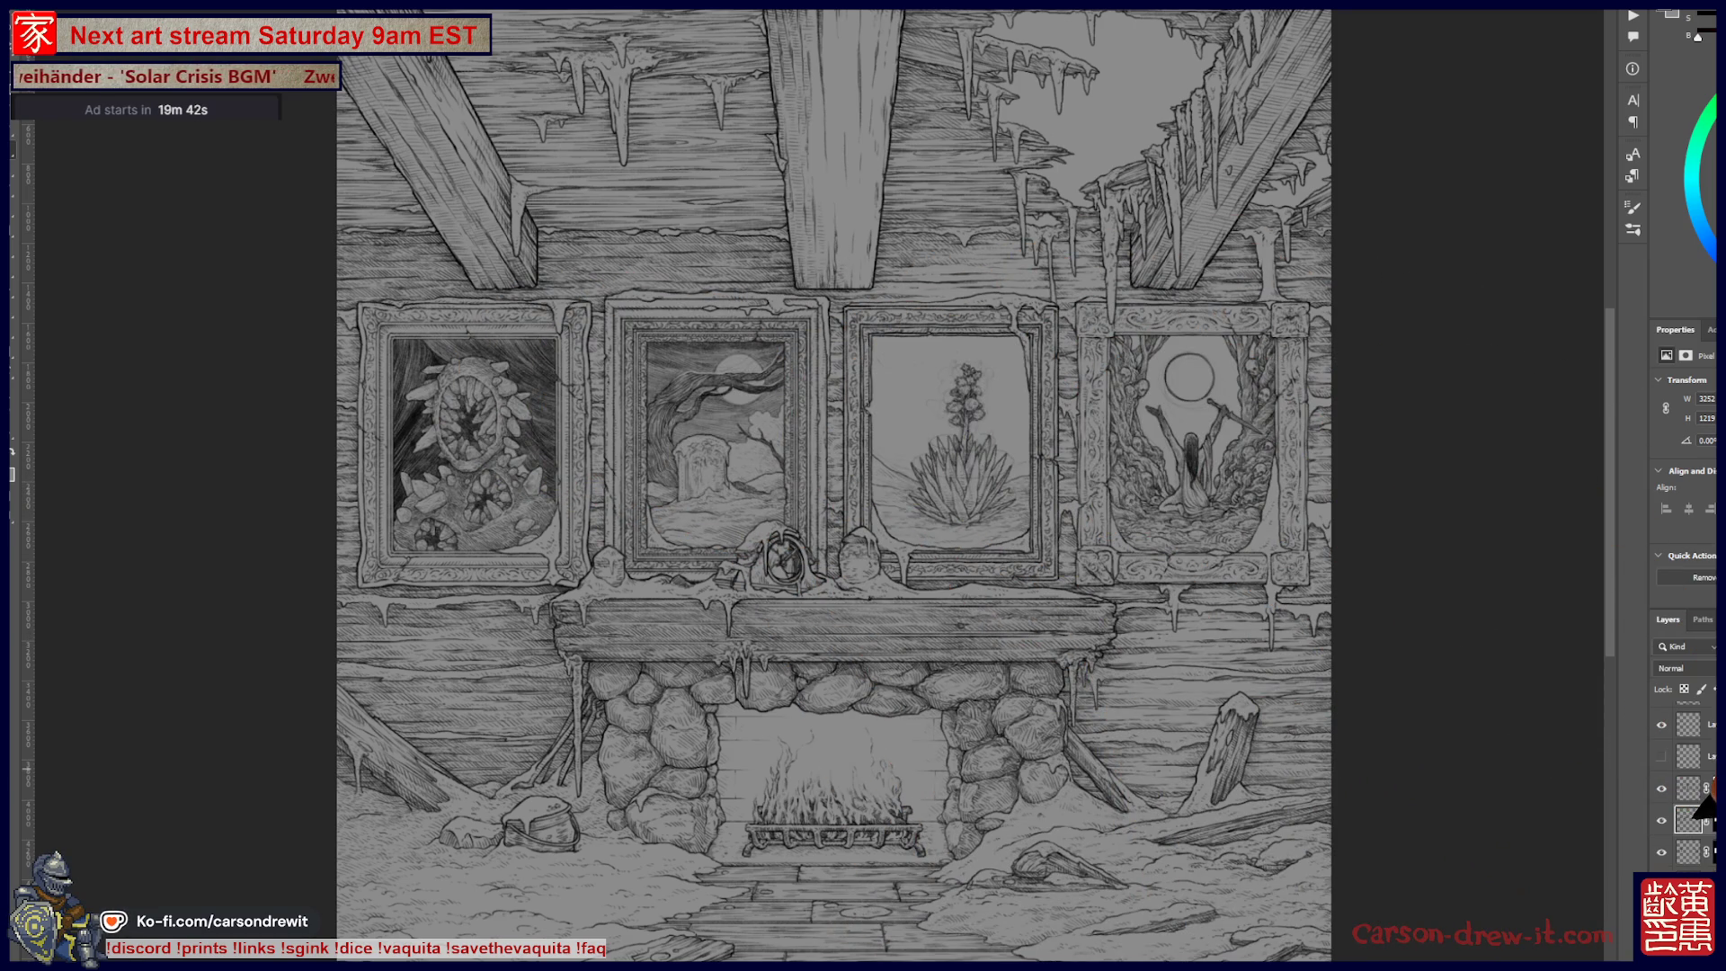
Step: Show the lighting group briefly, then hide it to leave bare grey line art
scroll(1690, 773, "down", 3)
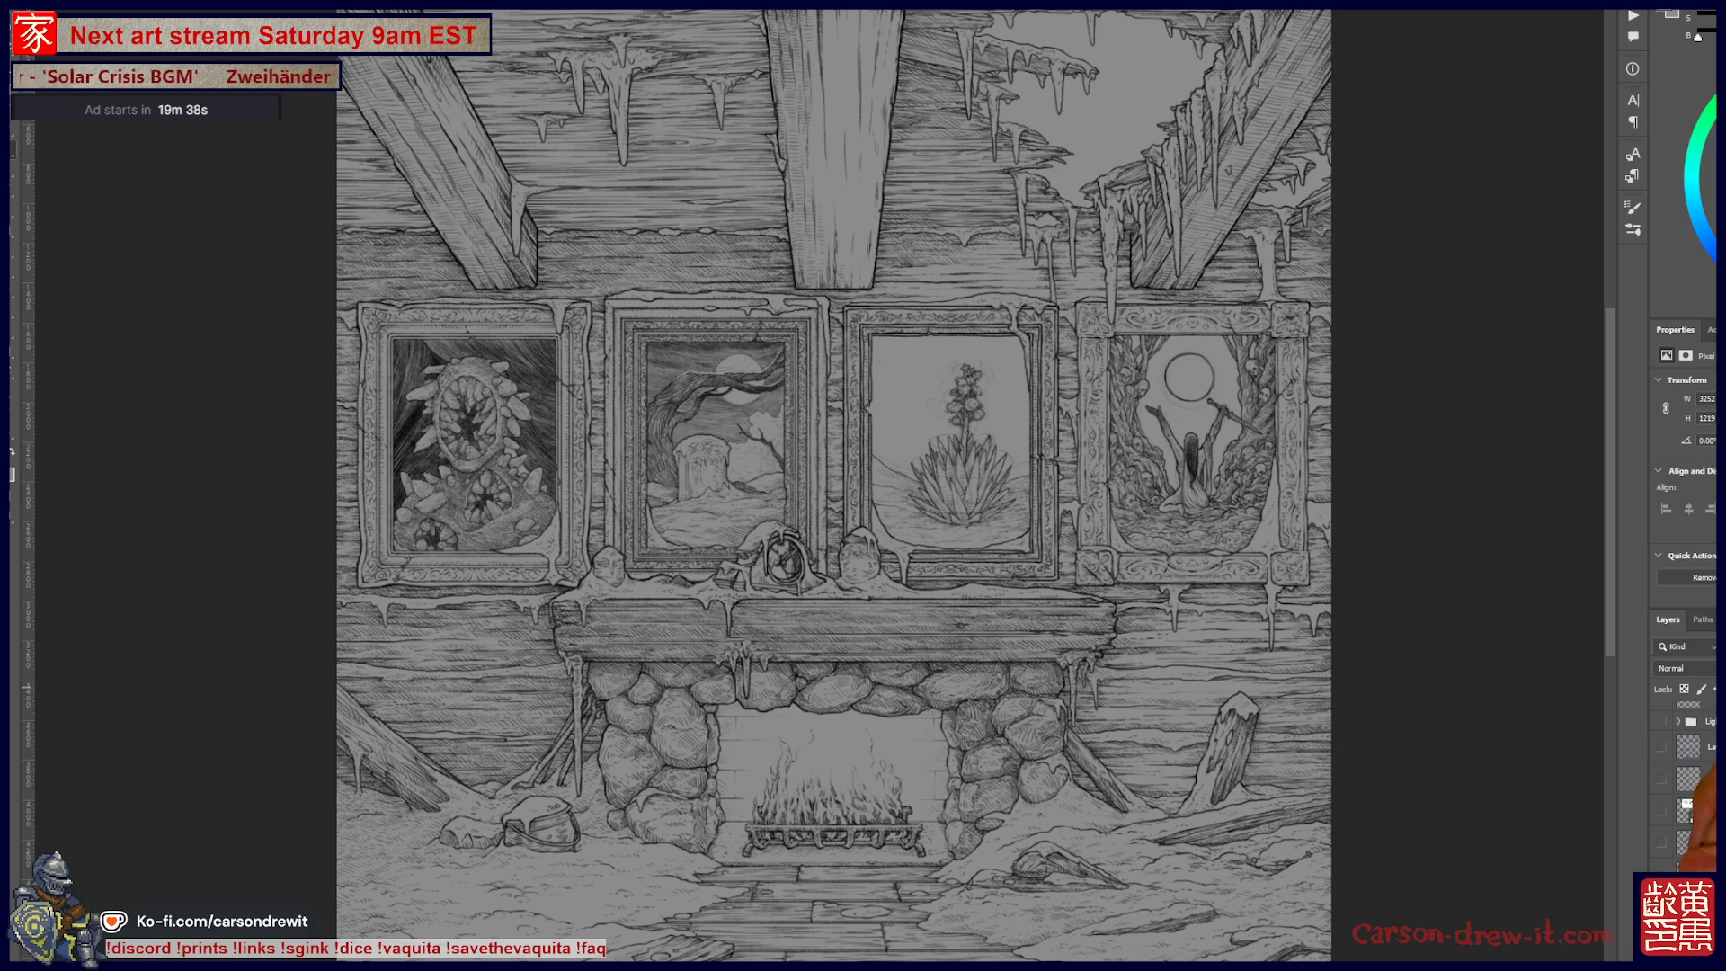
scroll(1688, 773, "down", 3)
scroll(1688, 774, "down", 3)
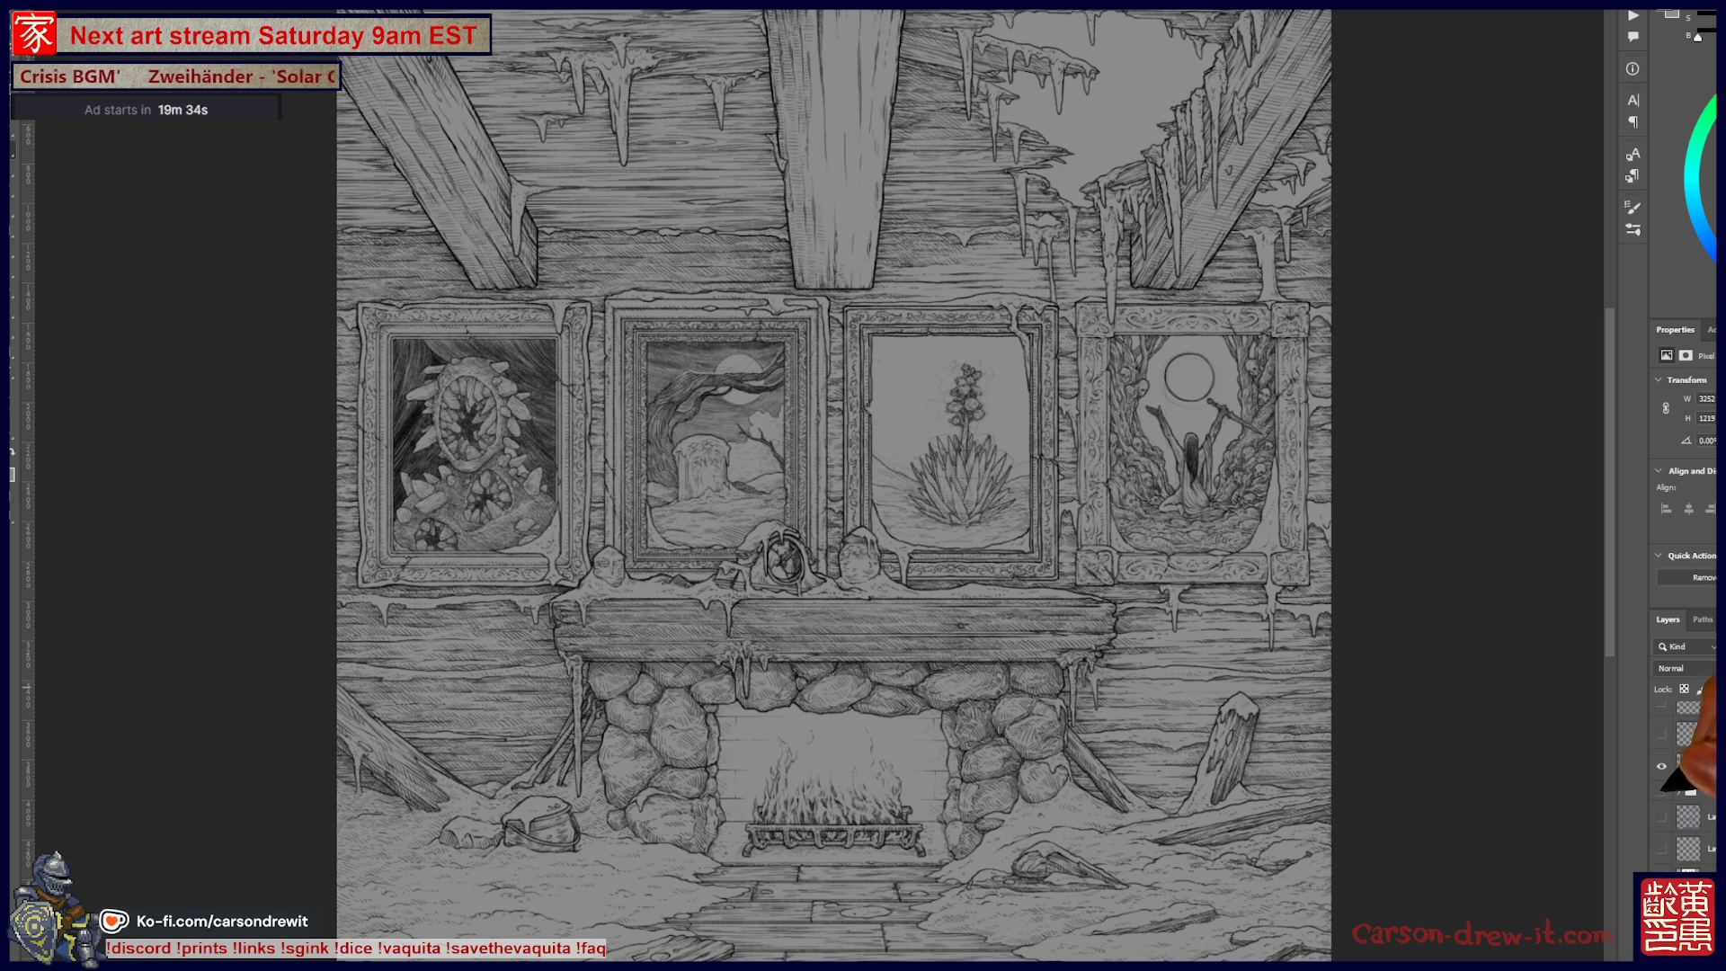
left_click(1661, 791)
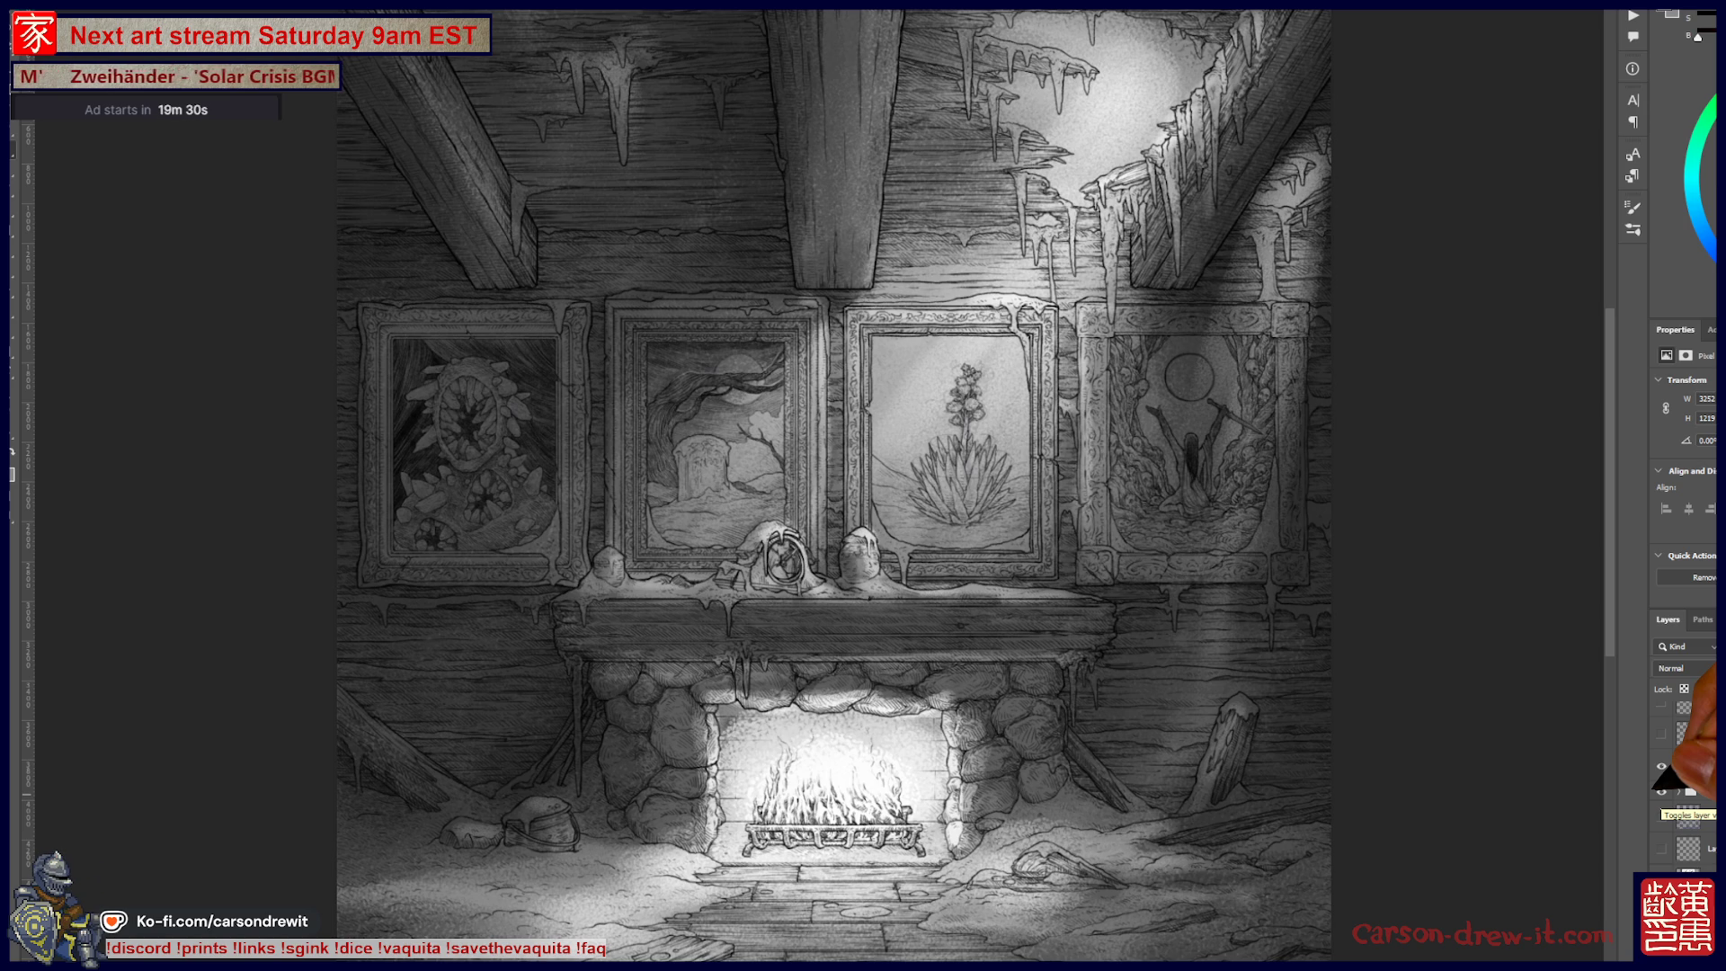
left_click(1662, 791)
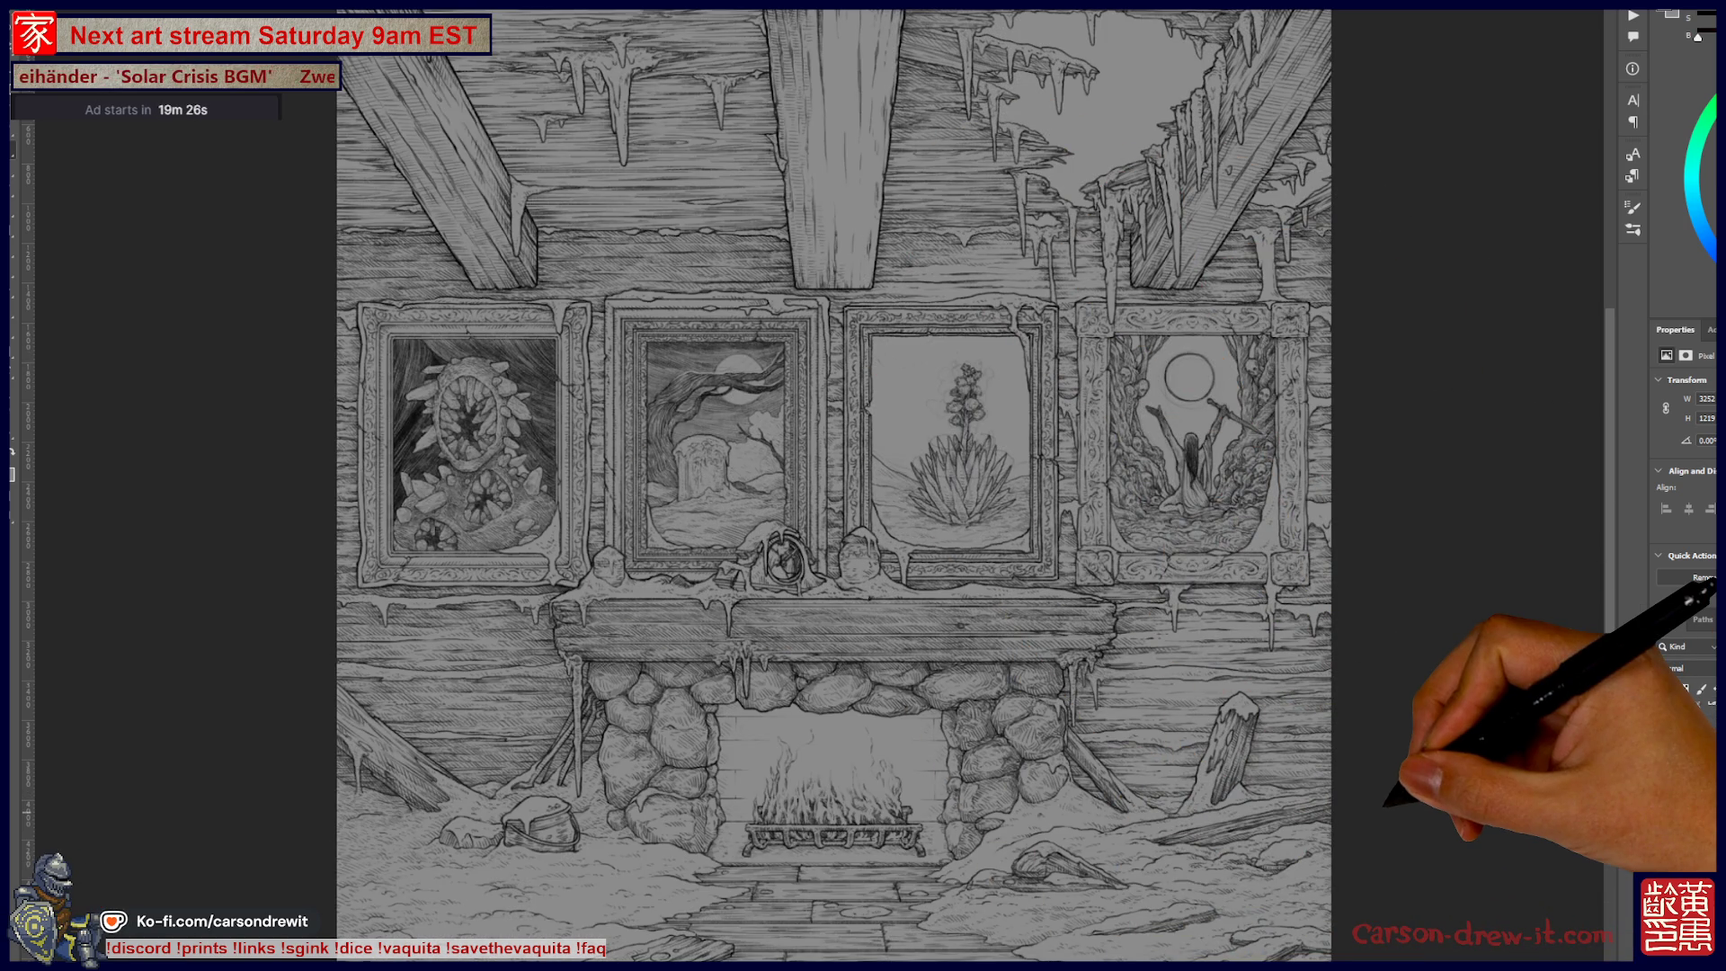
Step: Recentre the cabin drawing and flash the lighting on and off again to compare
scroll(835, 486, "down", 3)
scroll(834, 485, "up", 4)
left_click_drag(782, 485, 868, 459)
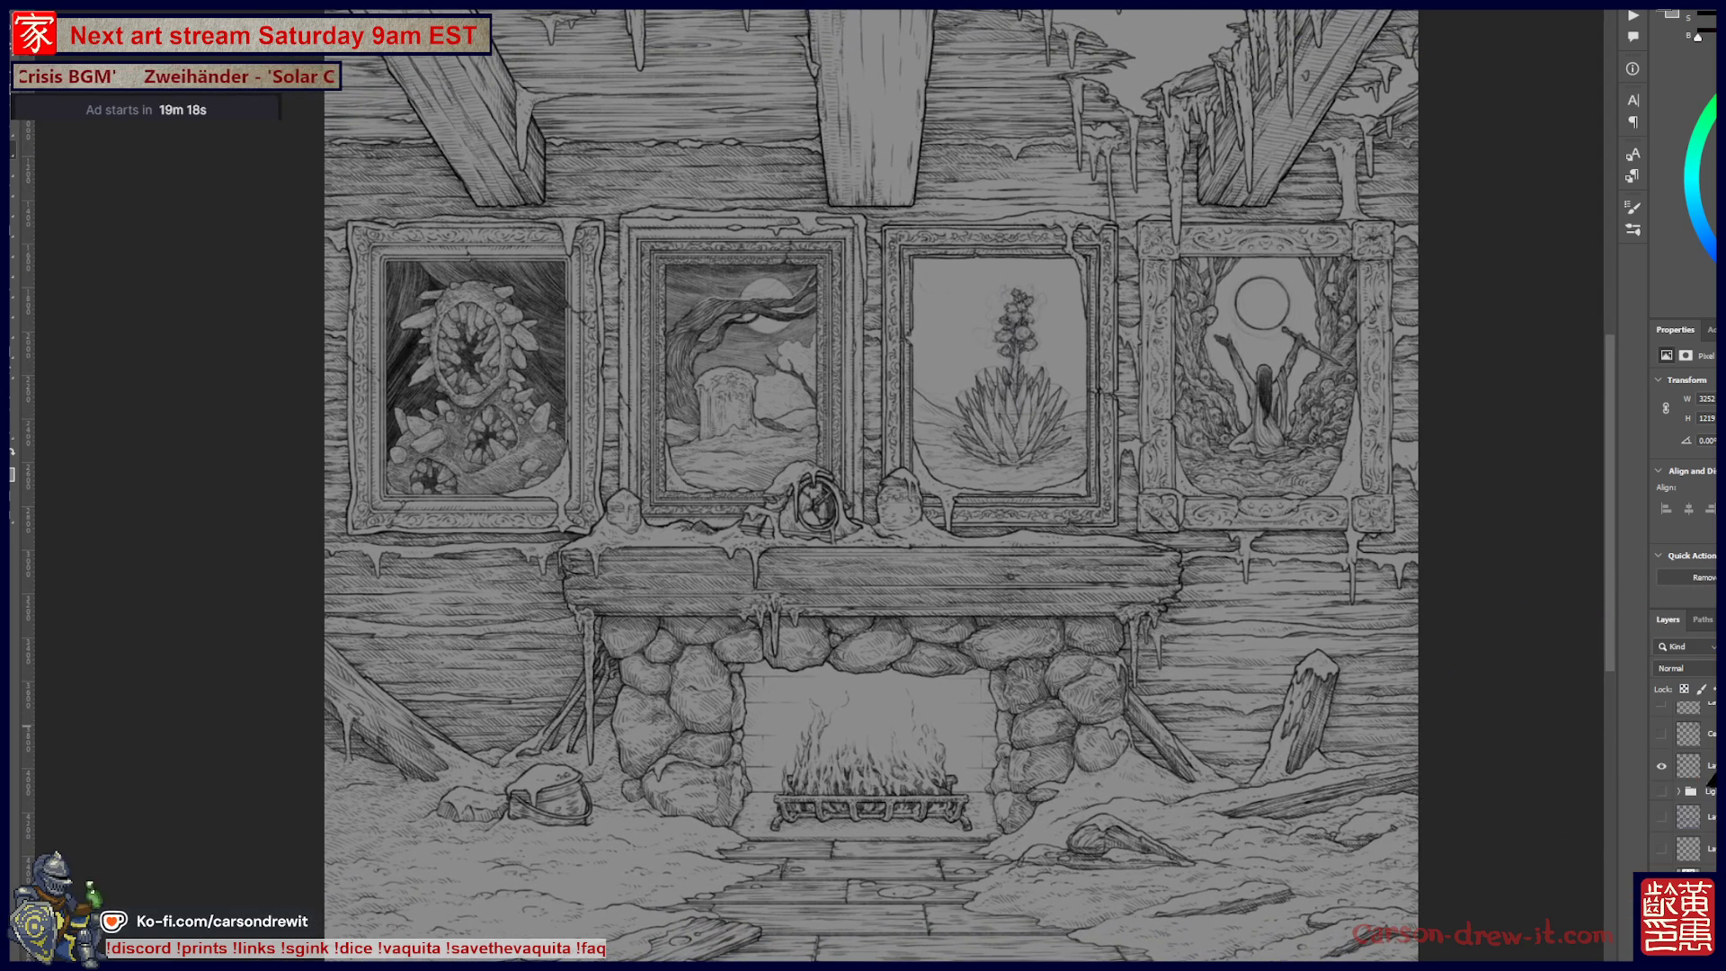
left_click(1661, 766)
left_click(1661, 765)
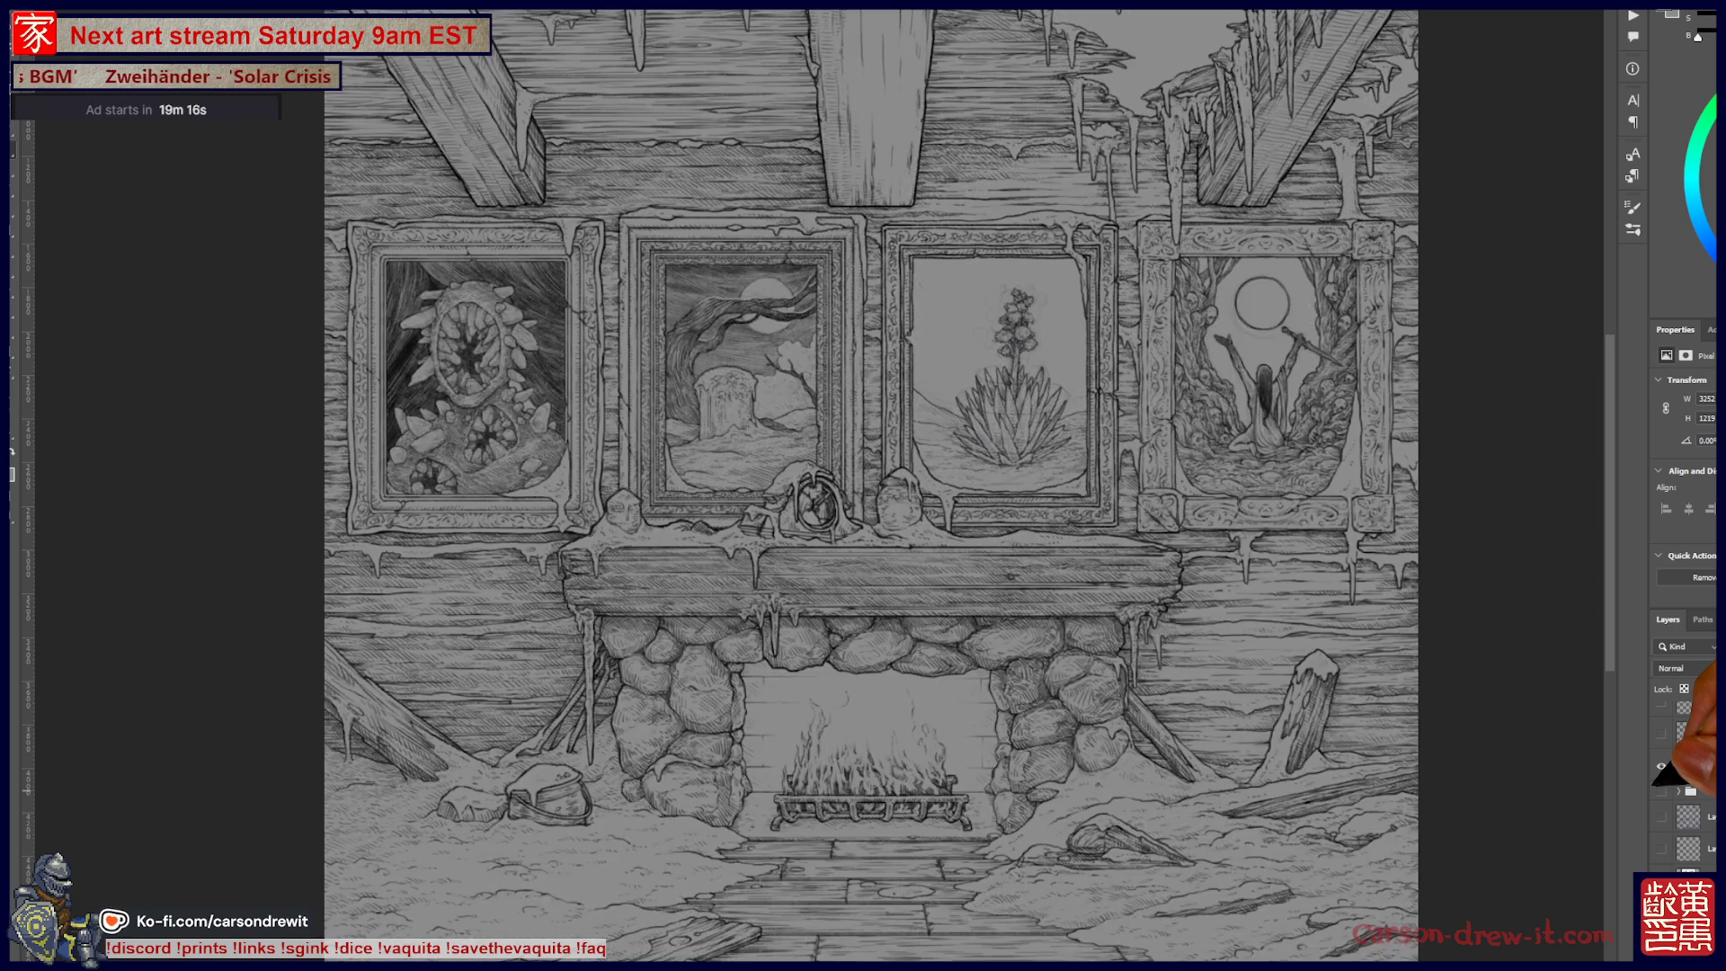
scroll(834, 486, "up", 3)
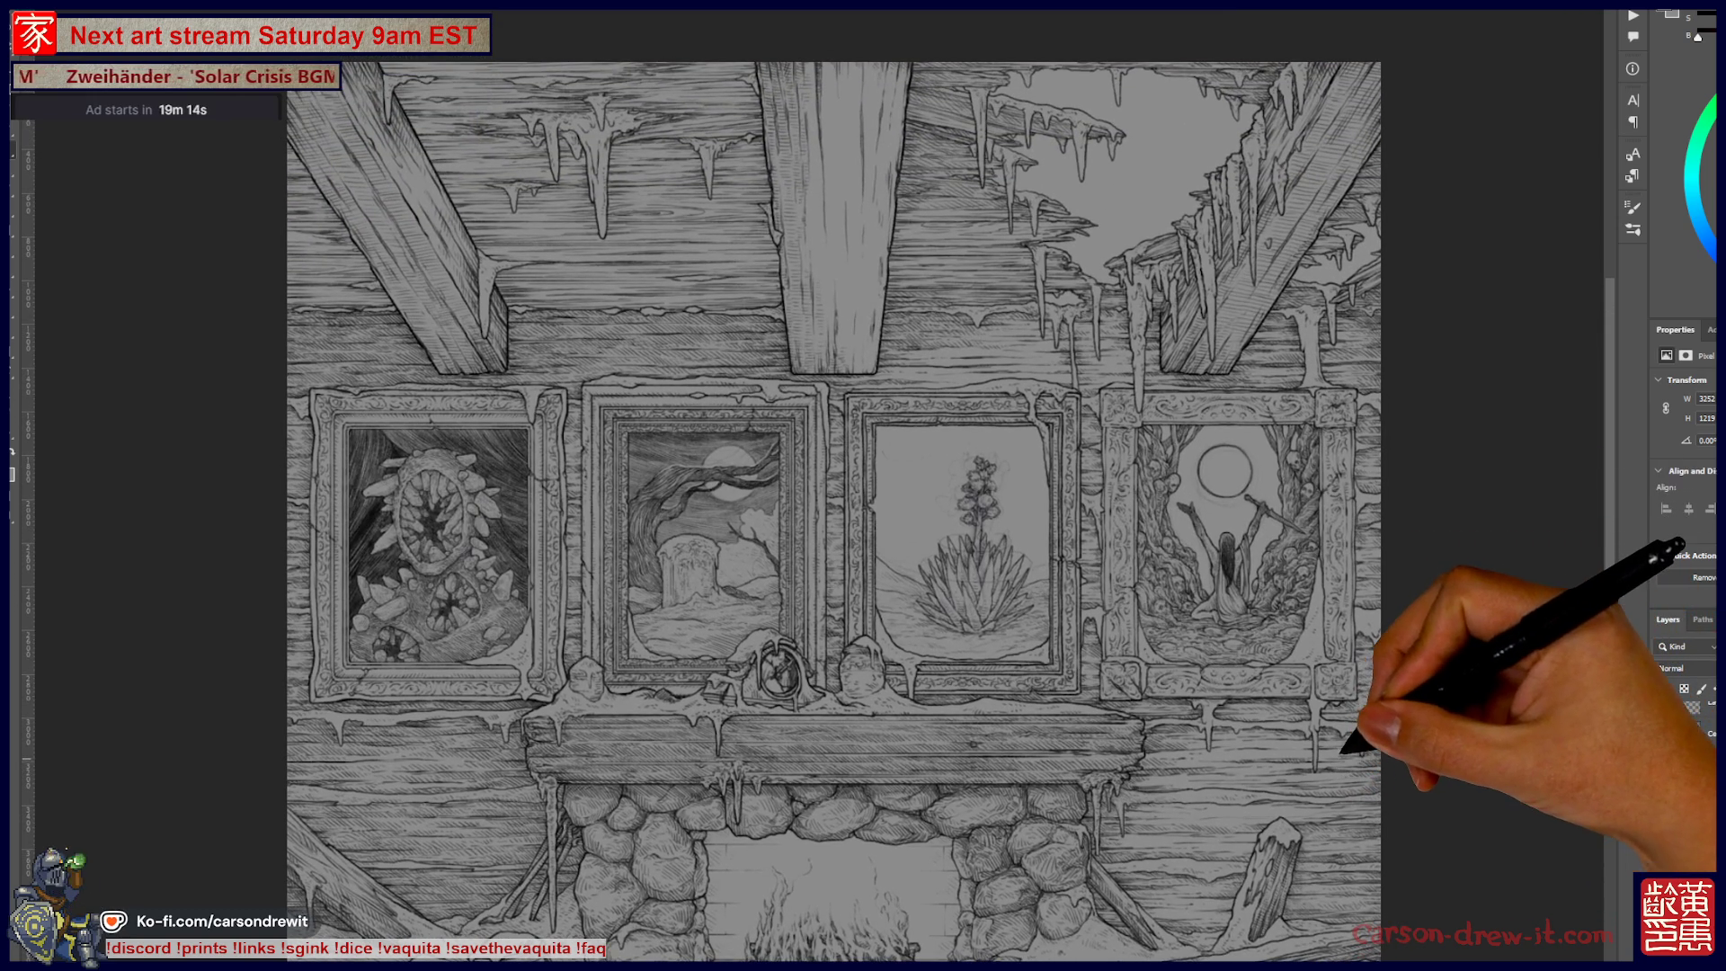
Step: Compare lit and unlit views, zoom in on the agave, then switch to the chained-figure artwork
left_click(1661, 766)
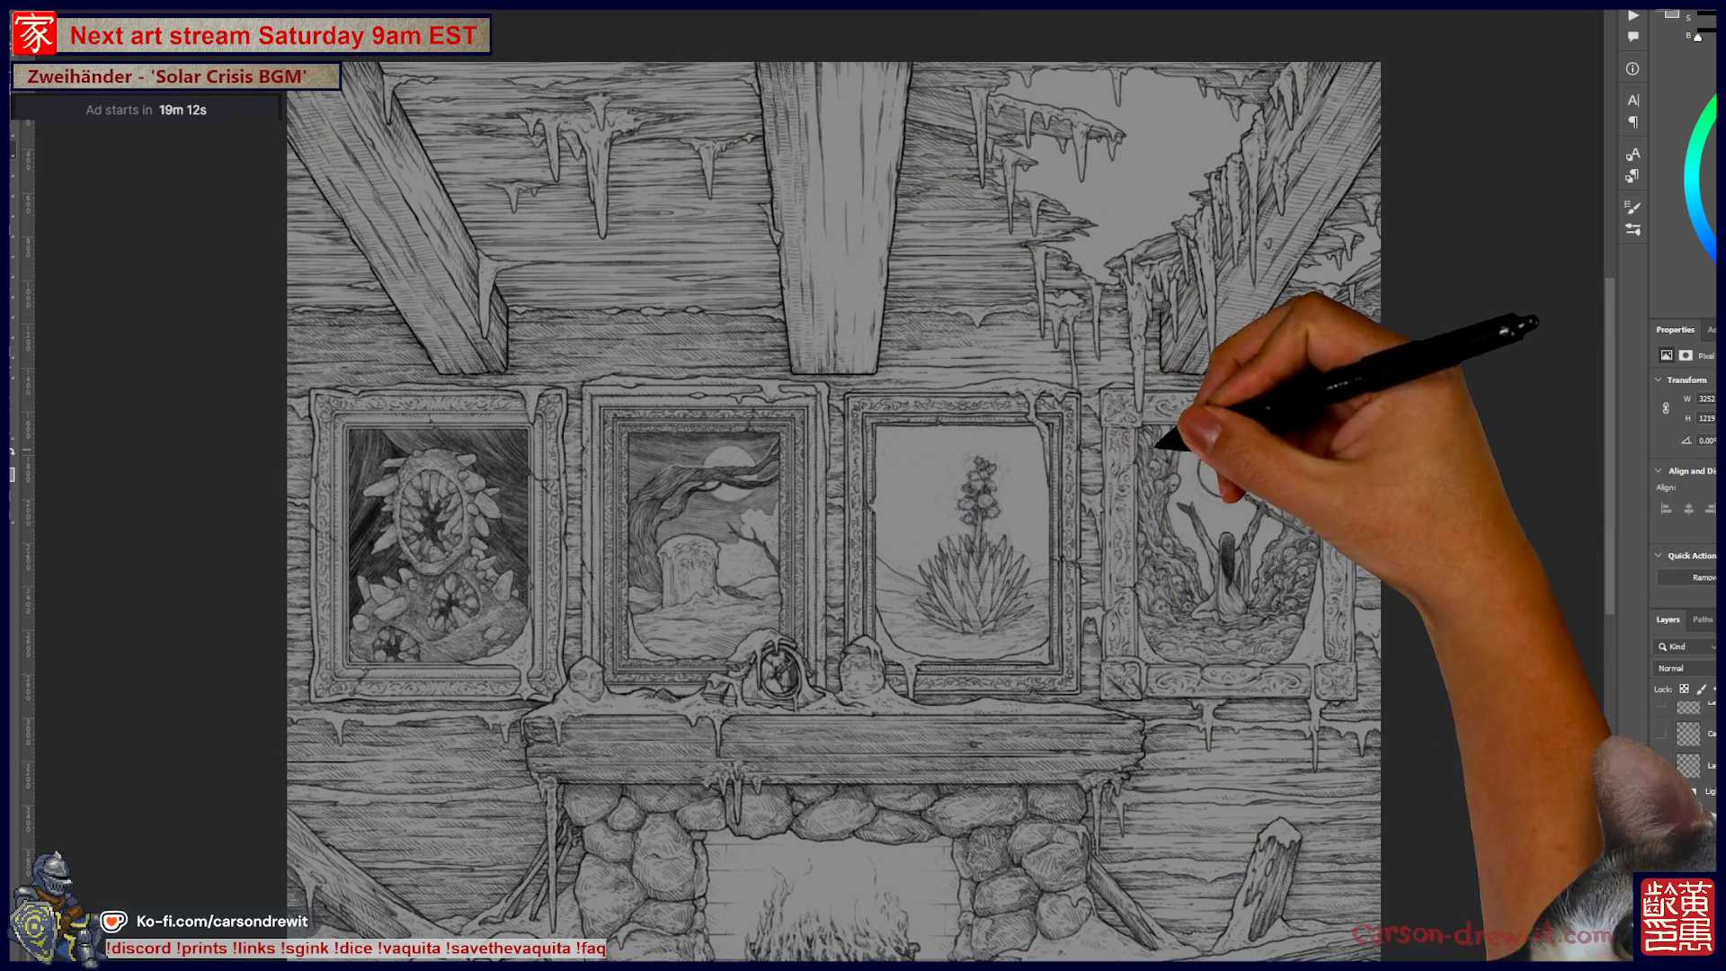
left_click(1661, 766)
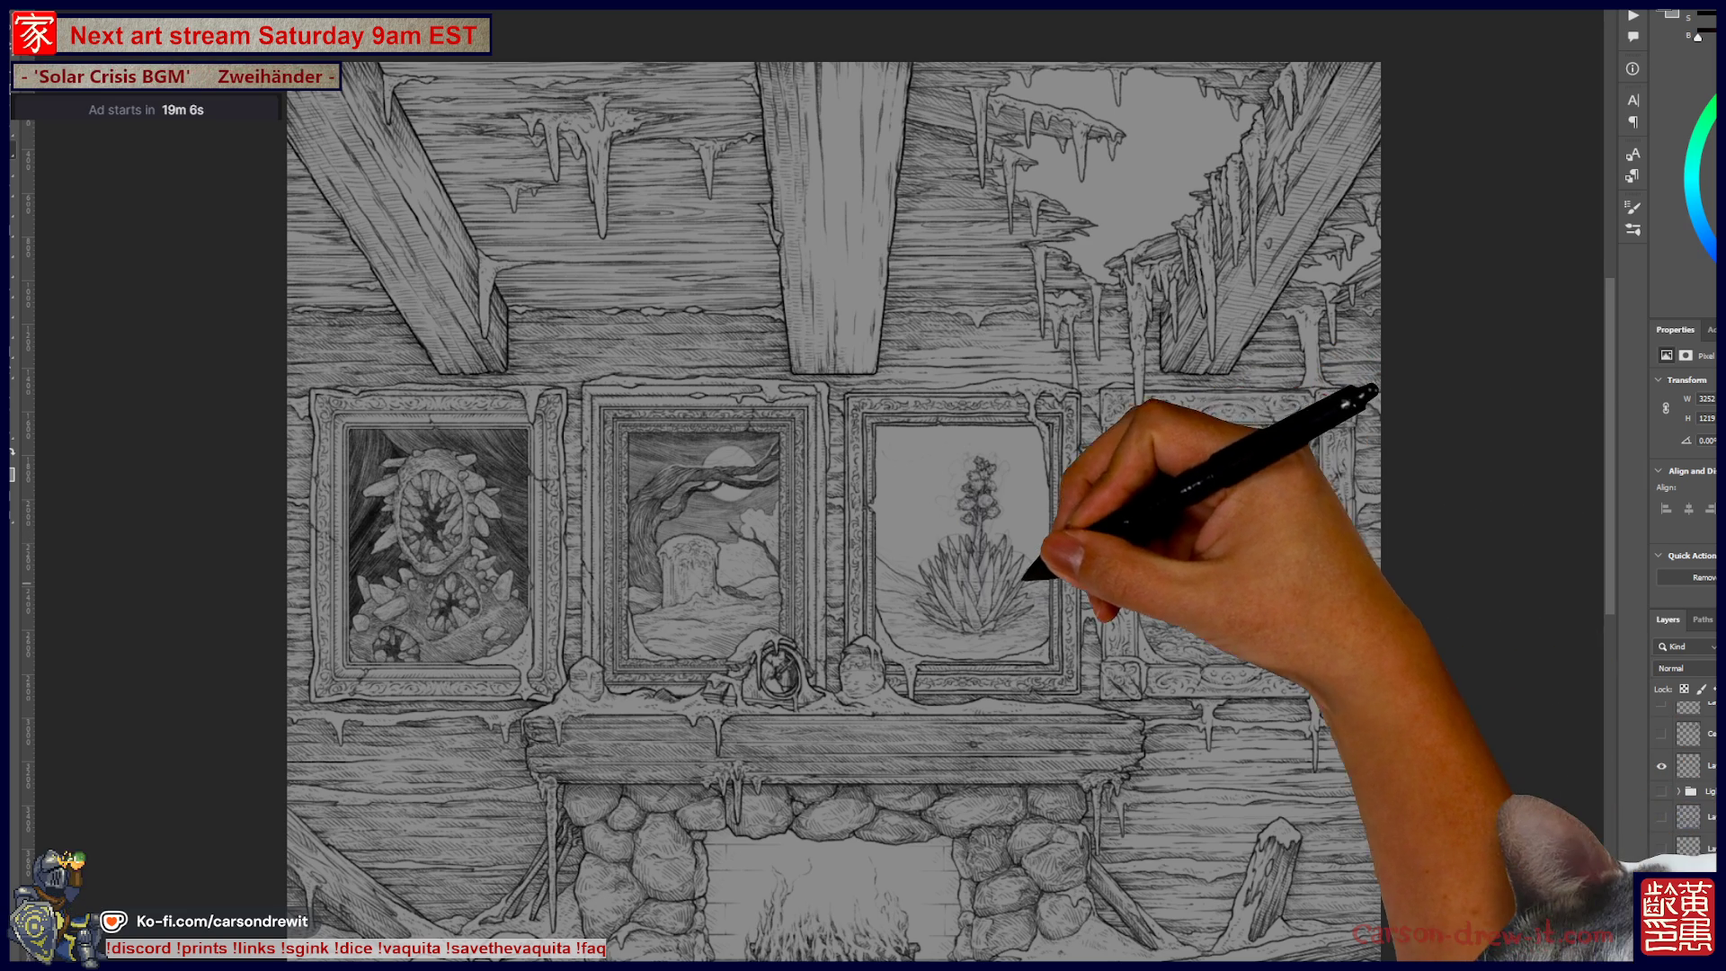
scroll(1038, 584, "up", 3)
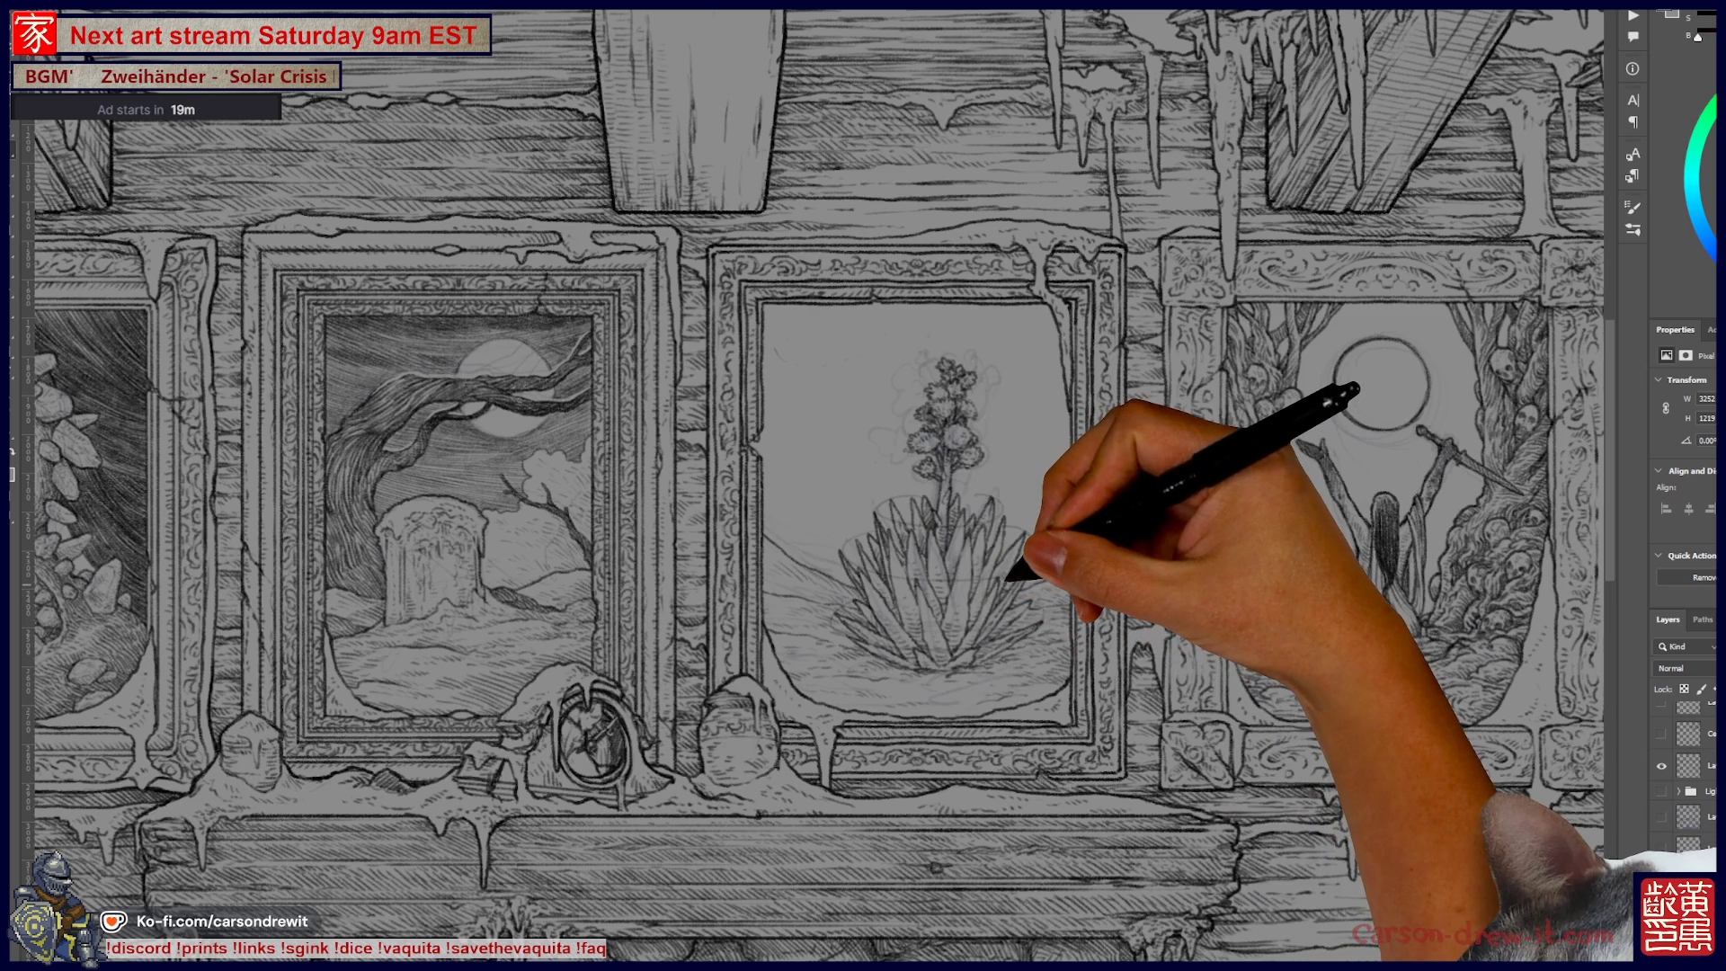
scroll(862, 448, "up", 3)
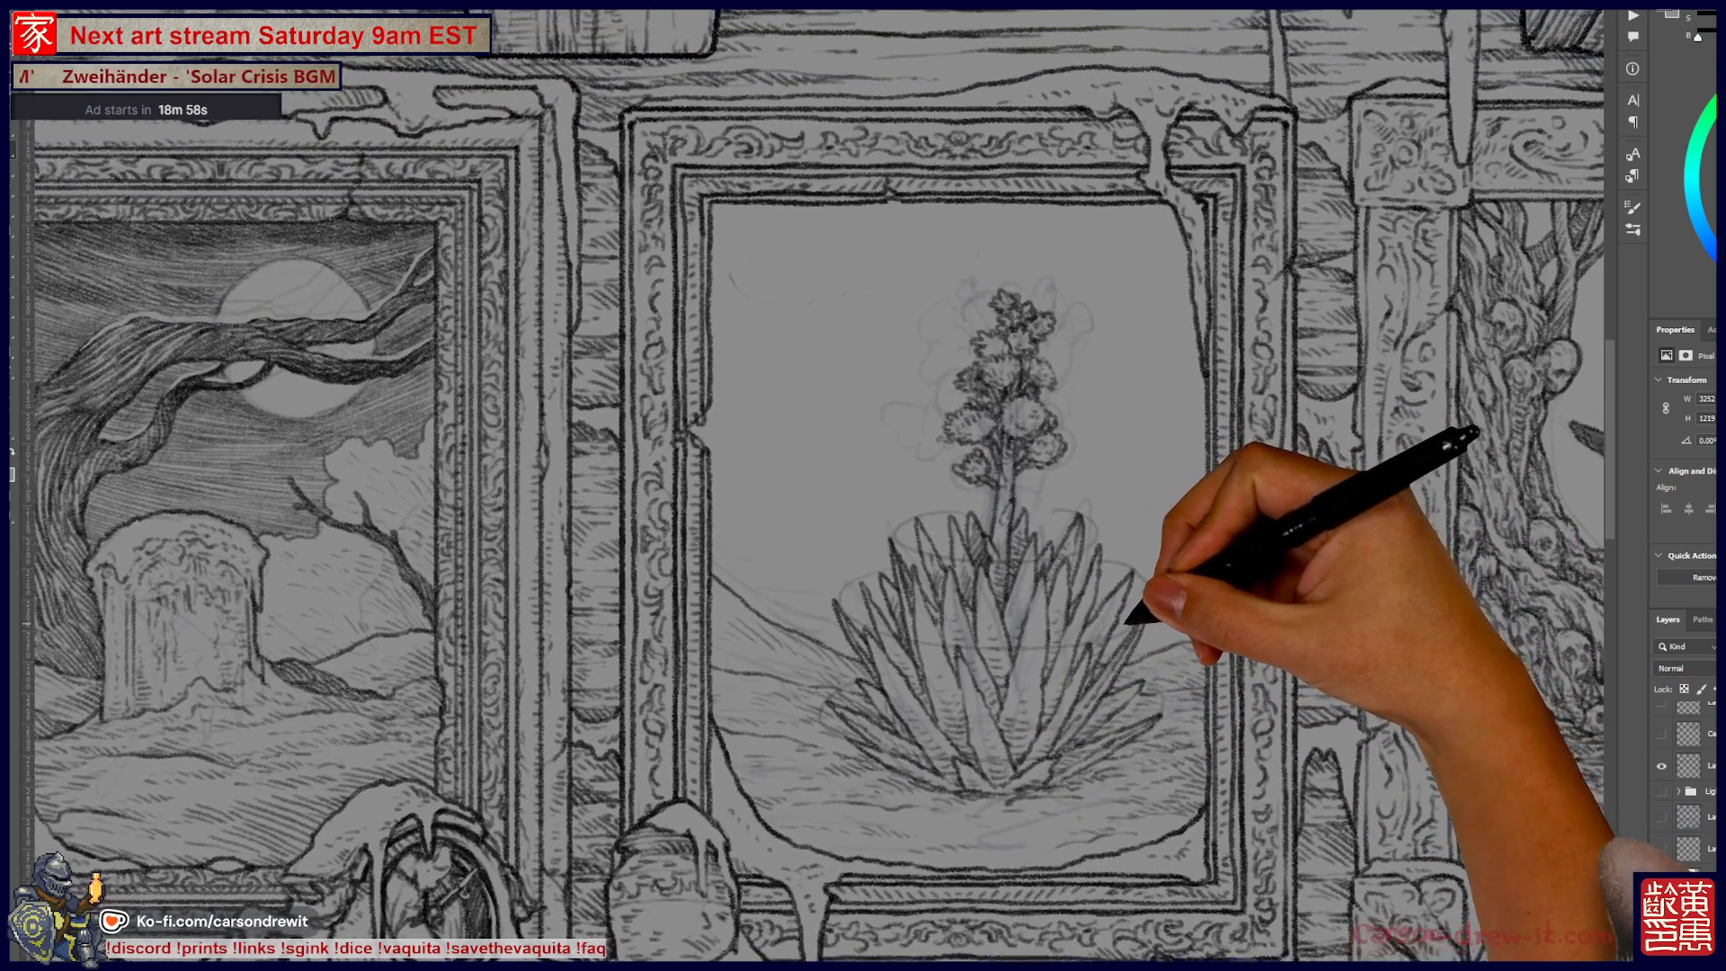
scroll(1121, 640, "up", 2)
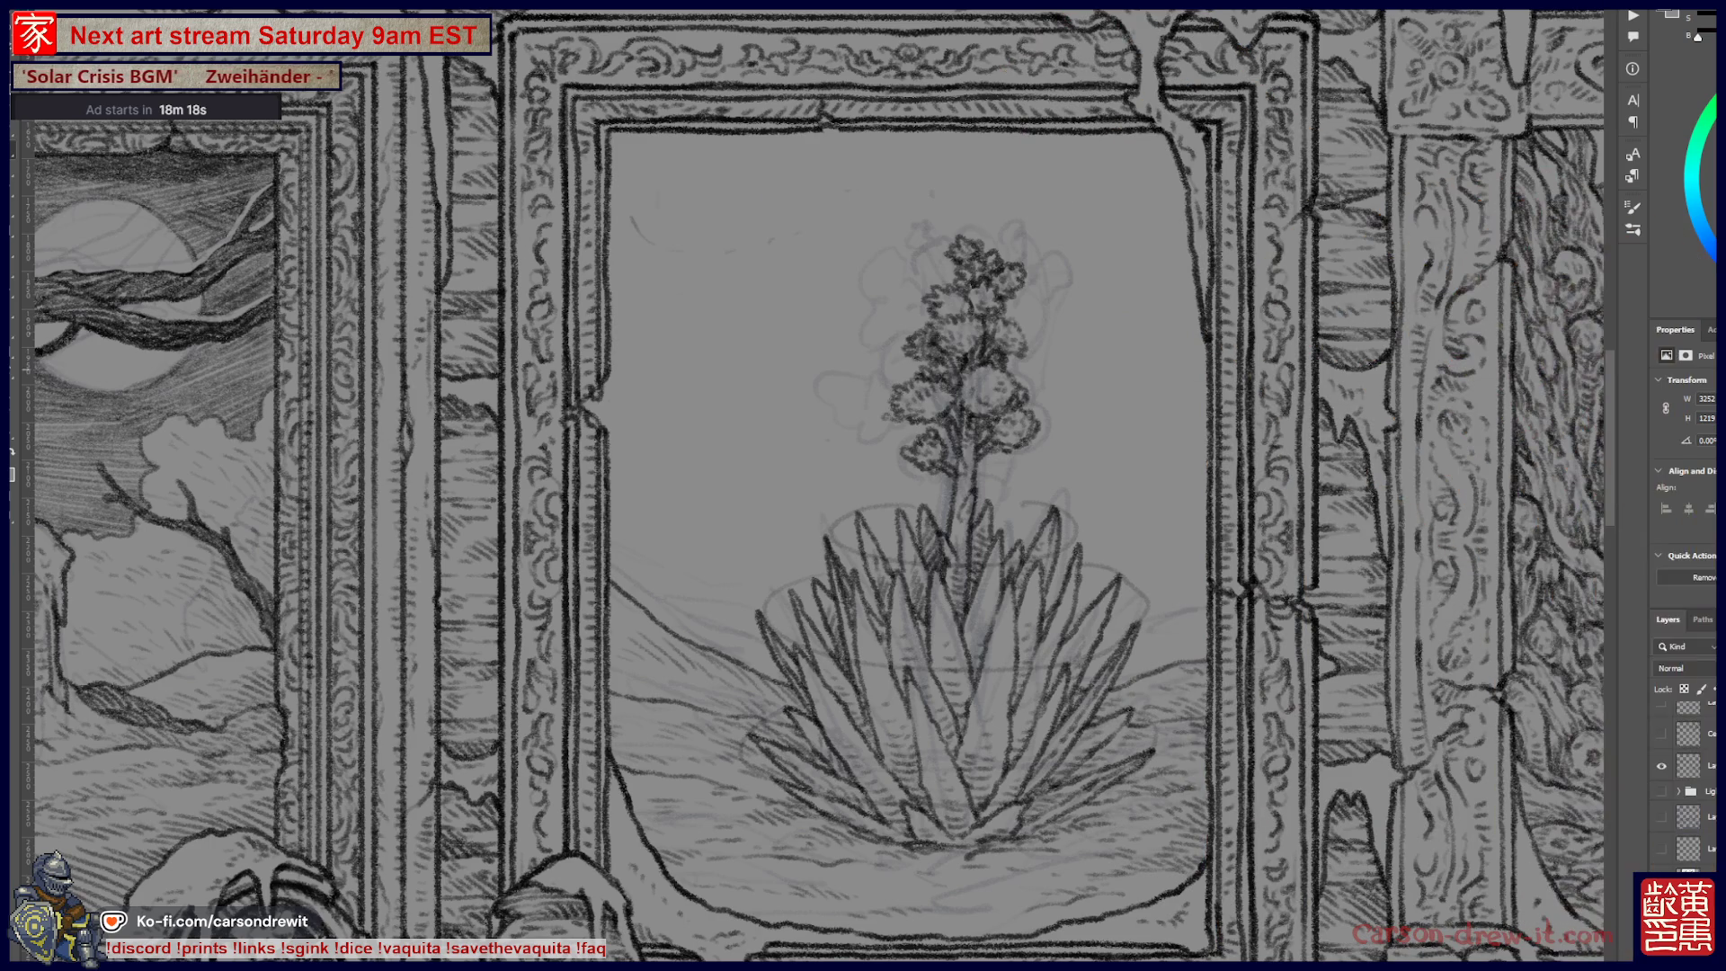
key("ctrl+Tab")
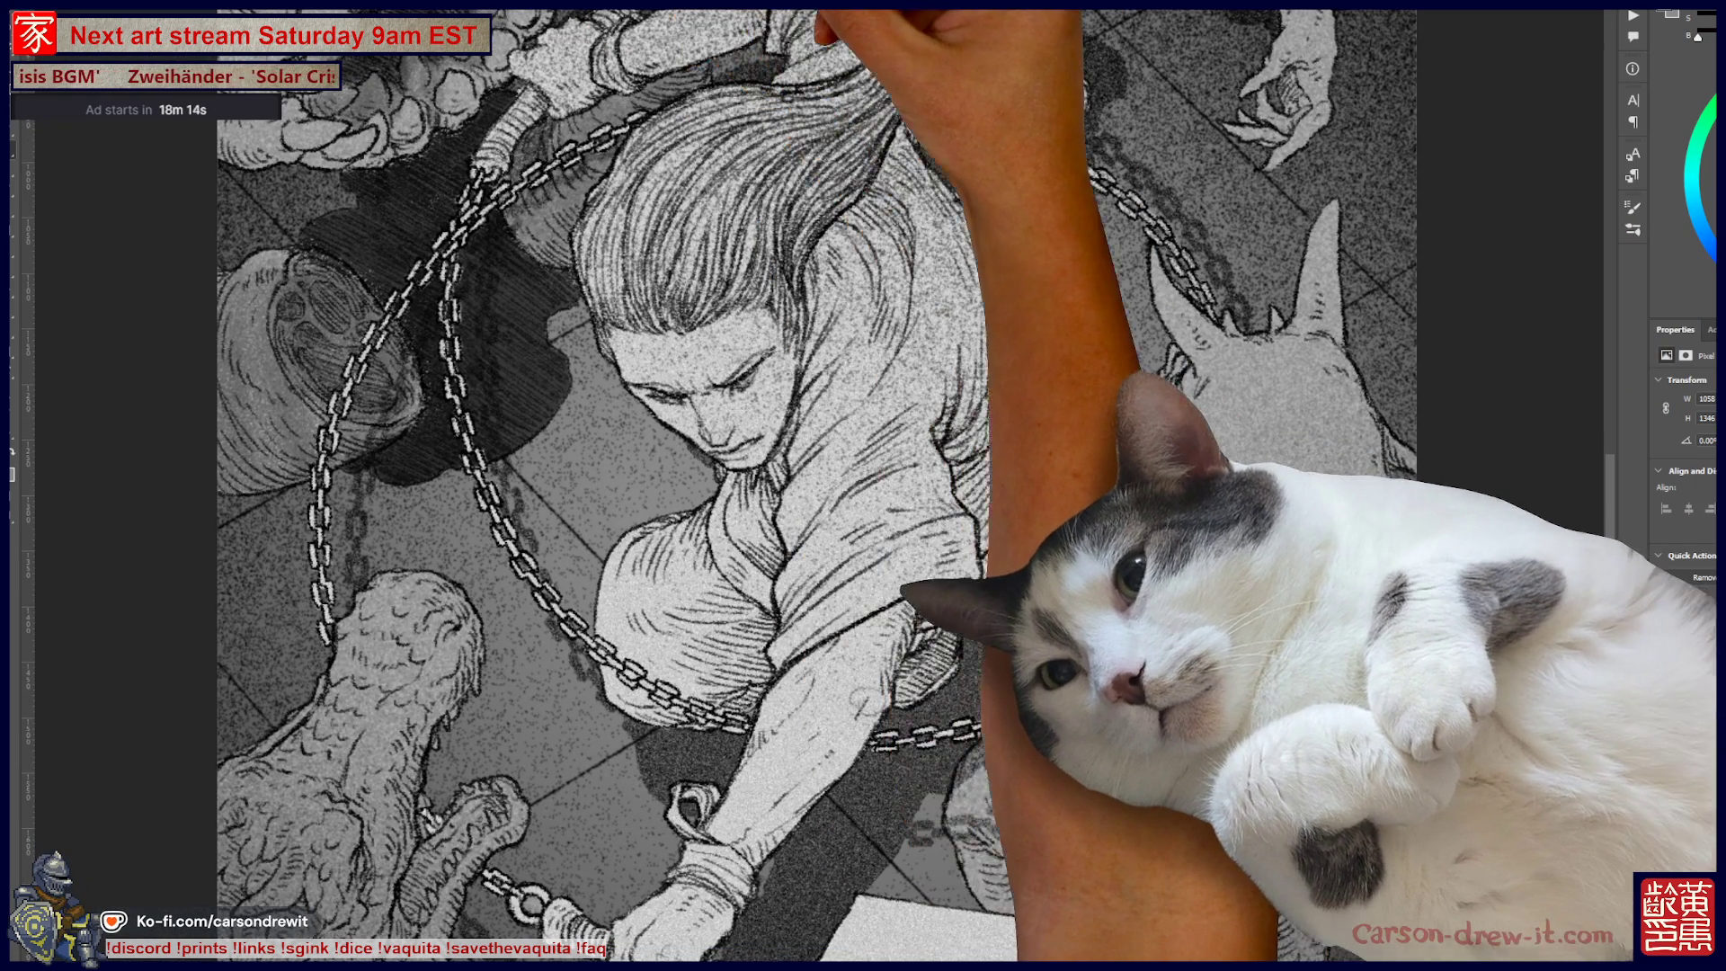
Step: Close the chained-figure document through its save prompt, then switch to the dragon-over-ruins illustration
key("ctrl+w")
key("Return")
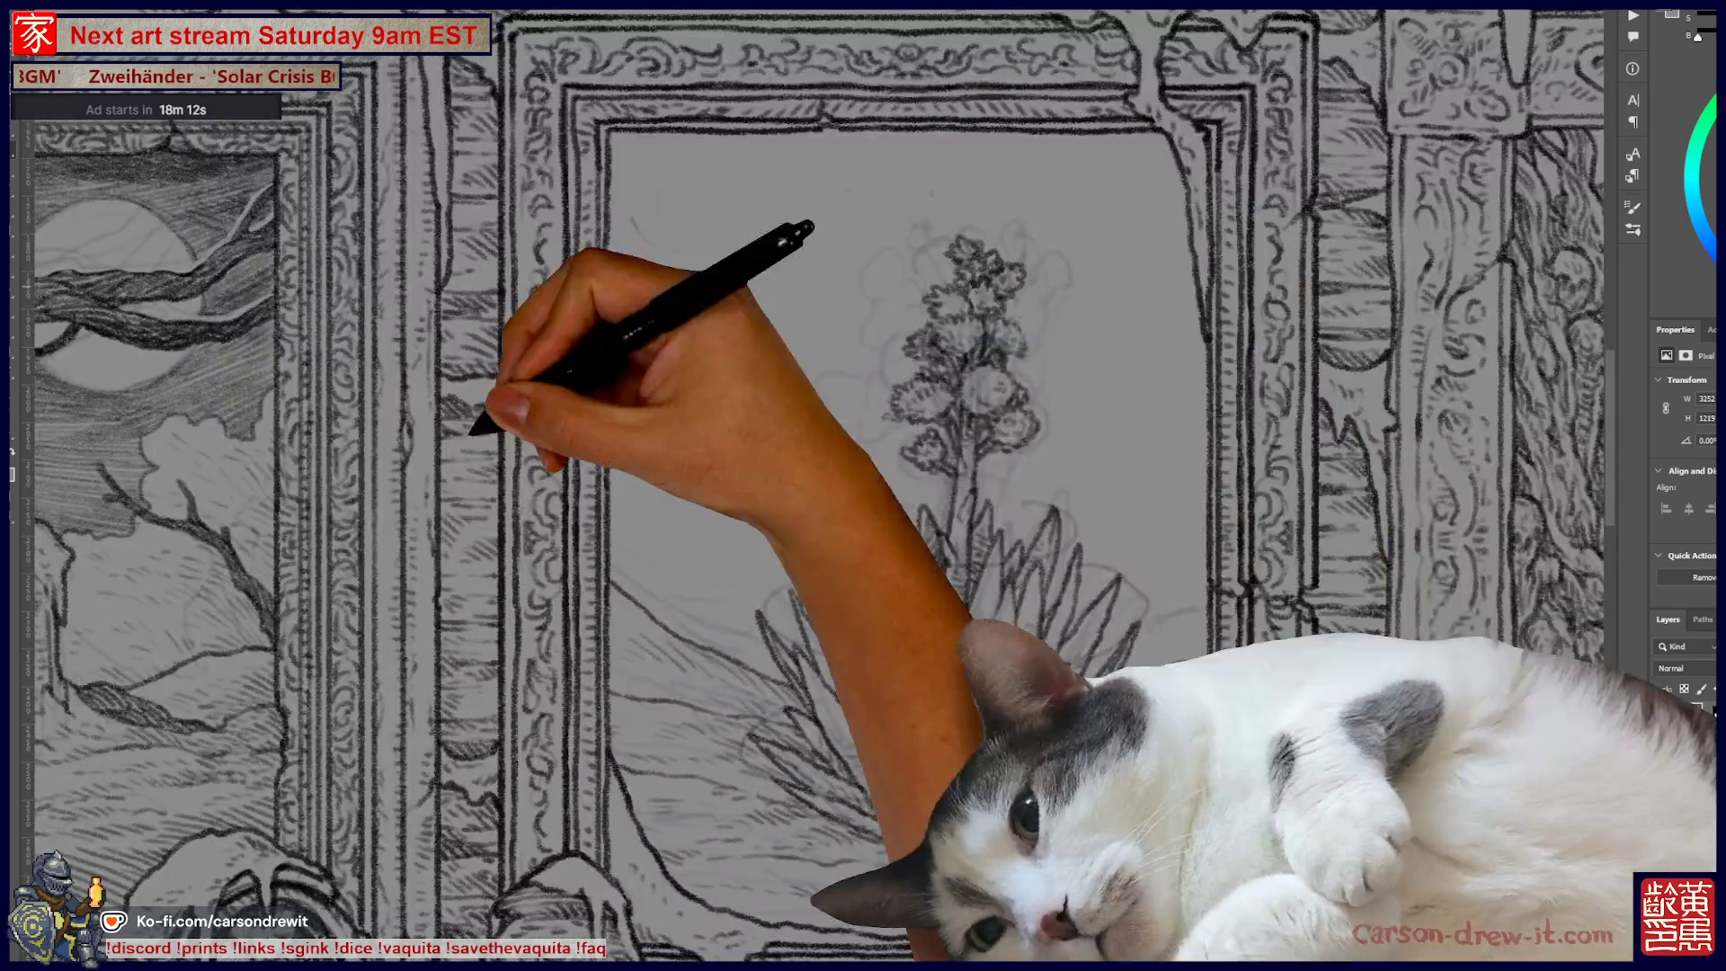
key("alt+f")
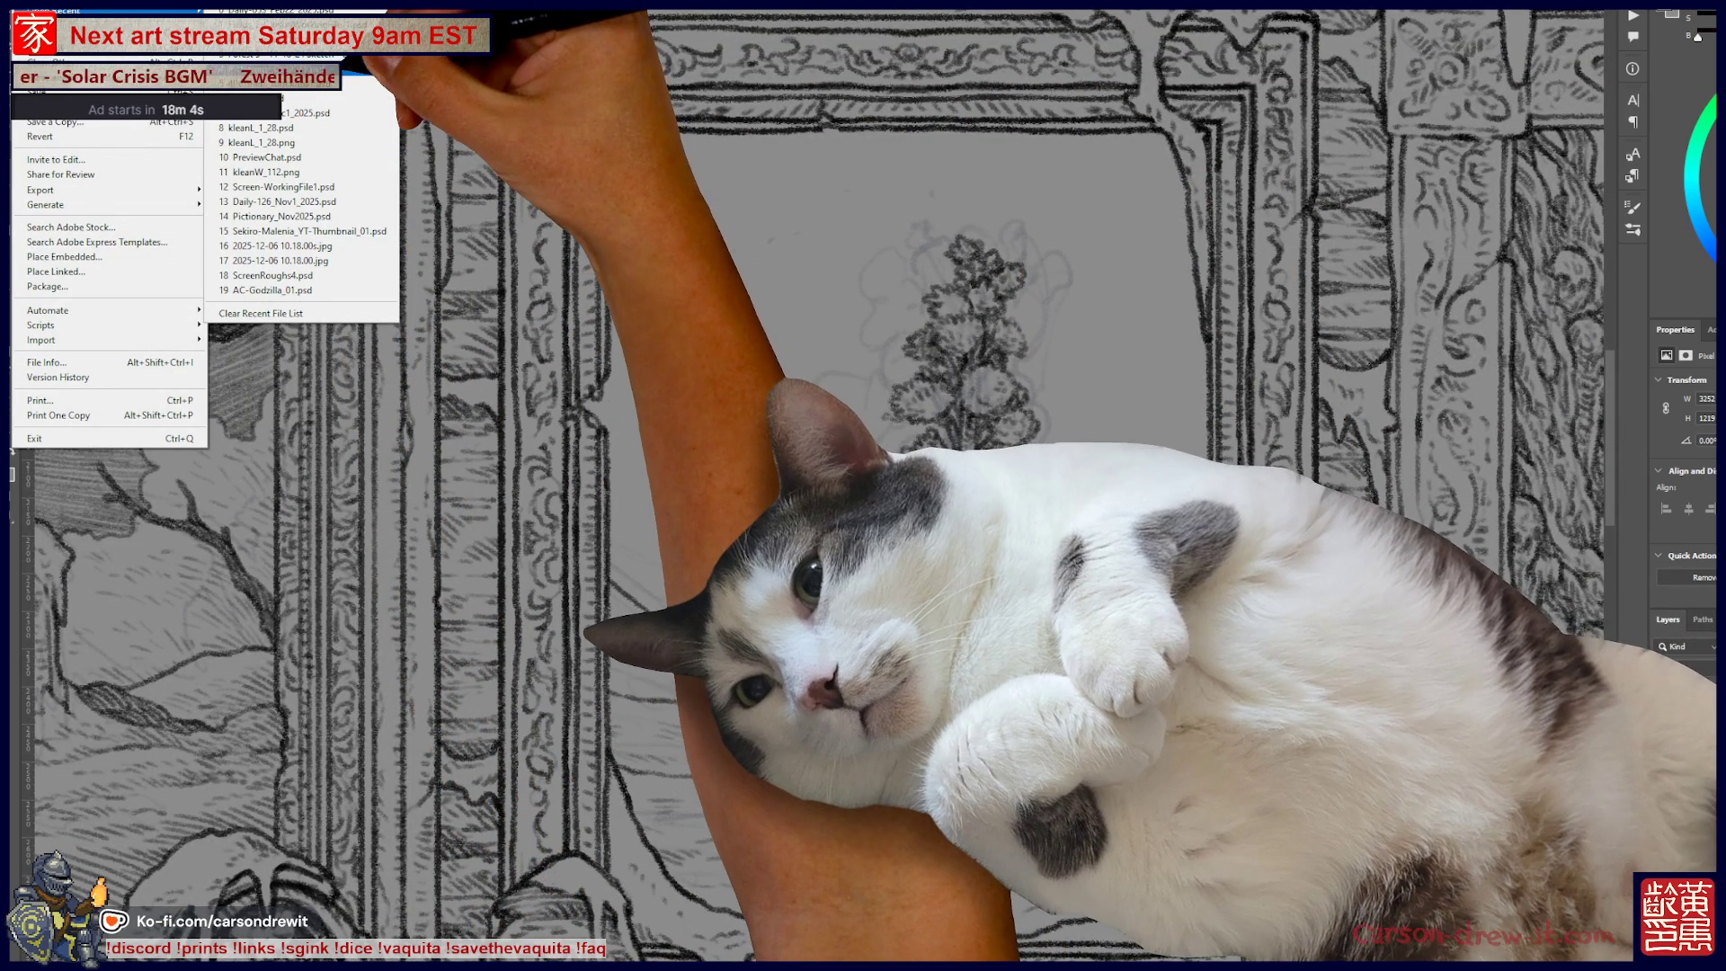
key("Escape")
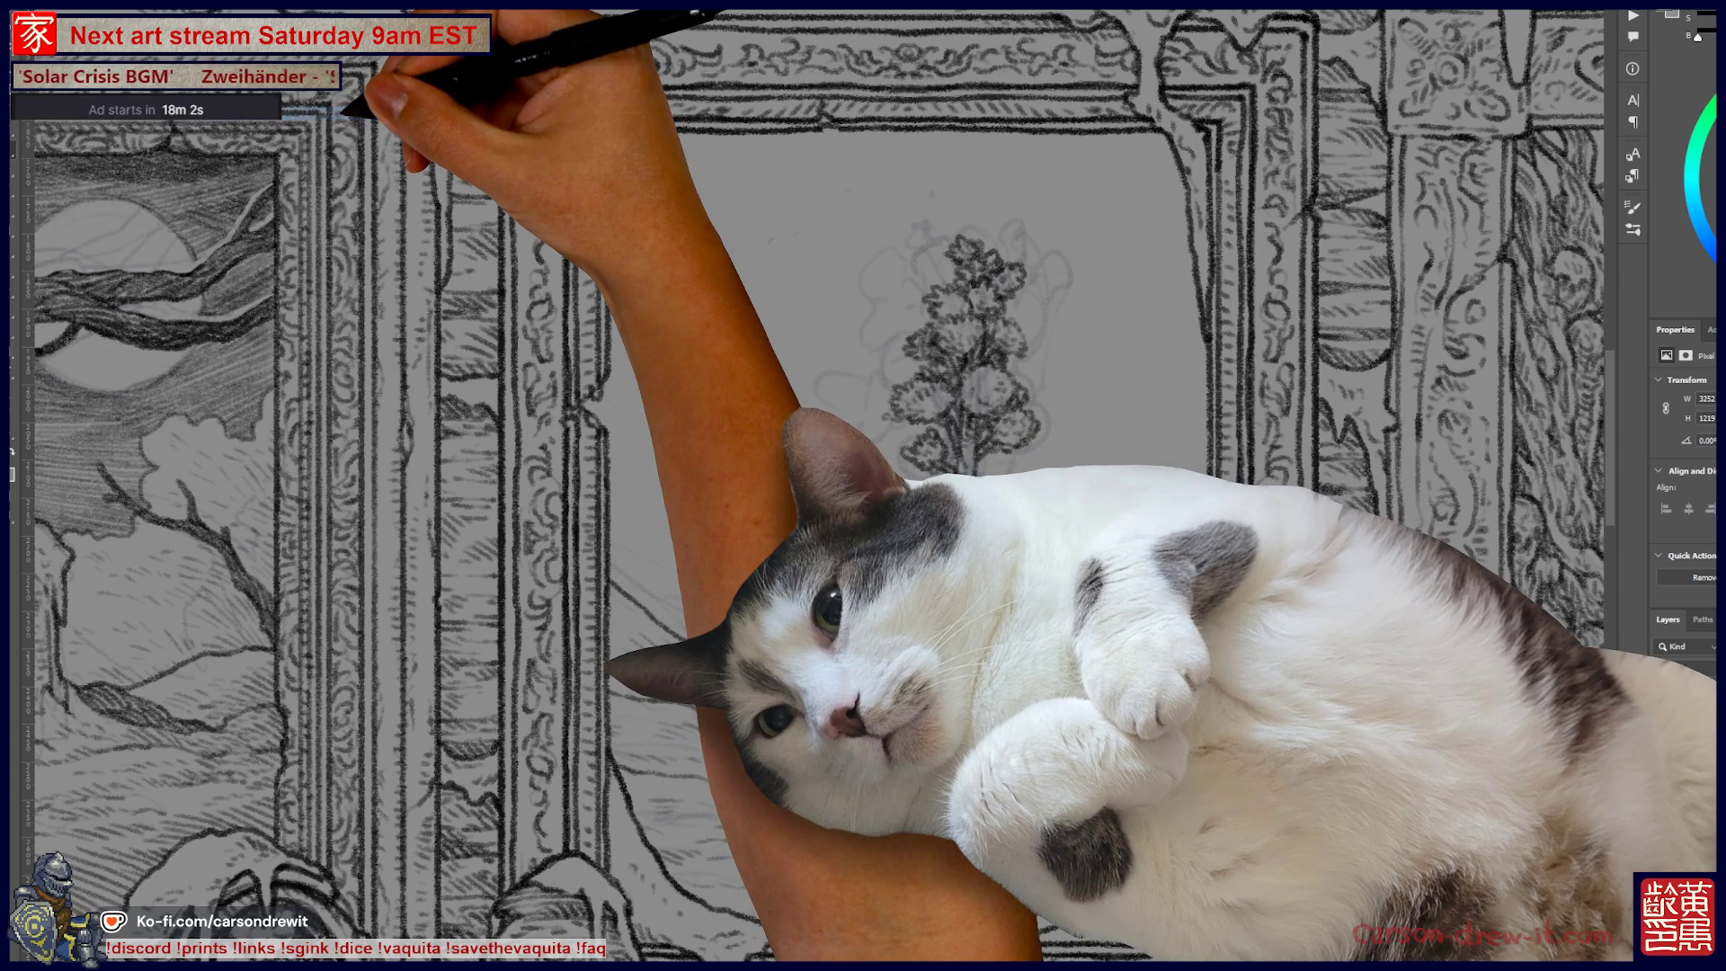
key("ctrl+Tab")
key("ctrl+Tab")
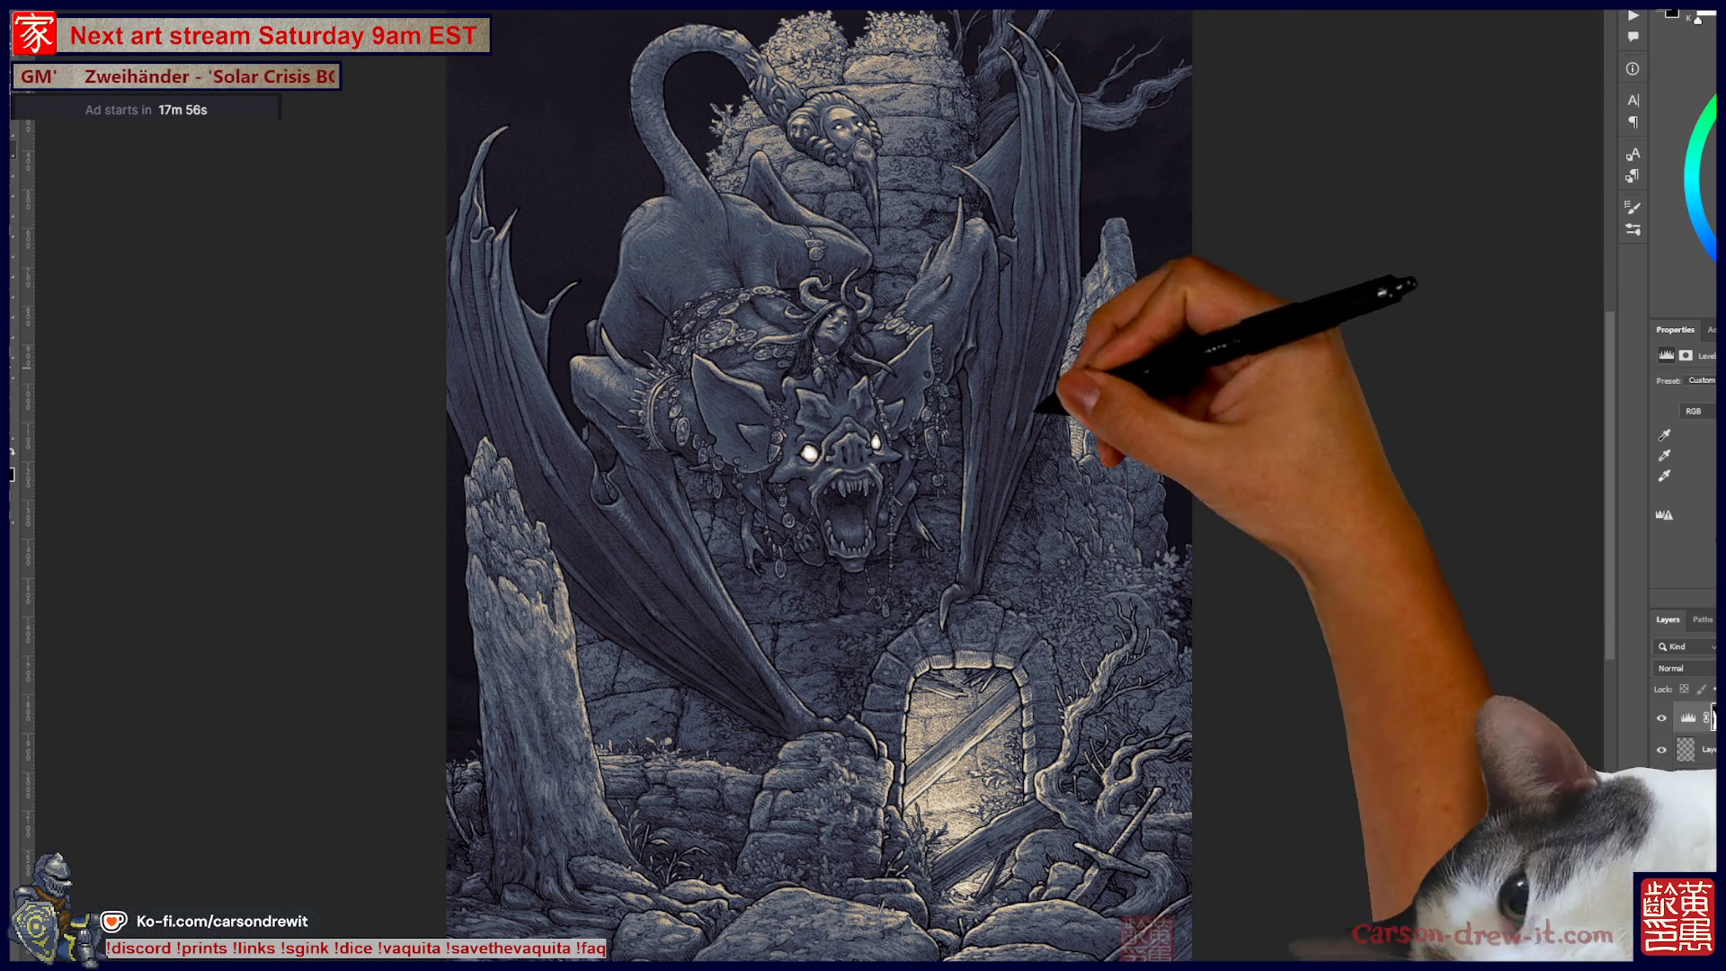
key("ctrl+0")
key("ctrl+plus")
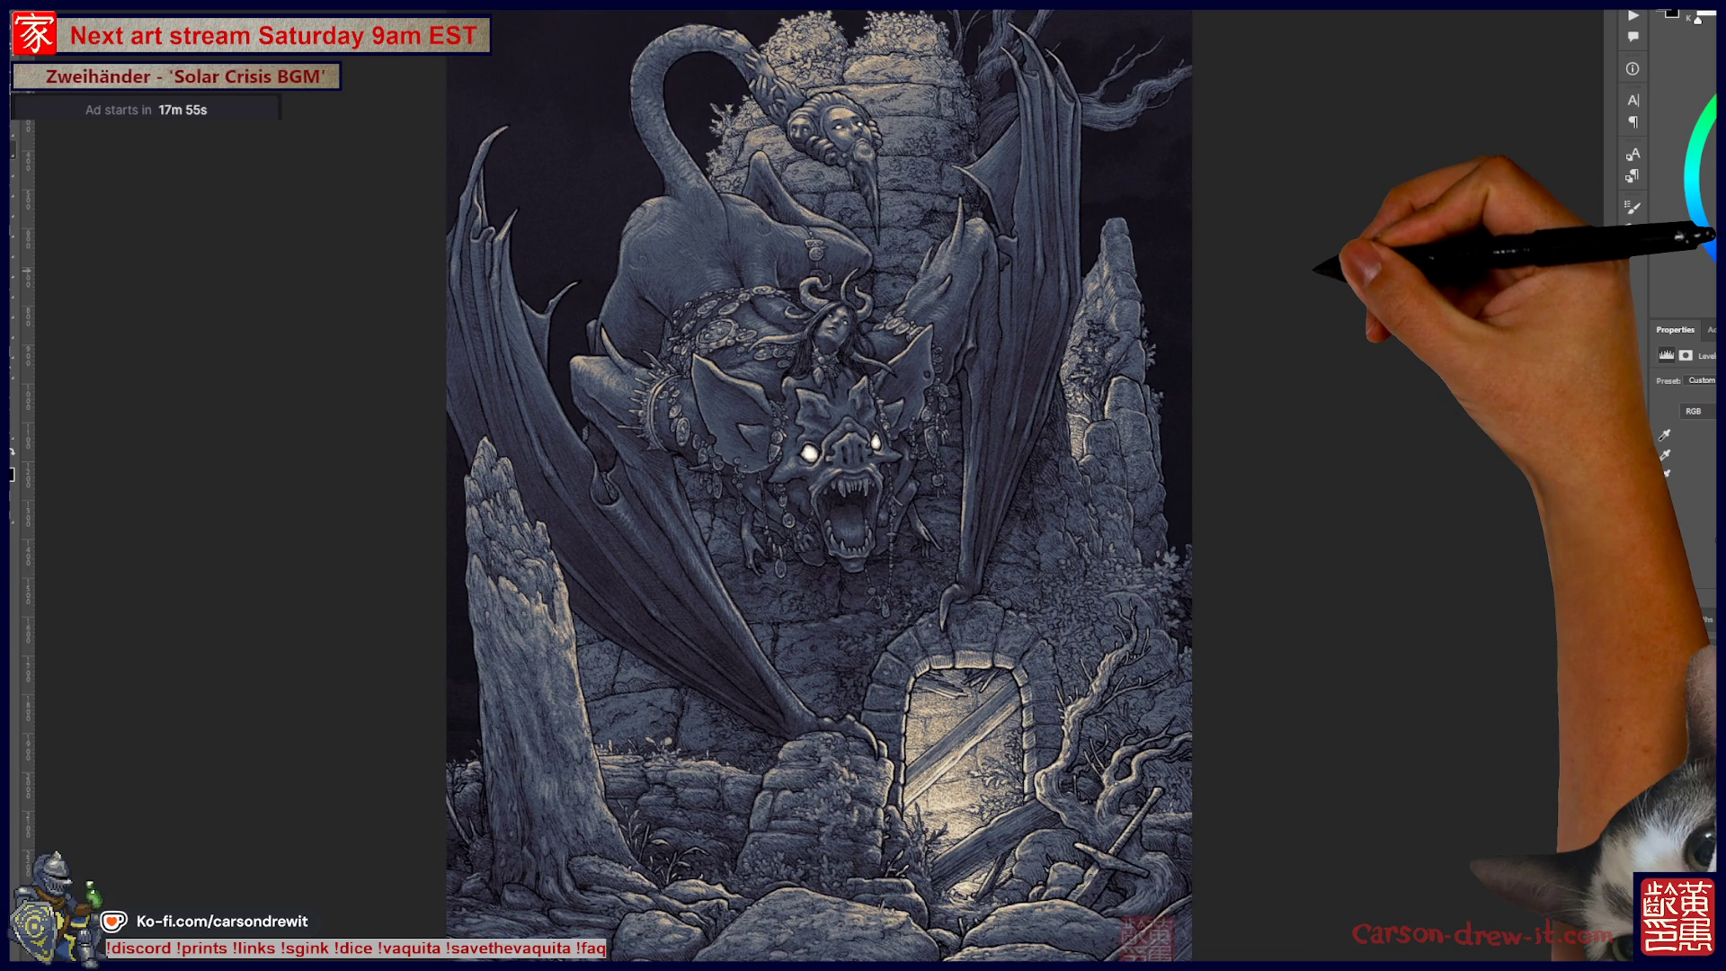
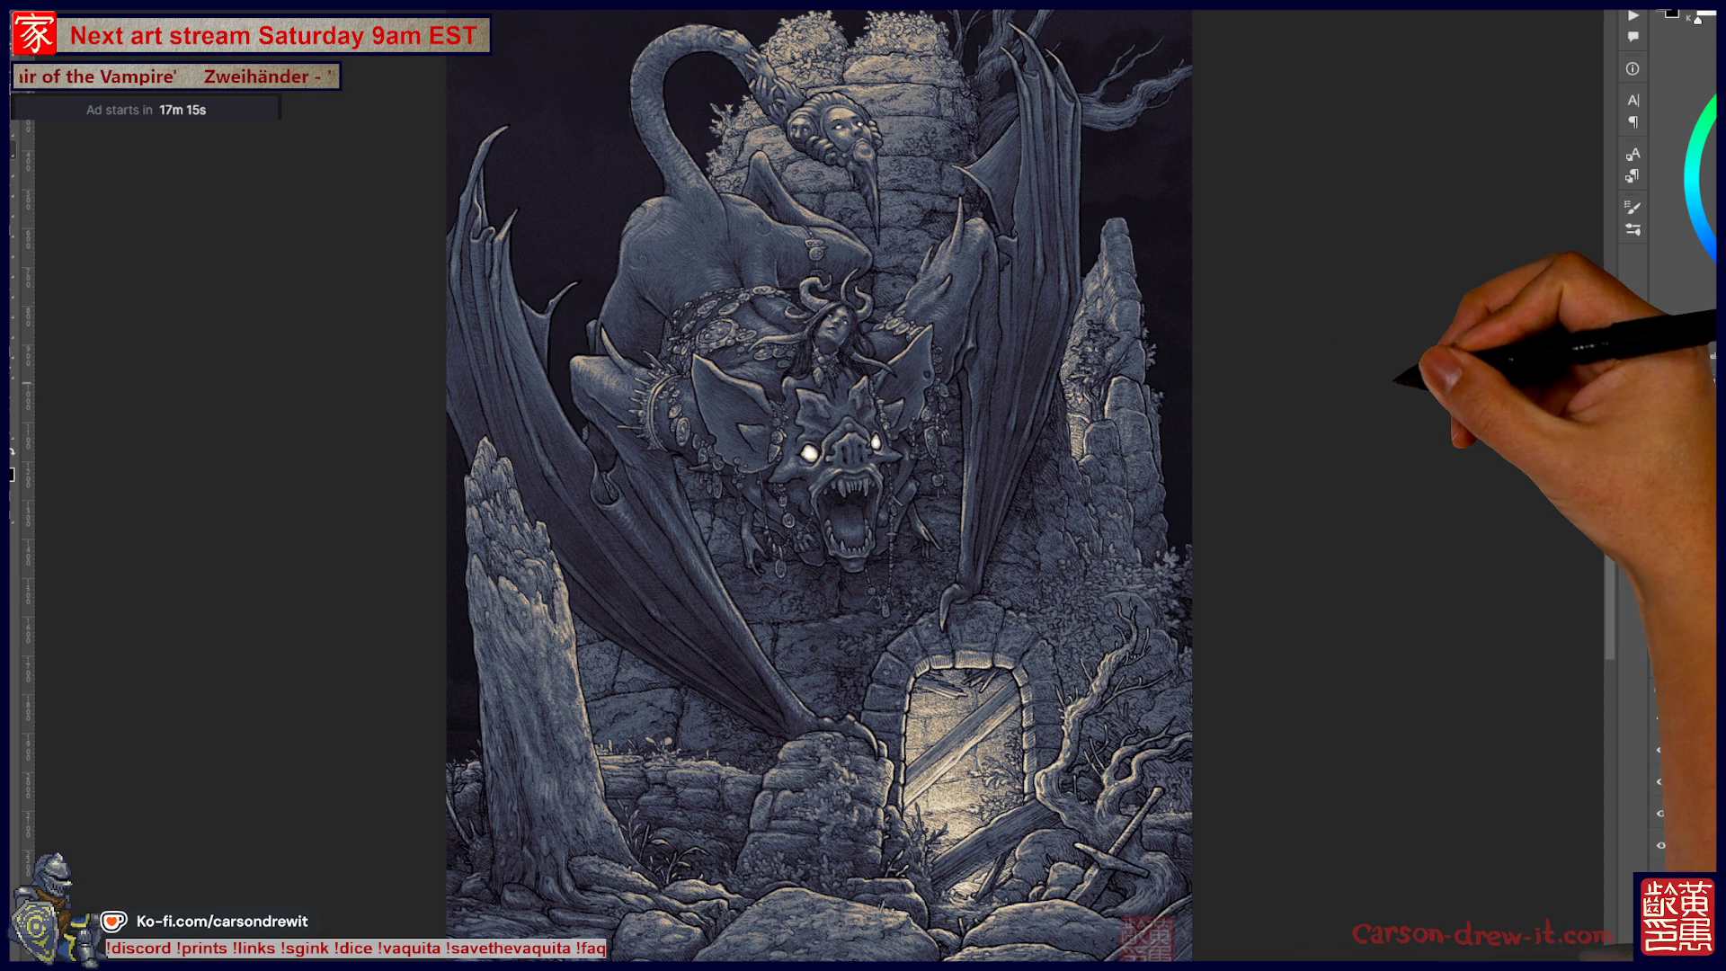
Step: Zoom in and scroll around the finished gargoyle-dragon illustration to inspect its details
key("ctrl+plus")
scroll(824, 485, "up", 3)
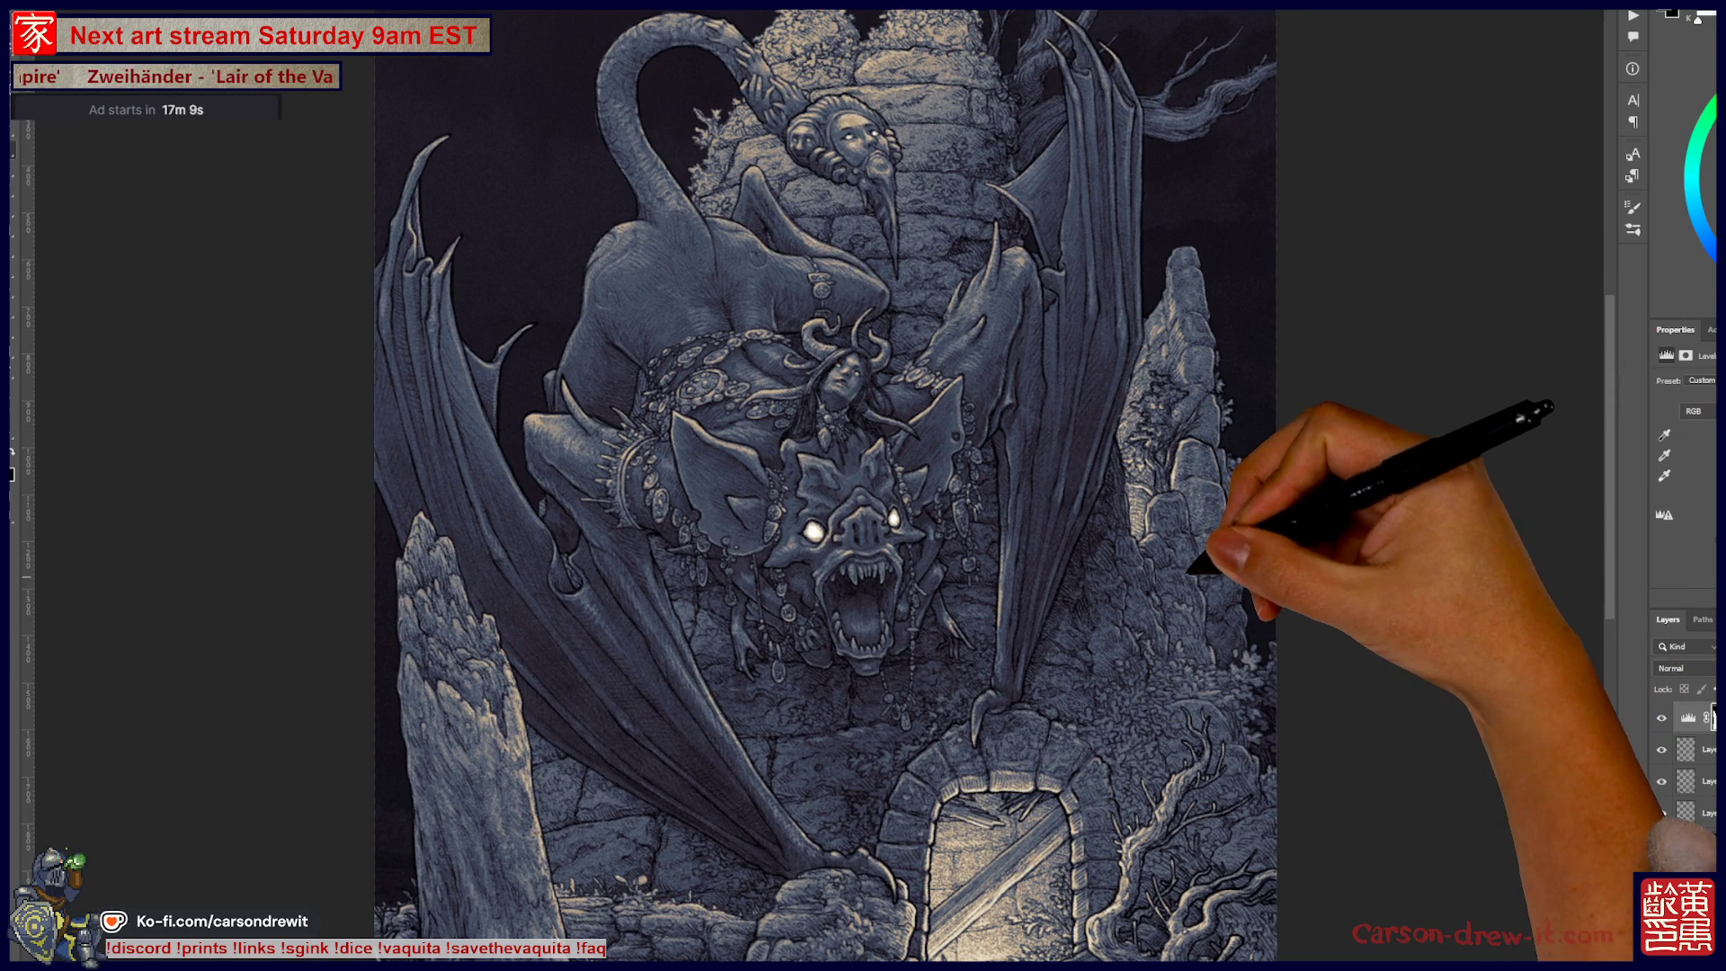
scroll(827, 486, "up", 1)
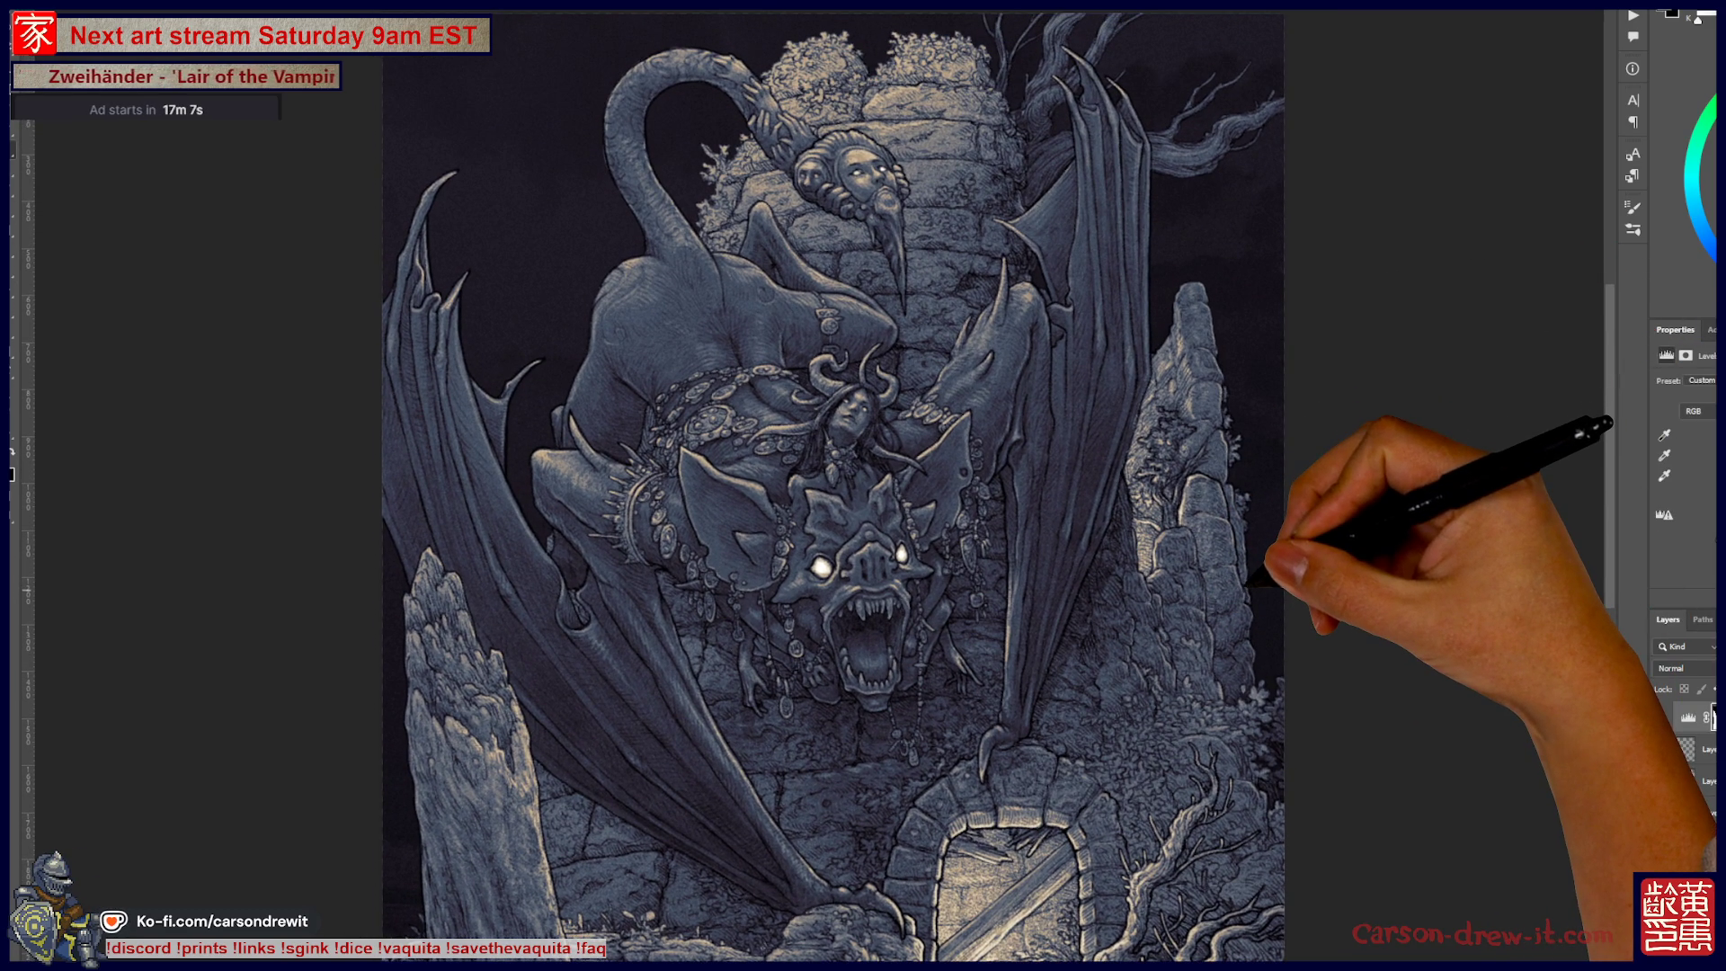
scroll(827, 485, "down", 5)
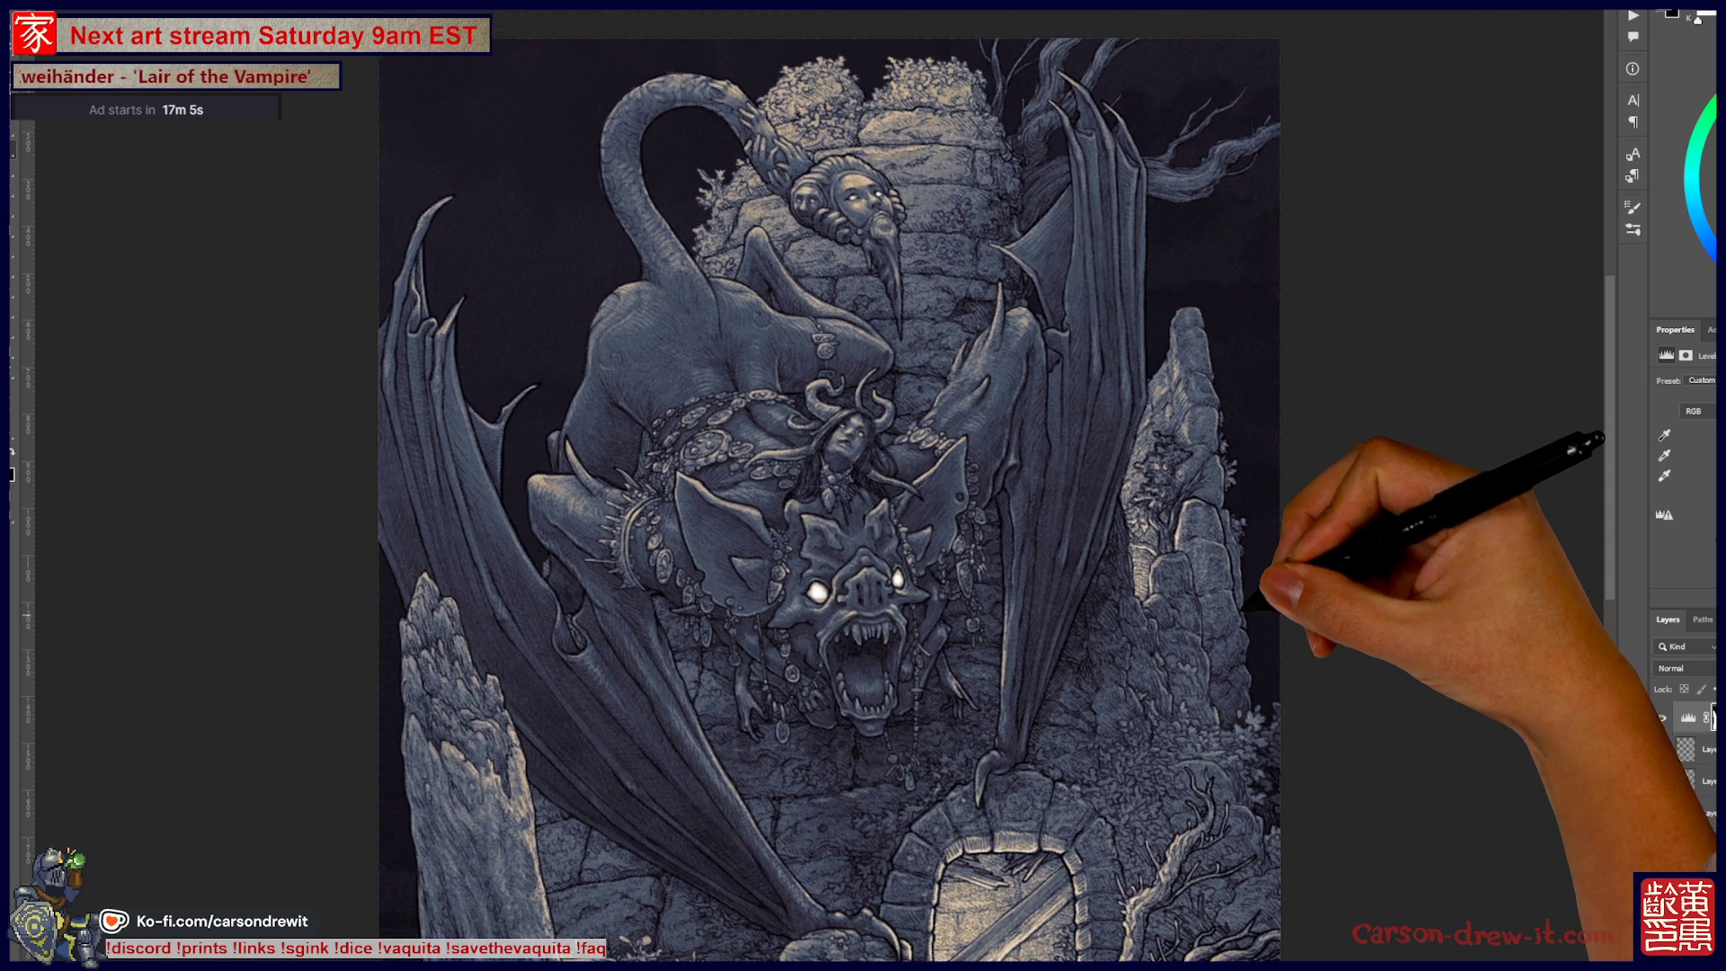
scroll(818, 485, "down", 3)
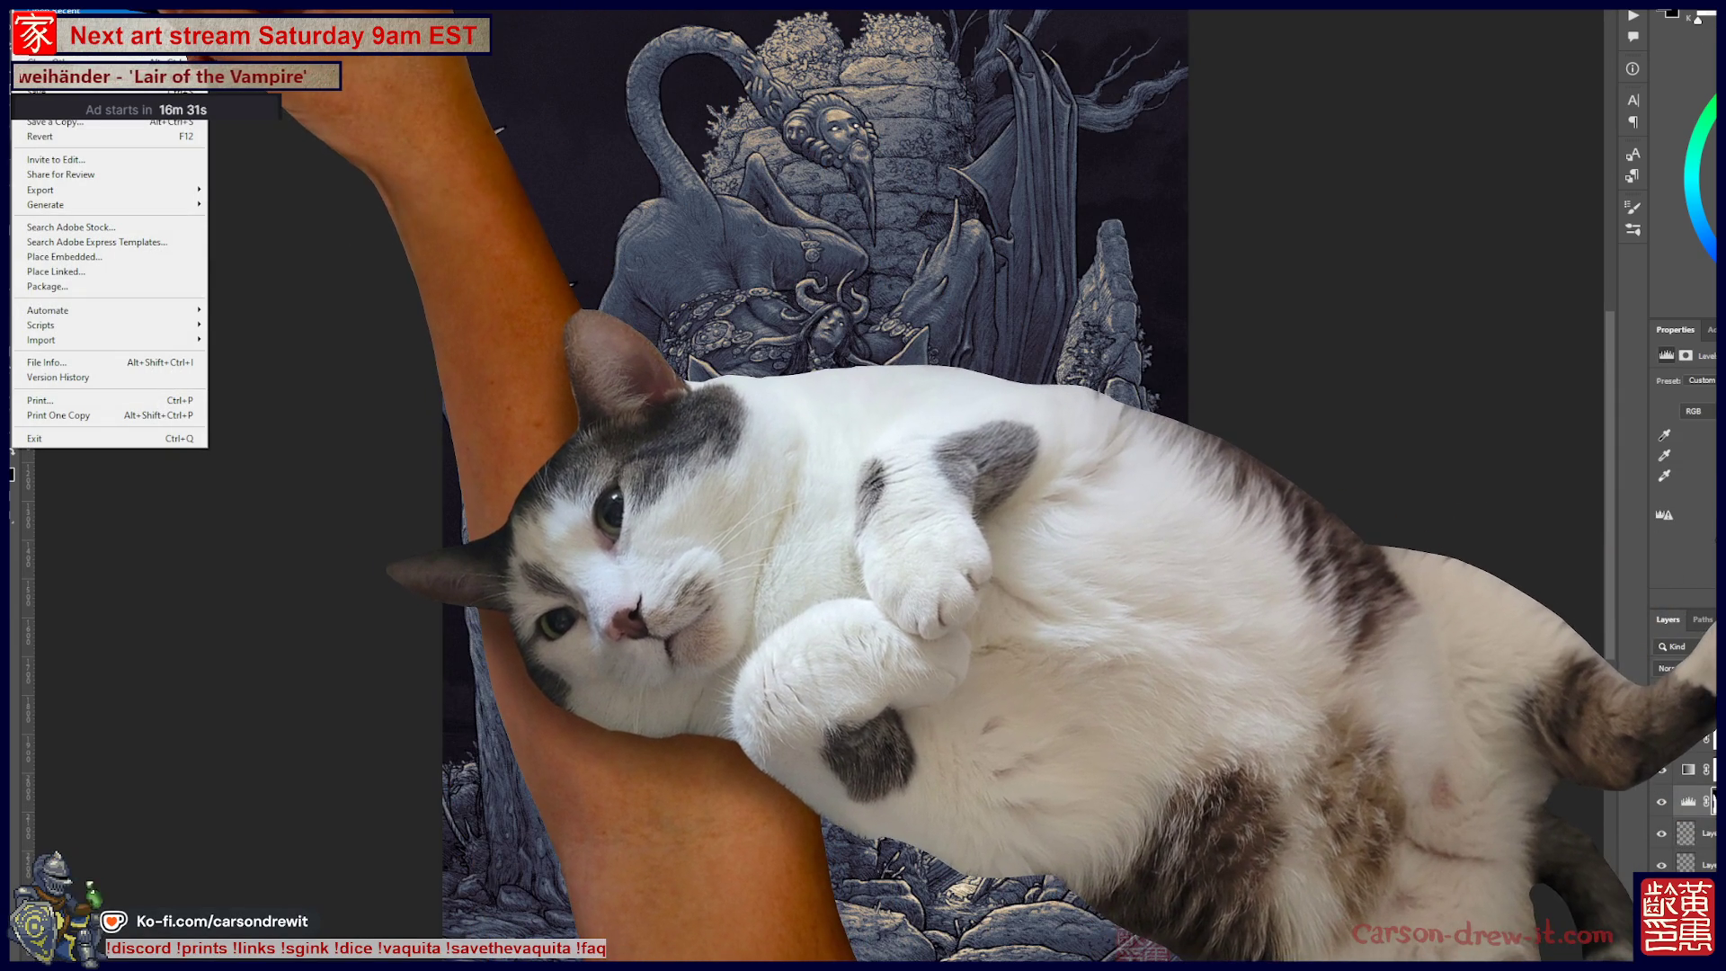
Step: Open the recent seated-figure-with-saw illustration and zoom in on the saw and legs, then back out
mouse_move(108, 11)
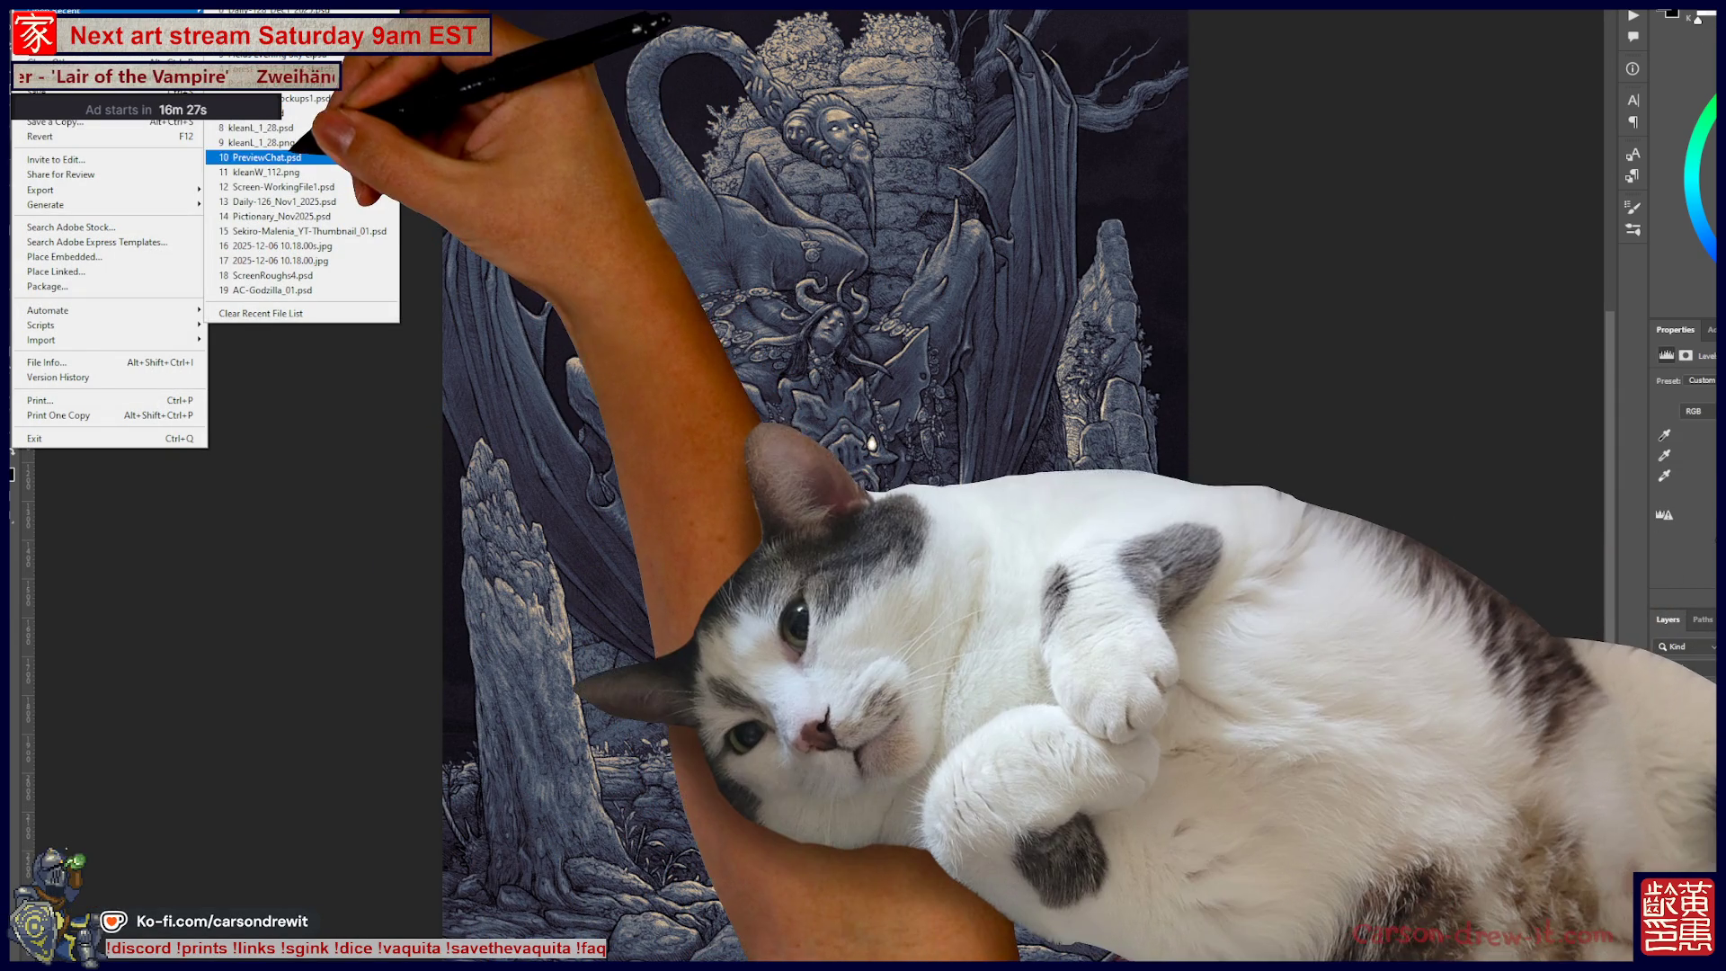
left_click(305, 111)
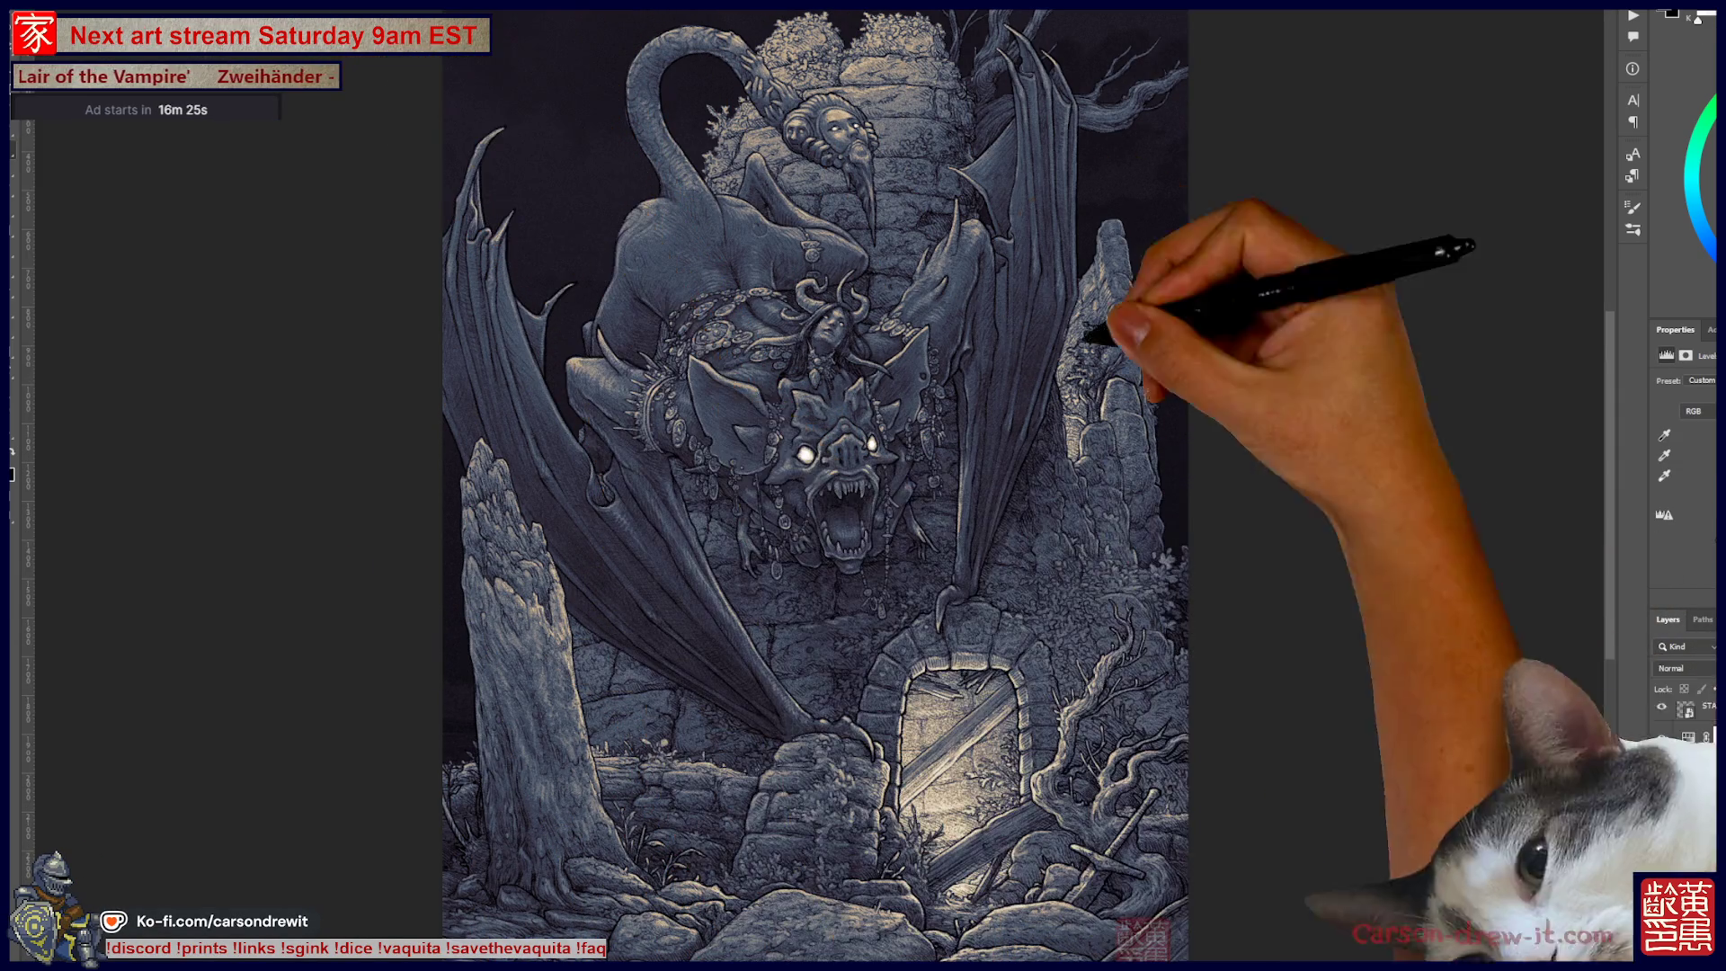
key("ctrl+plus")
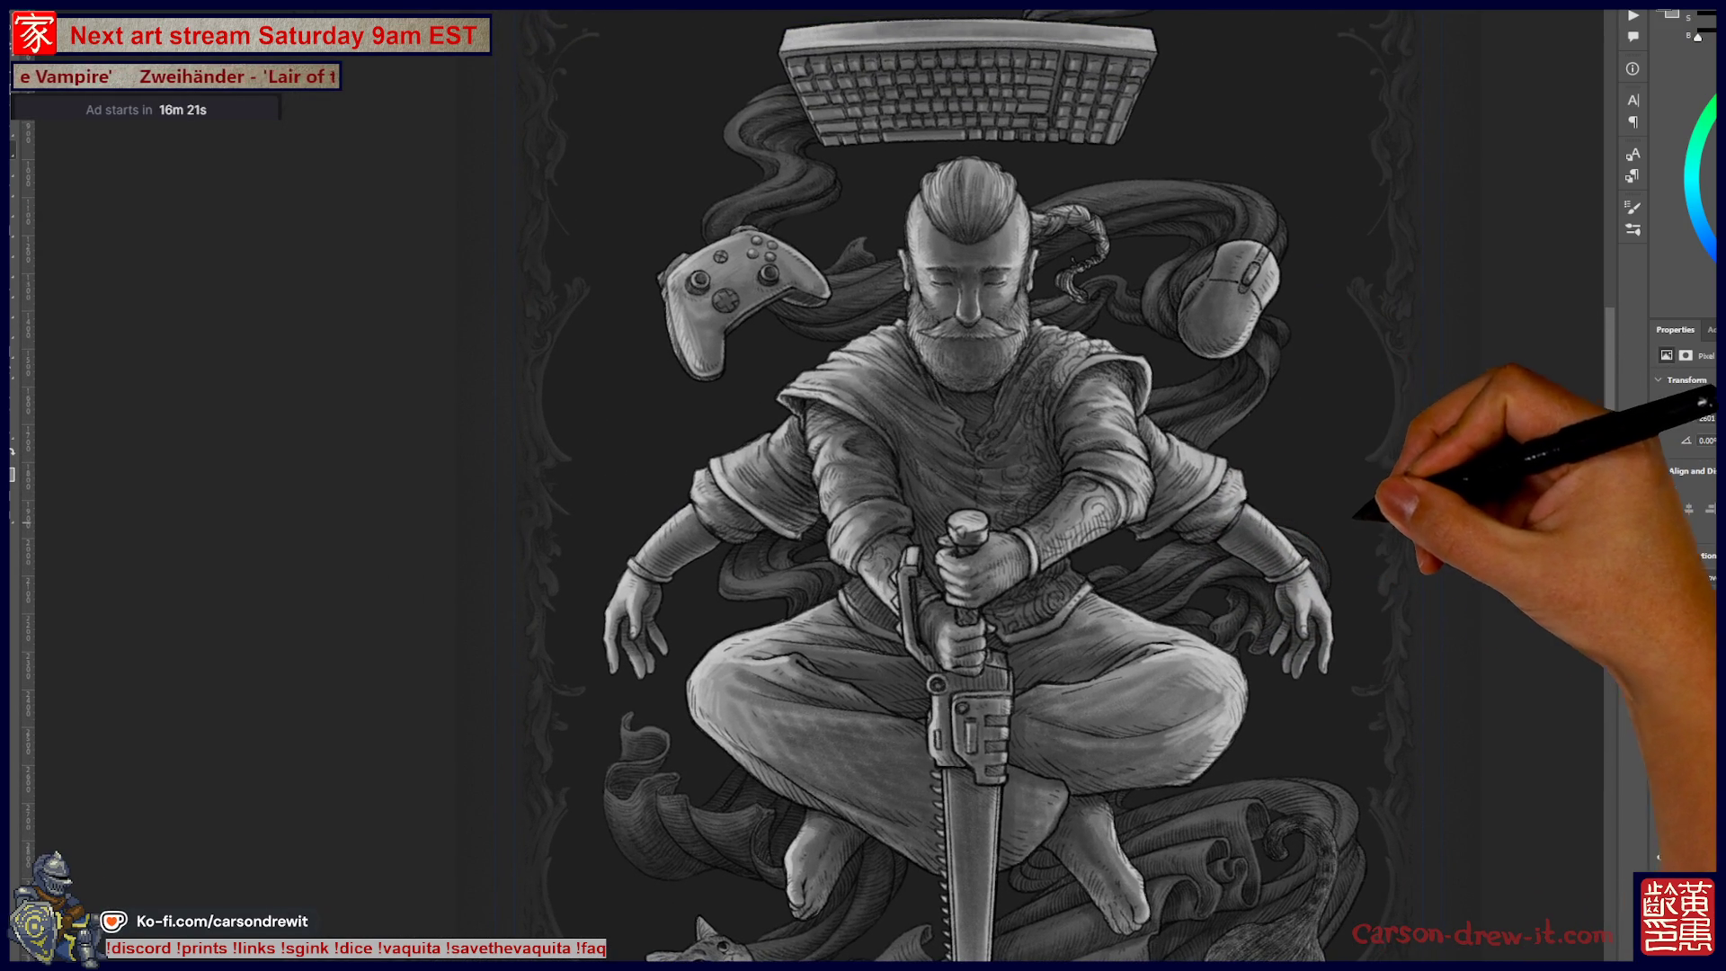
key("ctrl+plus")
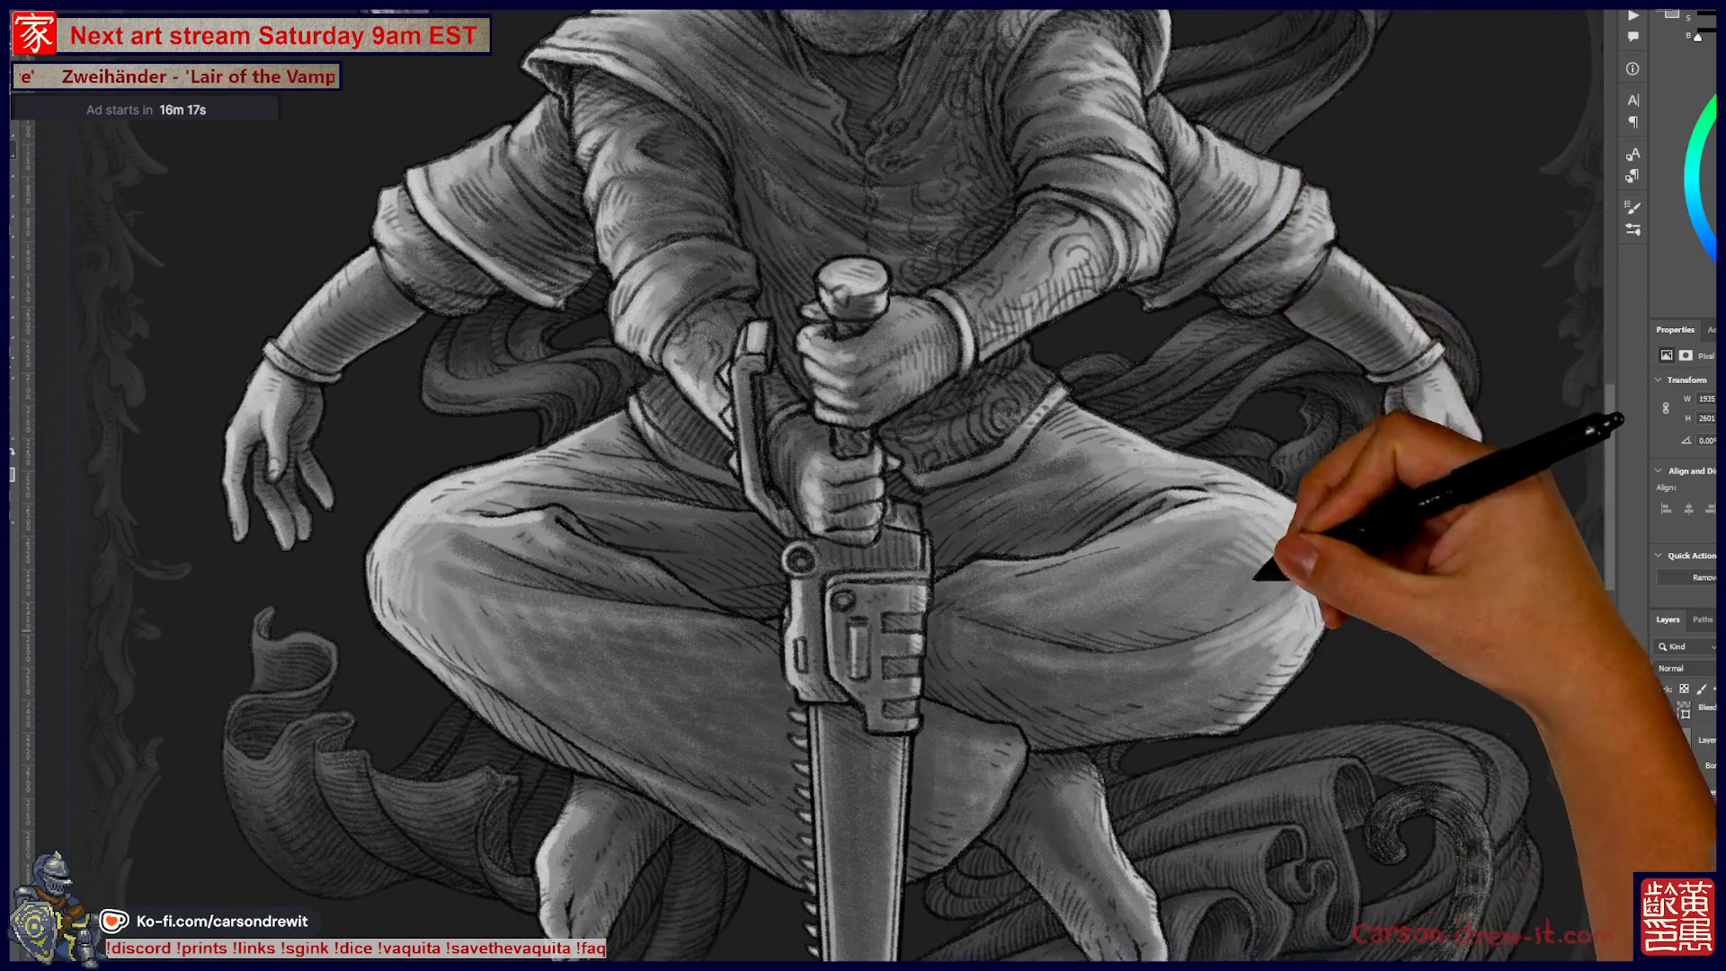
key("ctrl+minus")
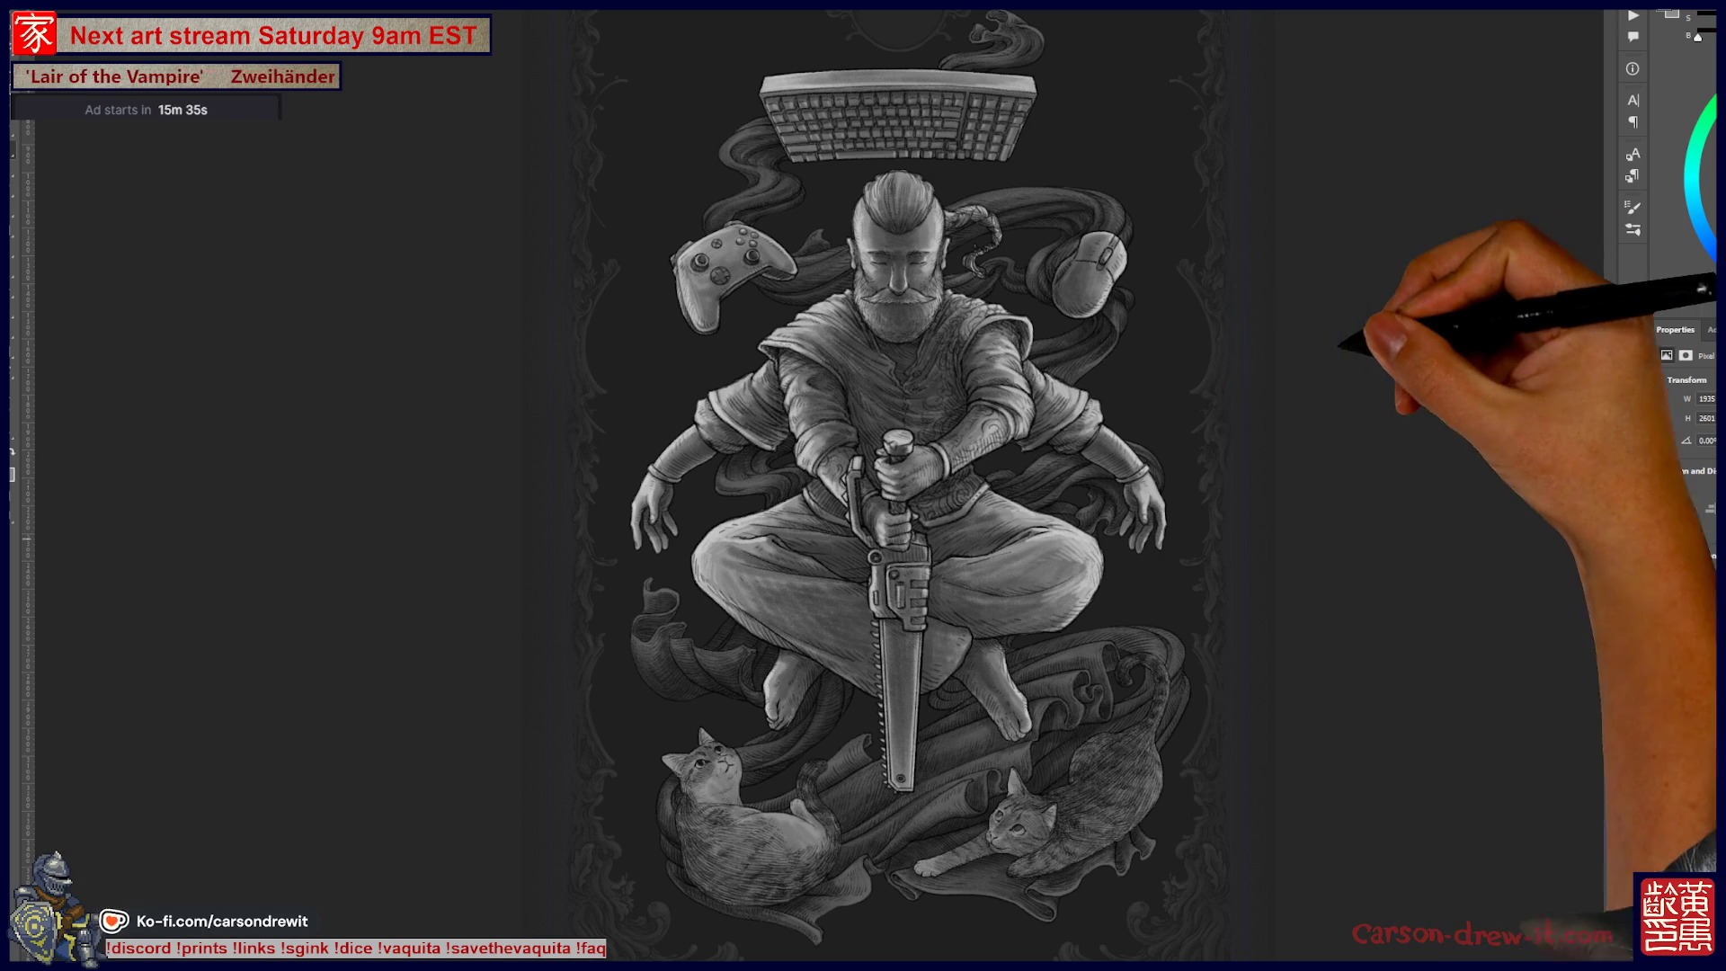
Step: Show the Bloombite_01.png forest-nymph card full screen in Photos
key("alt+Tab")
key("F11")
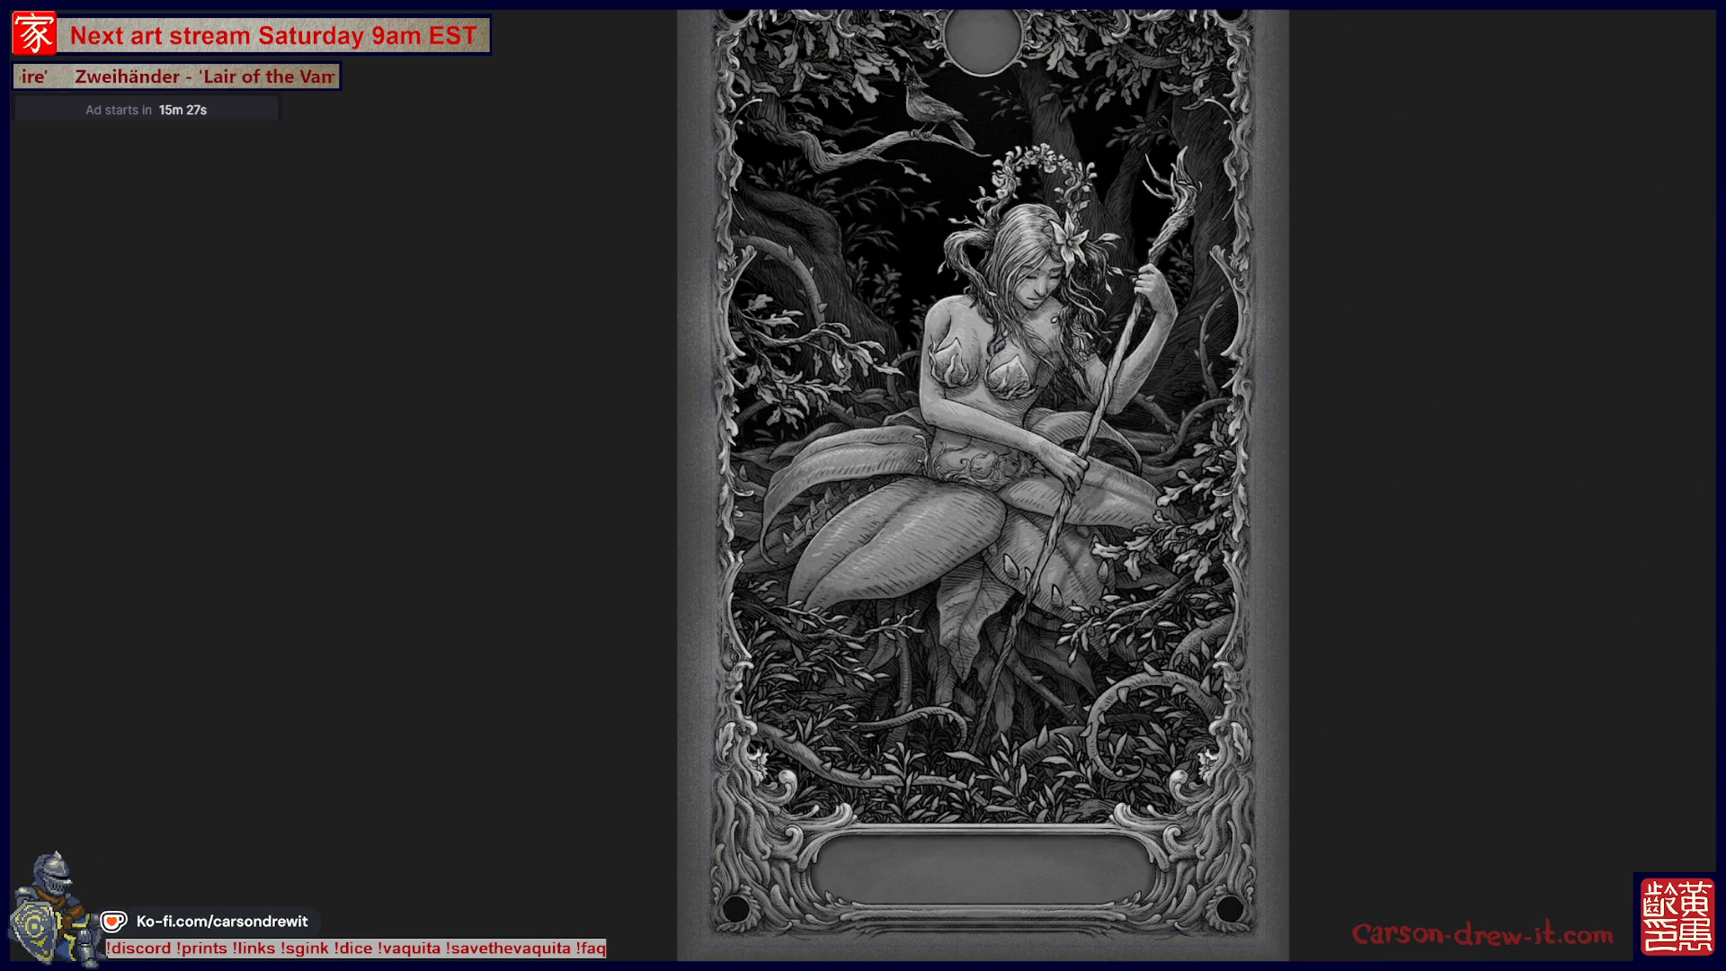
Step: Page through the sword, goose, mermaid and moon-and-monster 13 cards to the moth-phases card
key("Right")
key("Left")
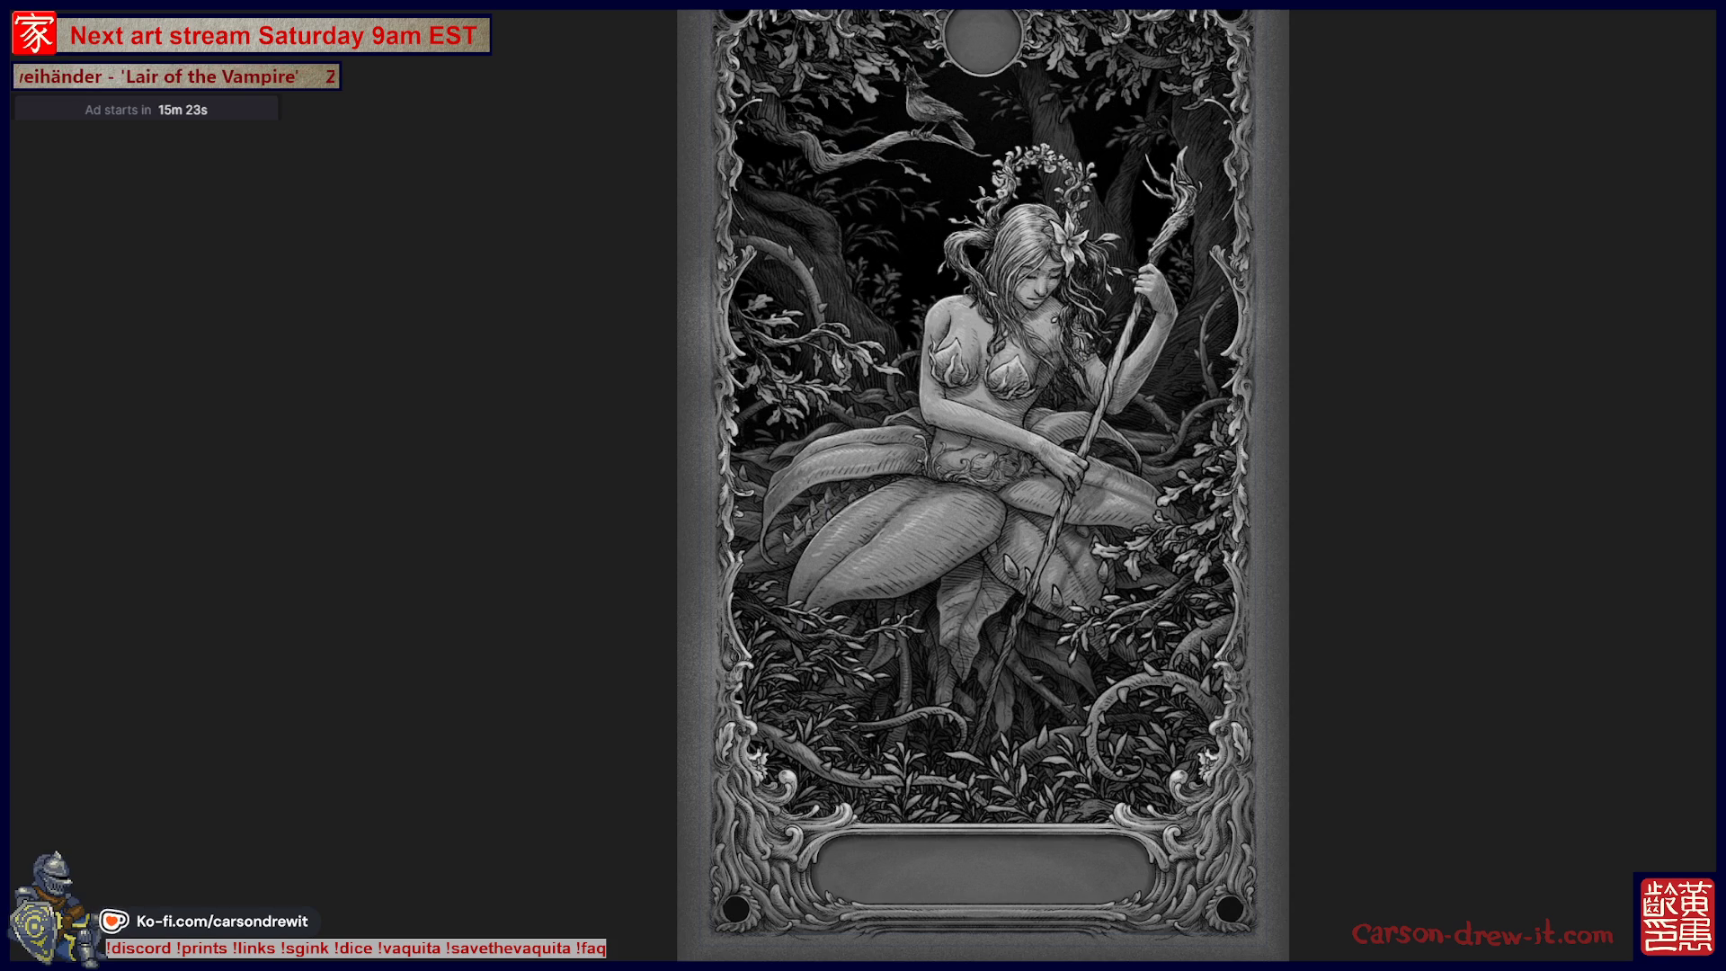
key("Right")
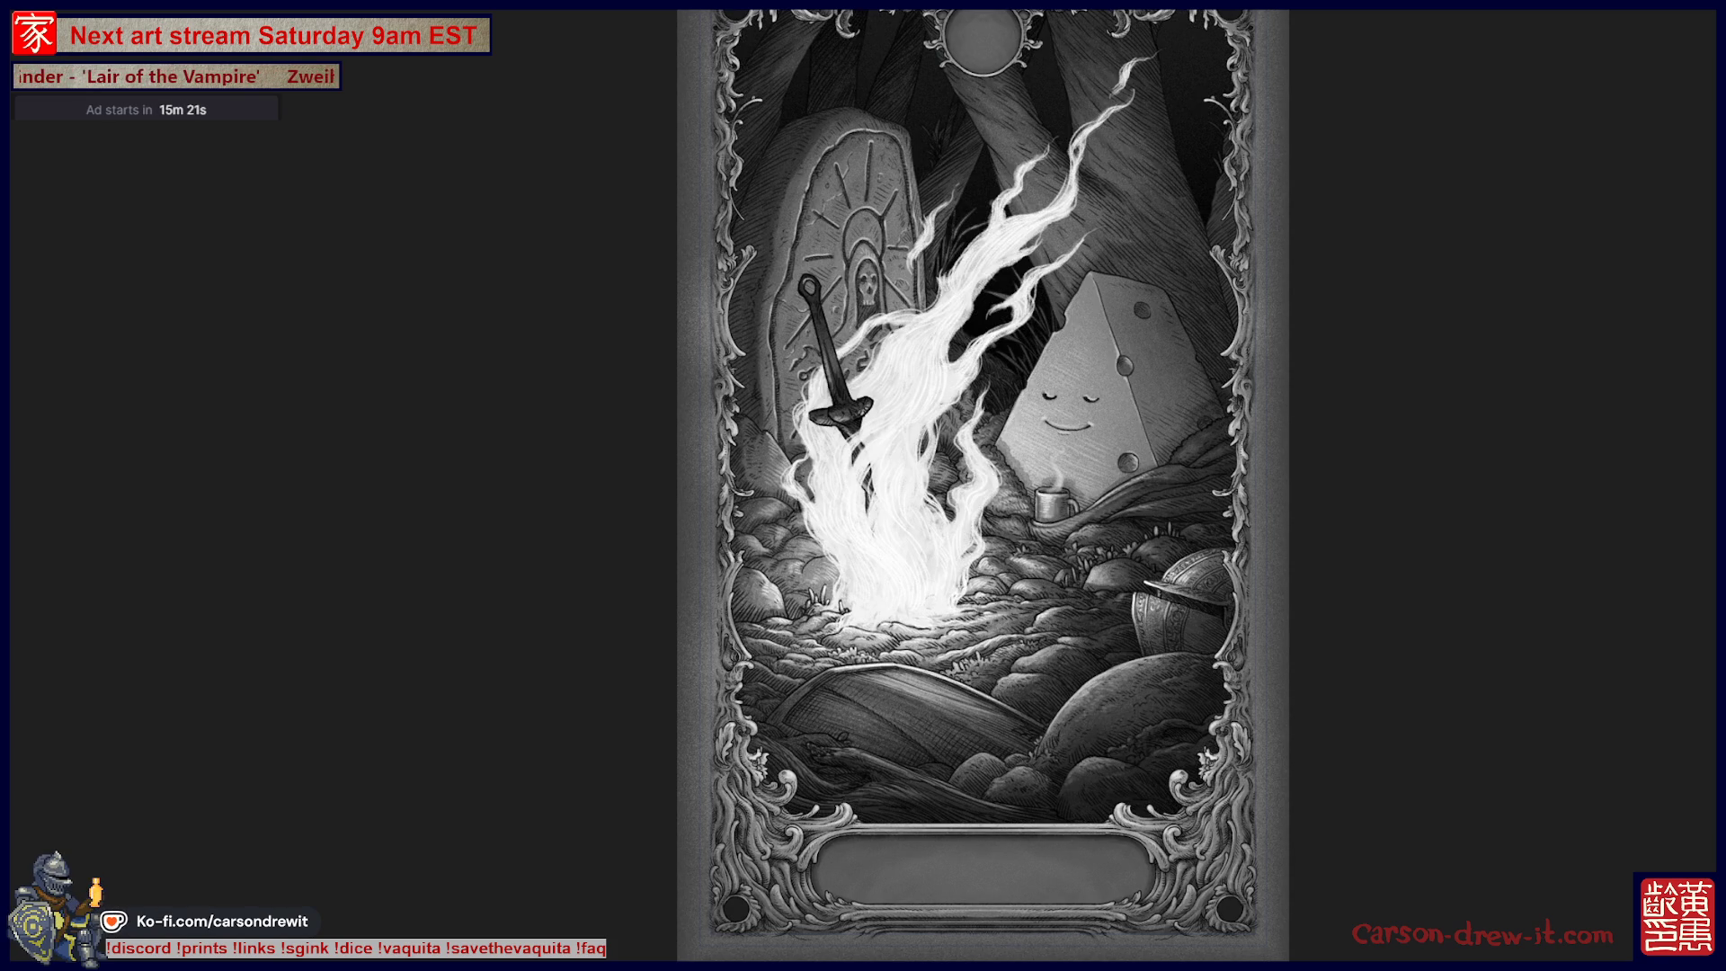
key("Right")
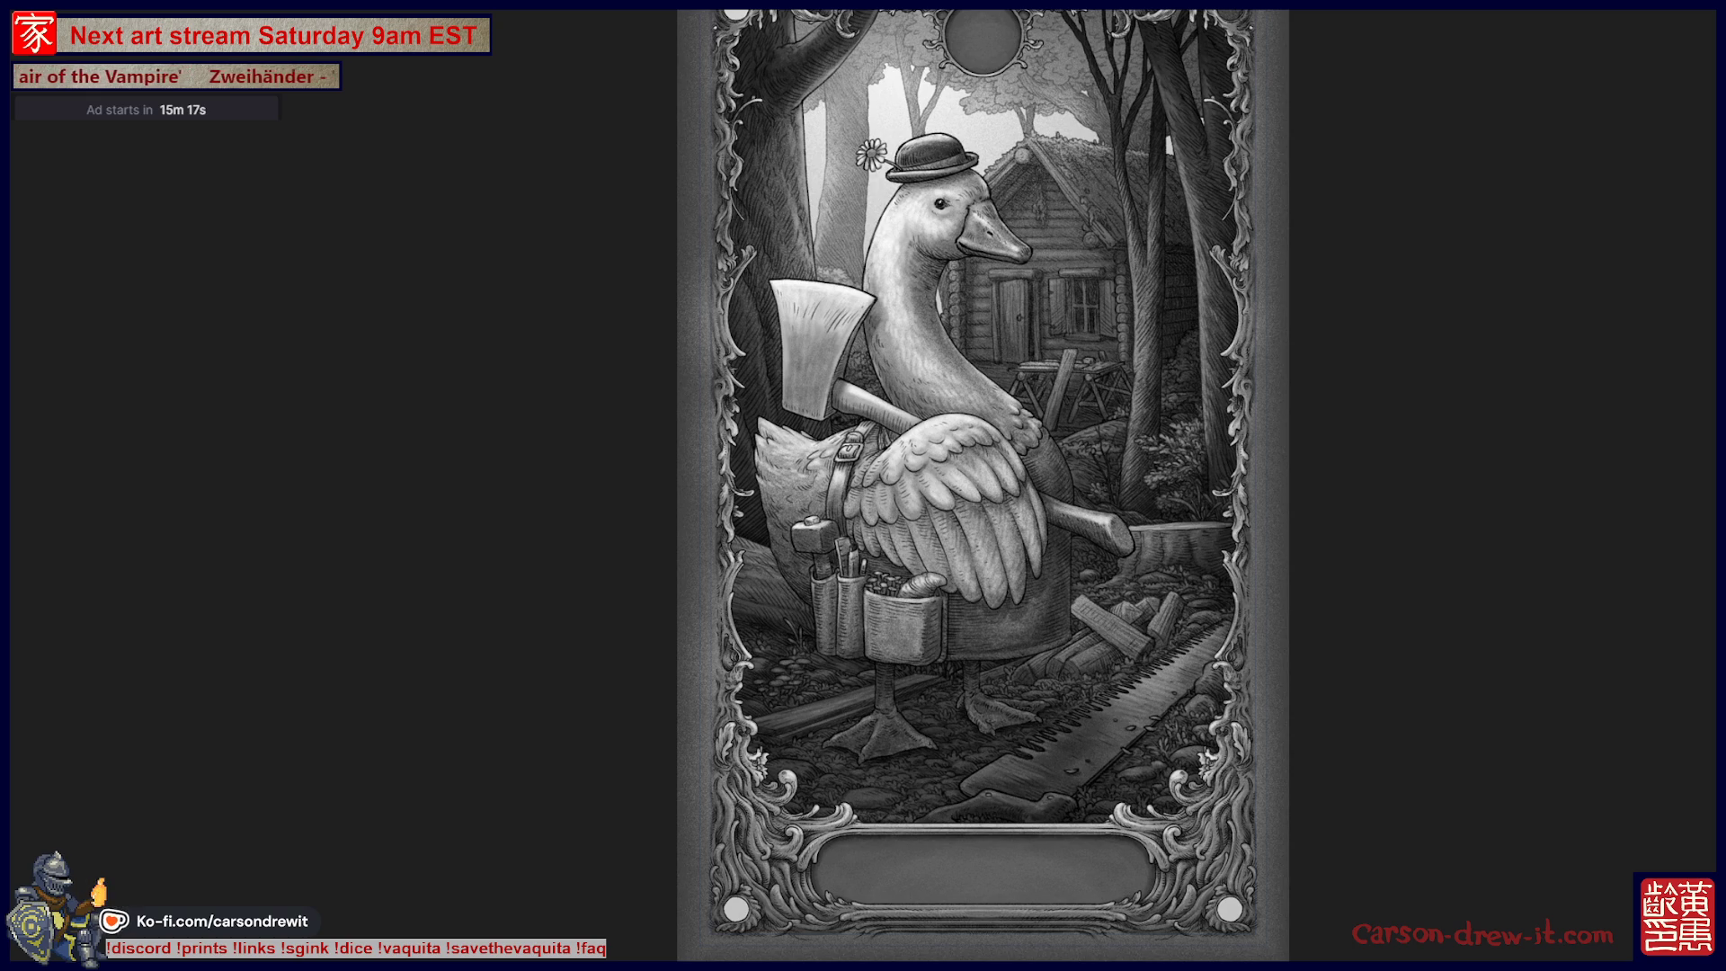
key("Right")
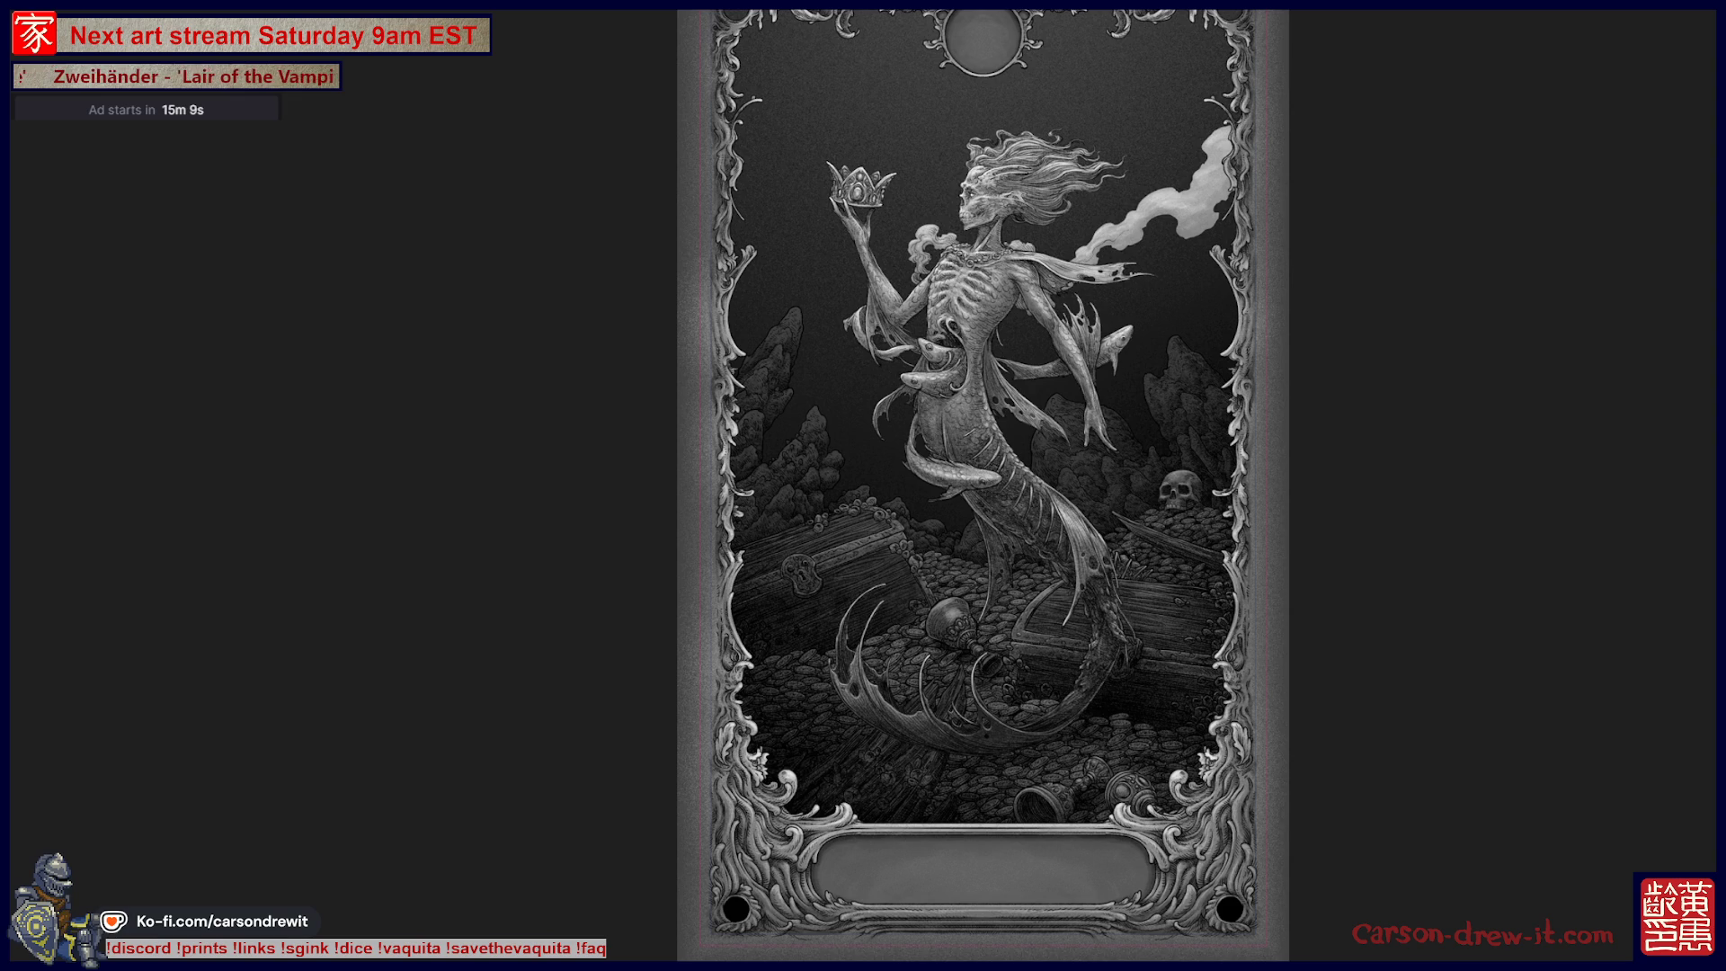
key("Right")
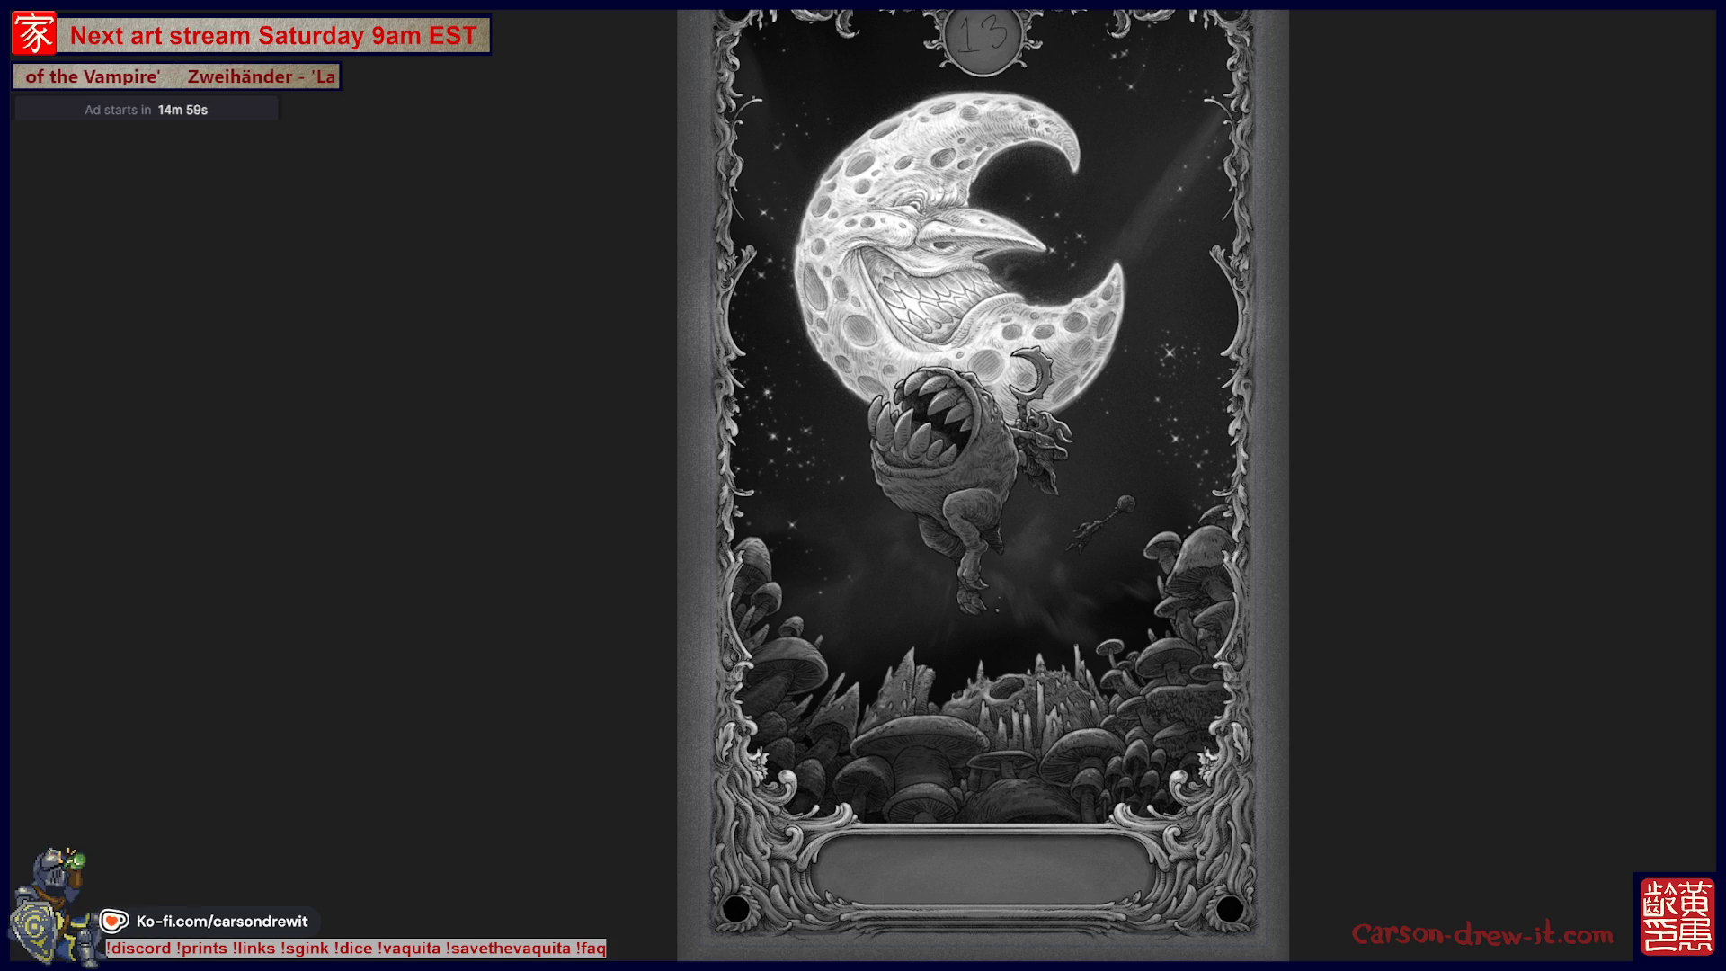
key("Right")
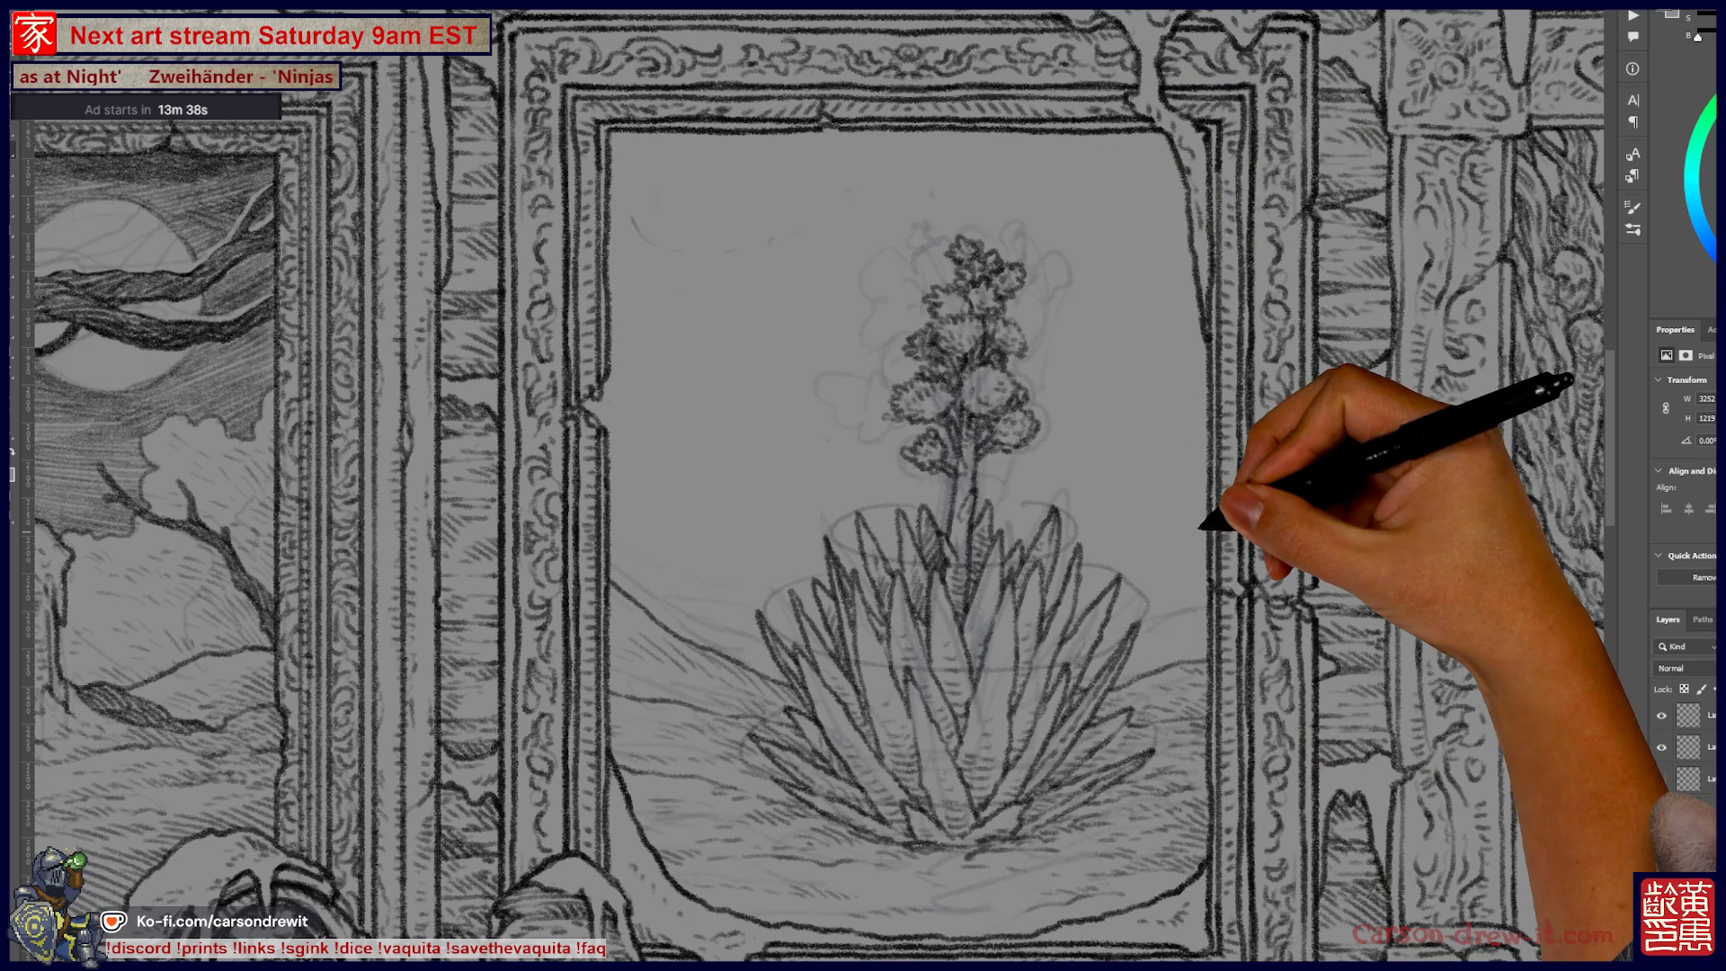
Step: Return to the agave panel sketch and scroll the view over it
scroll(907, 449, "up", 4)
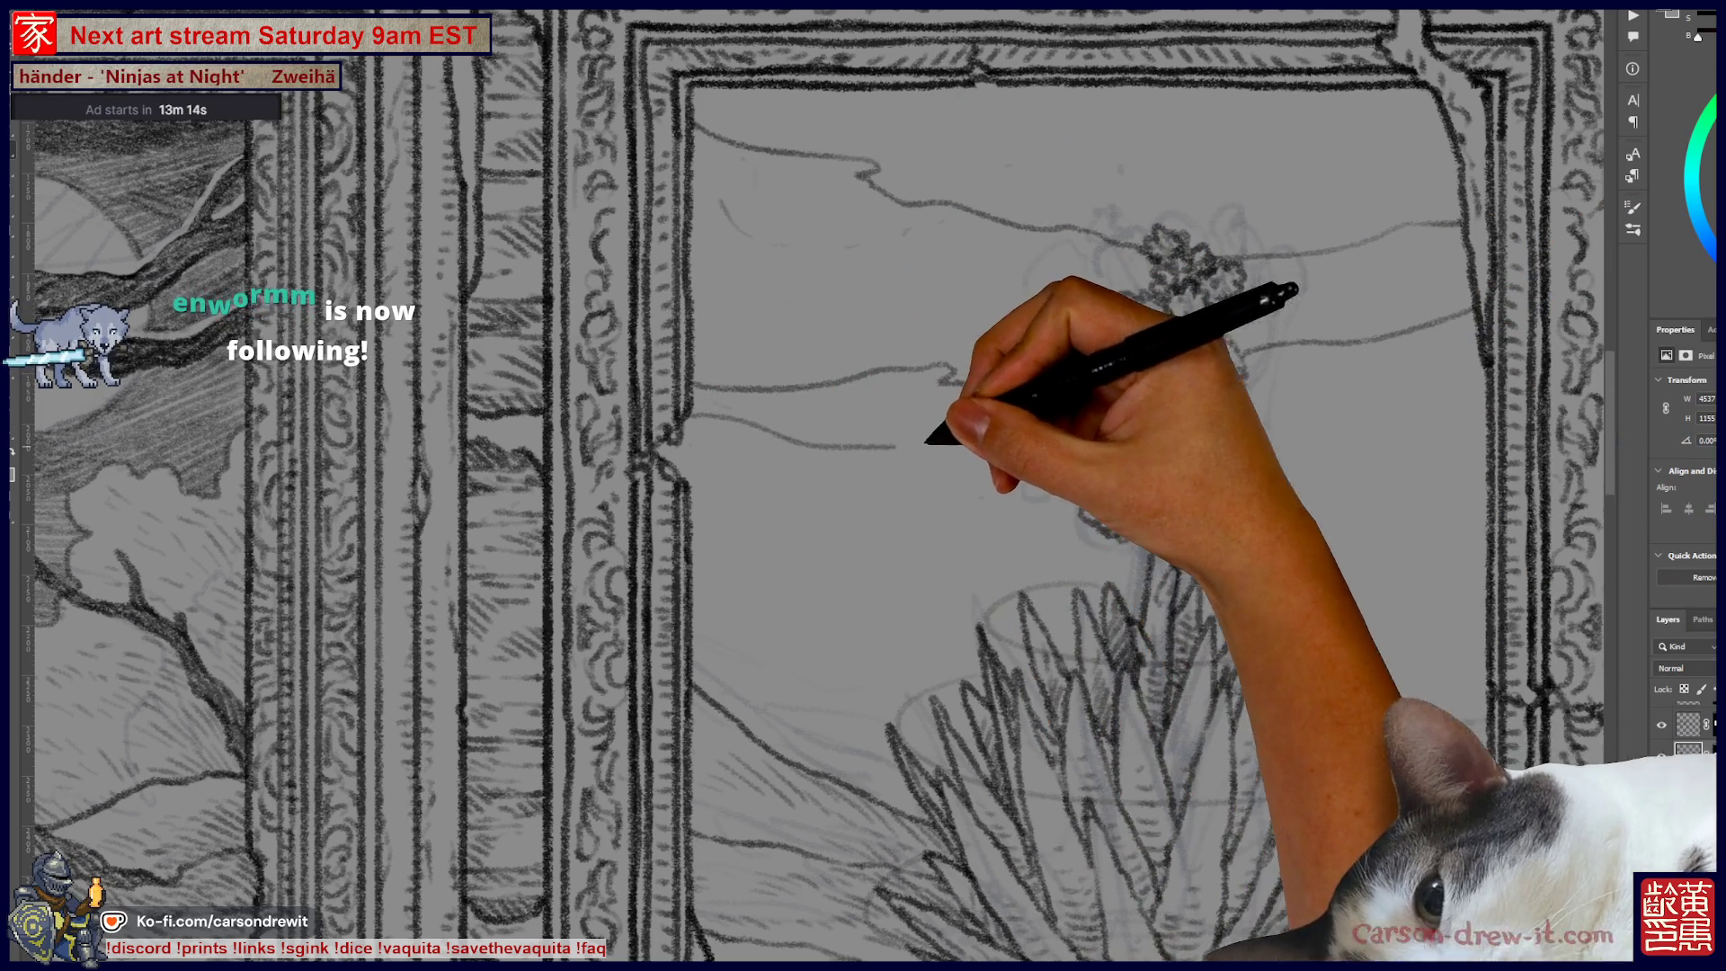
Step: Draw four long pencil horizon and hill lines across the agave window toward its right edge
left_click_drag(713, 479, 1061, 457)
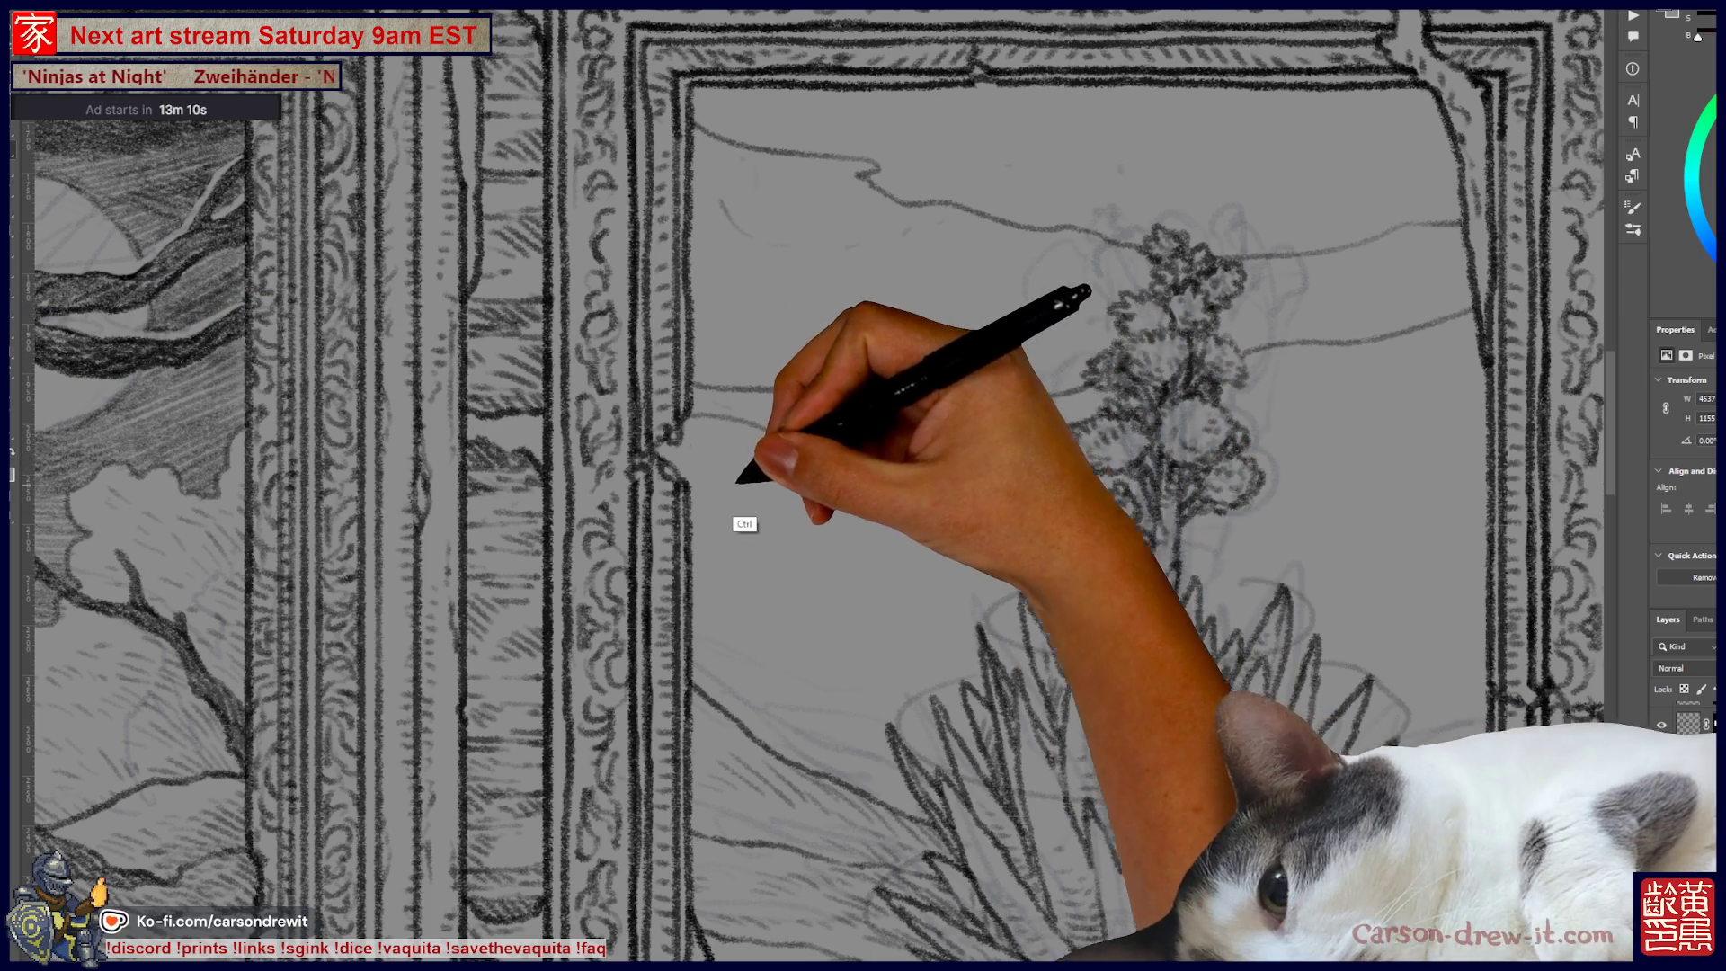
mouse_move(690, 493)
left_mouse_down()
mouse_move(867, 501)
mouse_move(1039, 464)
left_mouse_up()
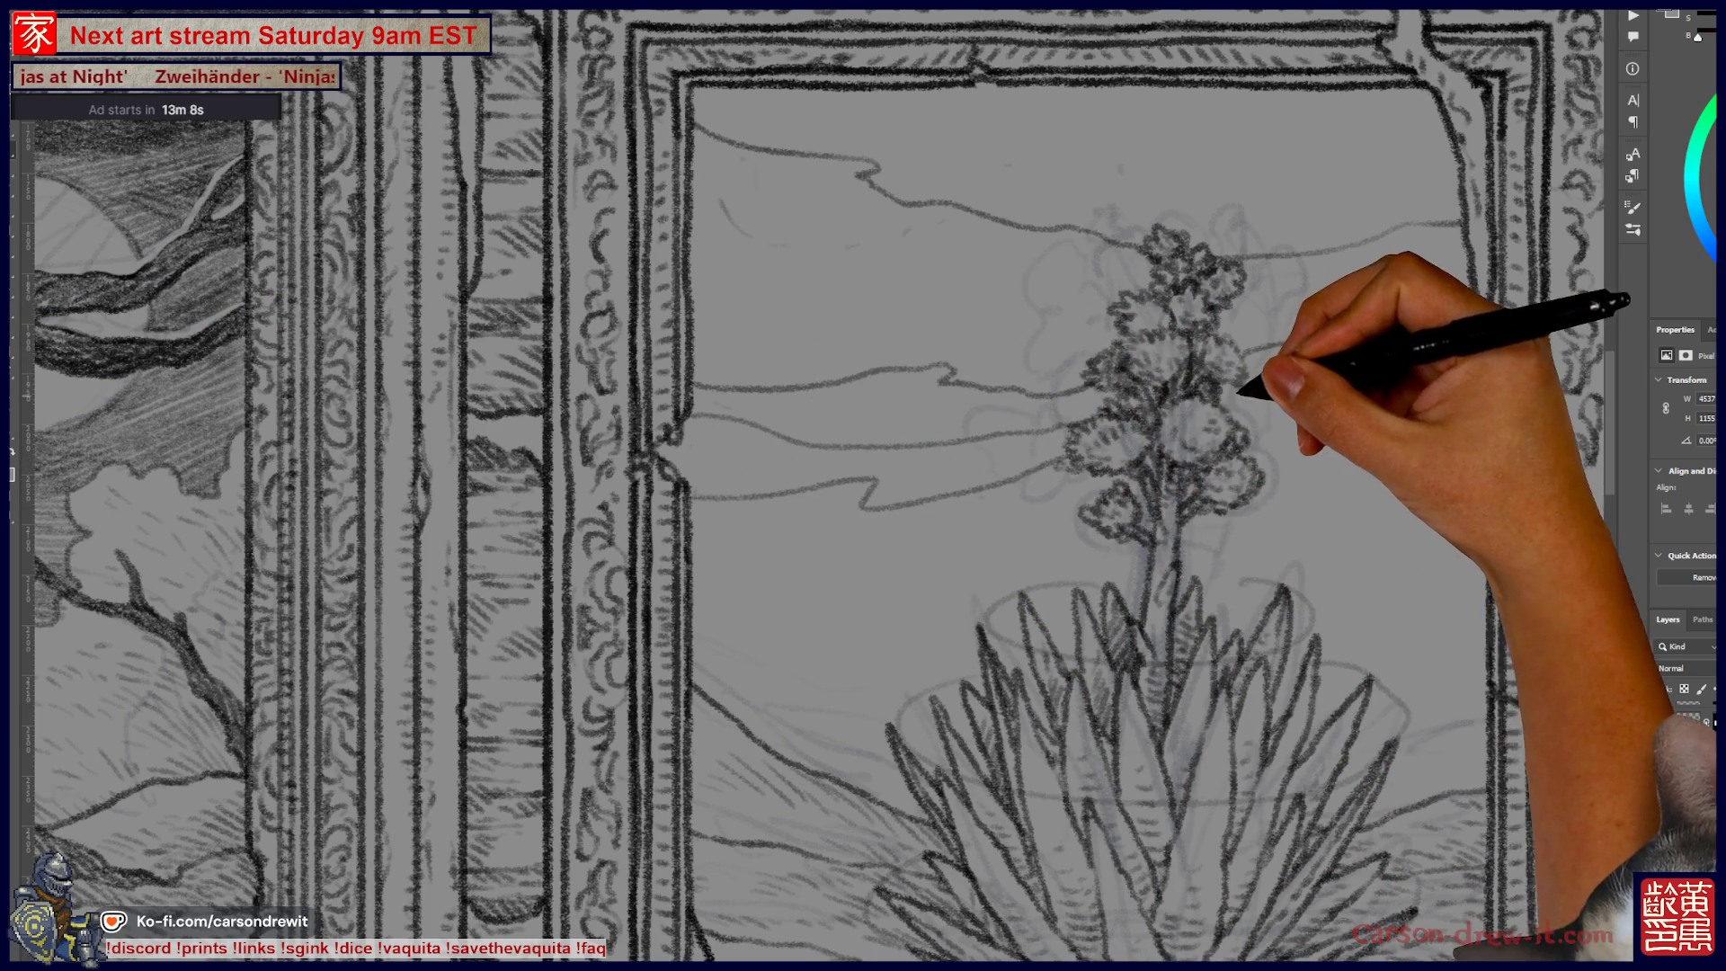
left_click_drag(1232, 385, 1482, 319)
mouse_move(1303, 355)
left_mouse_down()
mouse_move(1433, 364)
mouse_move(1494, 341)
left_mouse_up()
mouse_move(1282, 435)
left_mouse_down()
mouse_move(1098, 597)
mouse_move(1071, 739)
mouse_move(980, 656)
left_mouse_up()
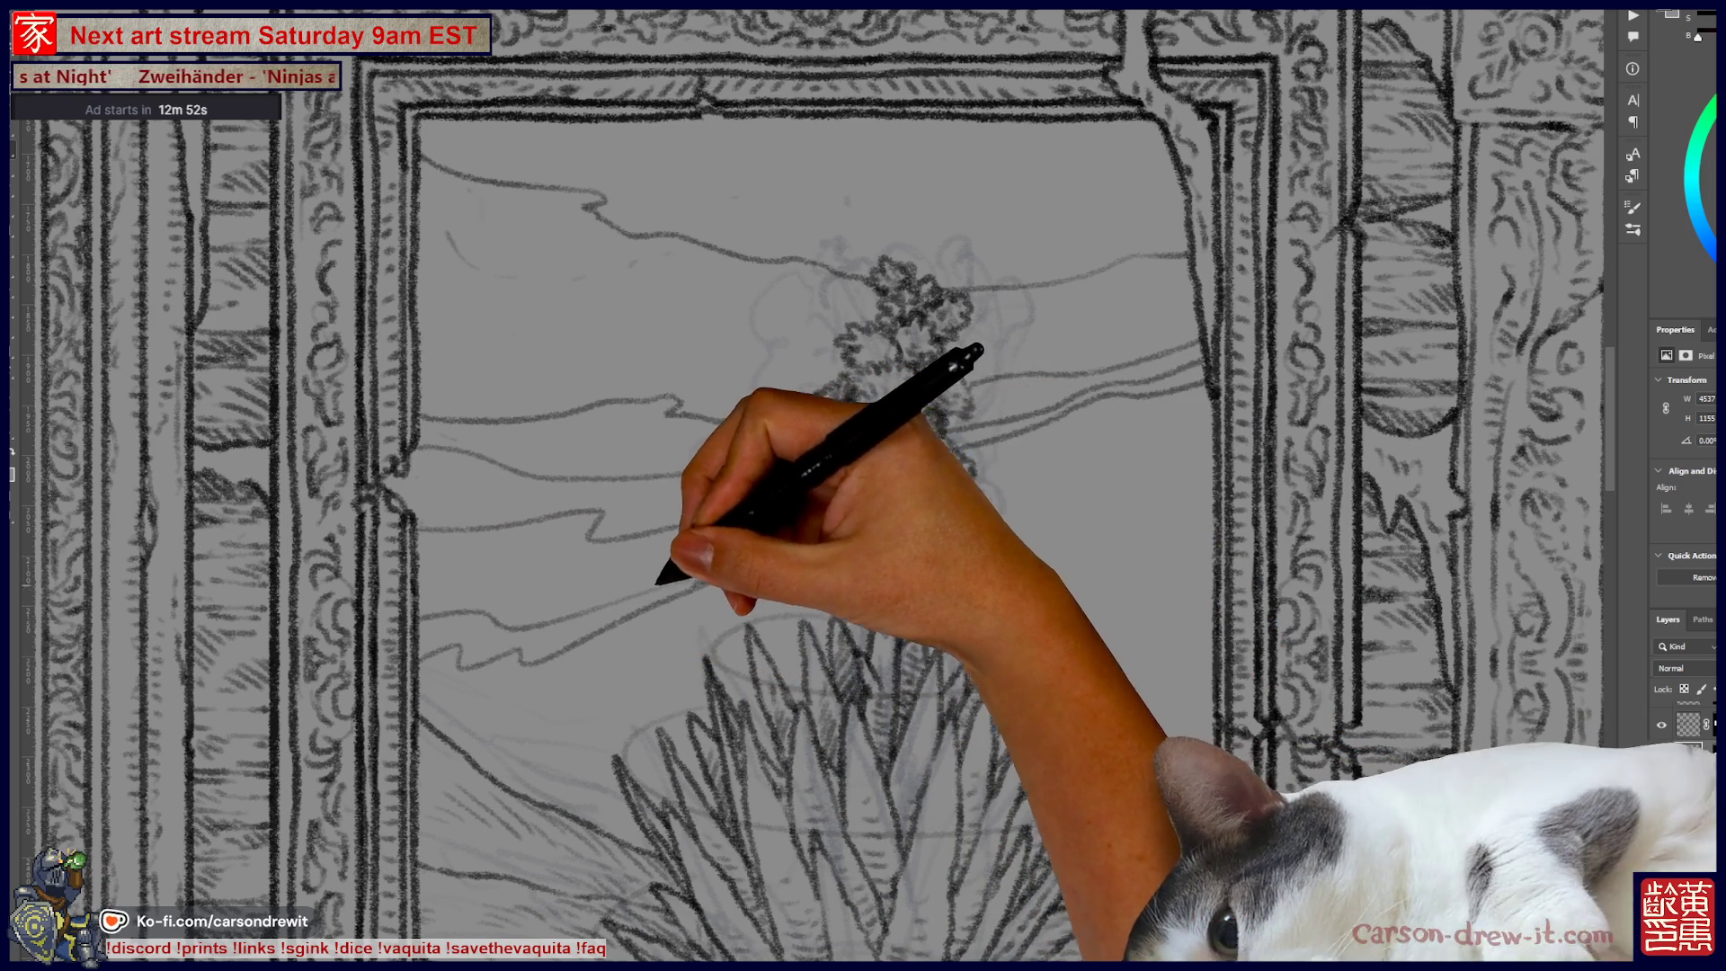
scroll(818, 485, "up", 1)
scroll(863, 485, "up", 3)
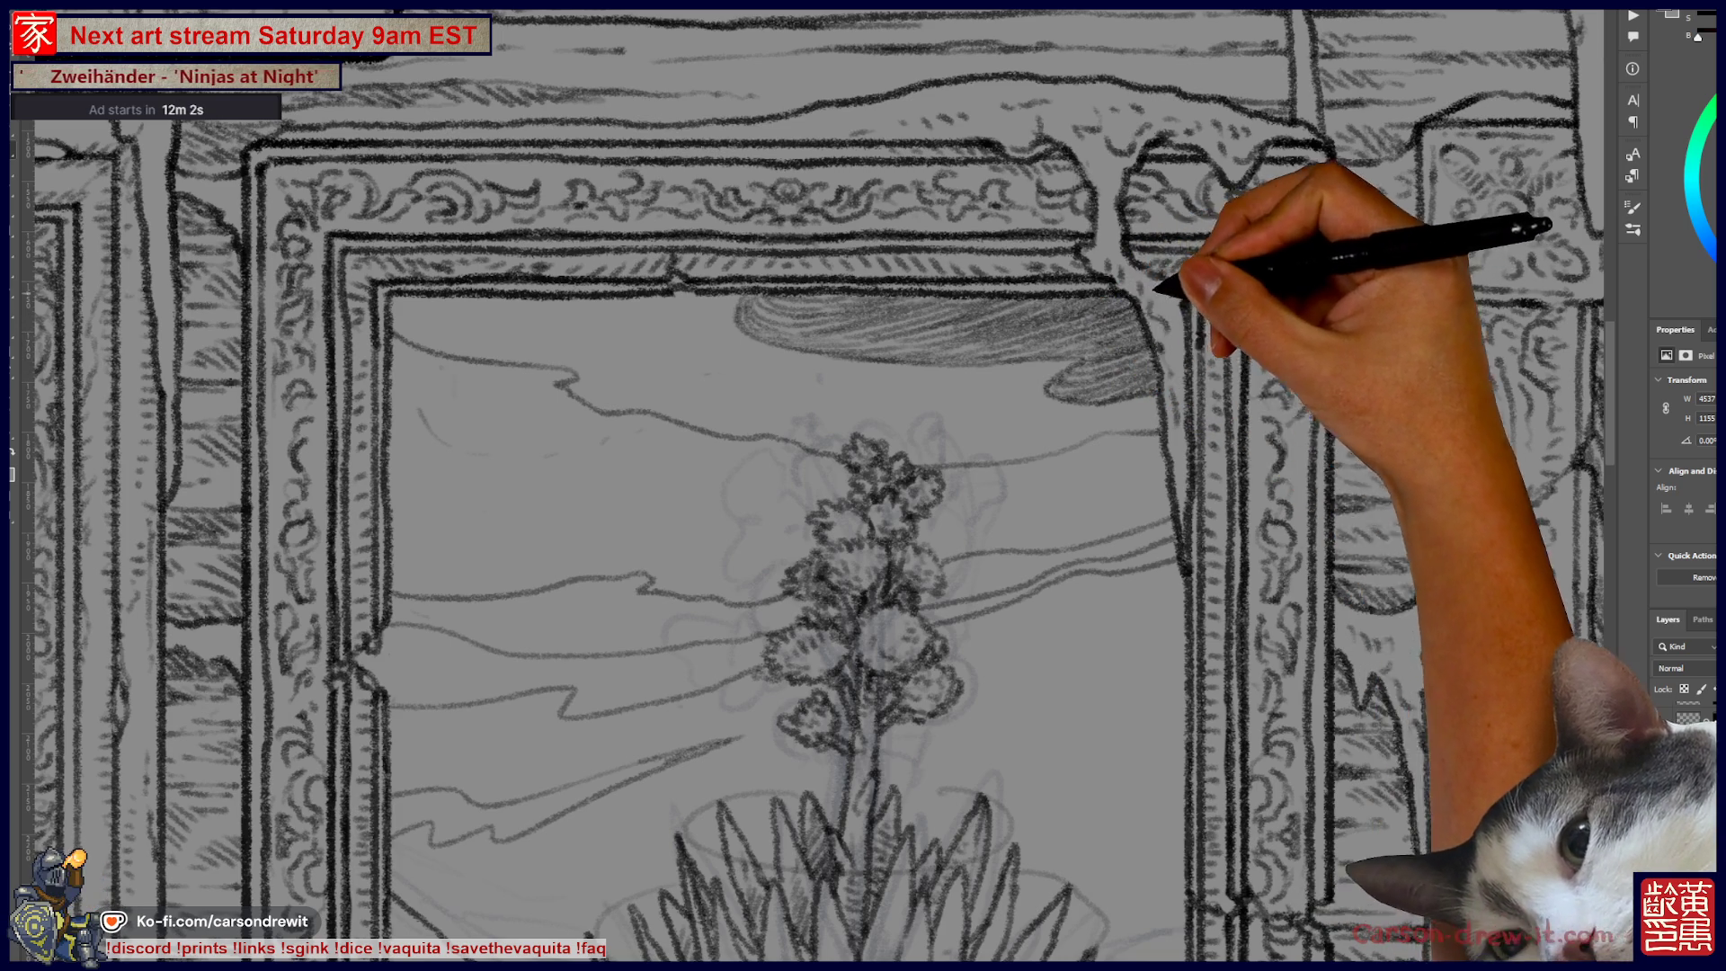
Step: Extend the top sky shading rightward and hatch a dark streak across the window's top-left sky
left_click_drag(903, 301, 1110, 290)
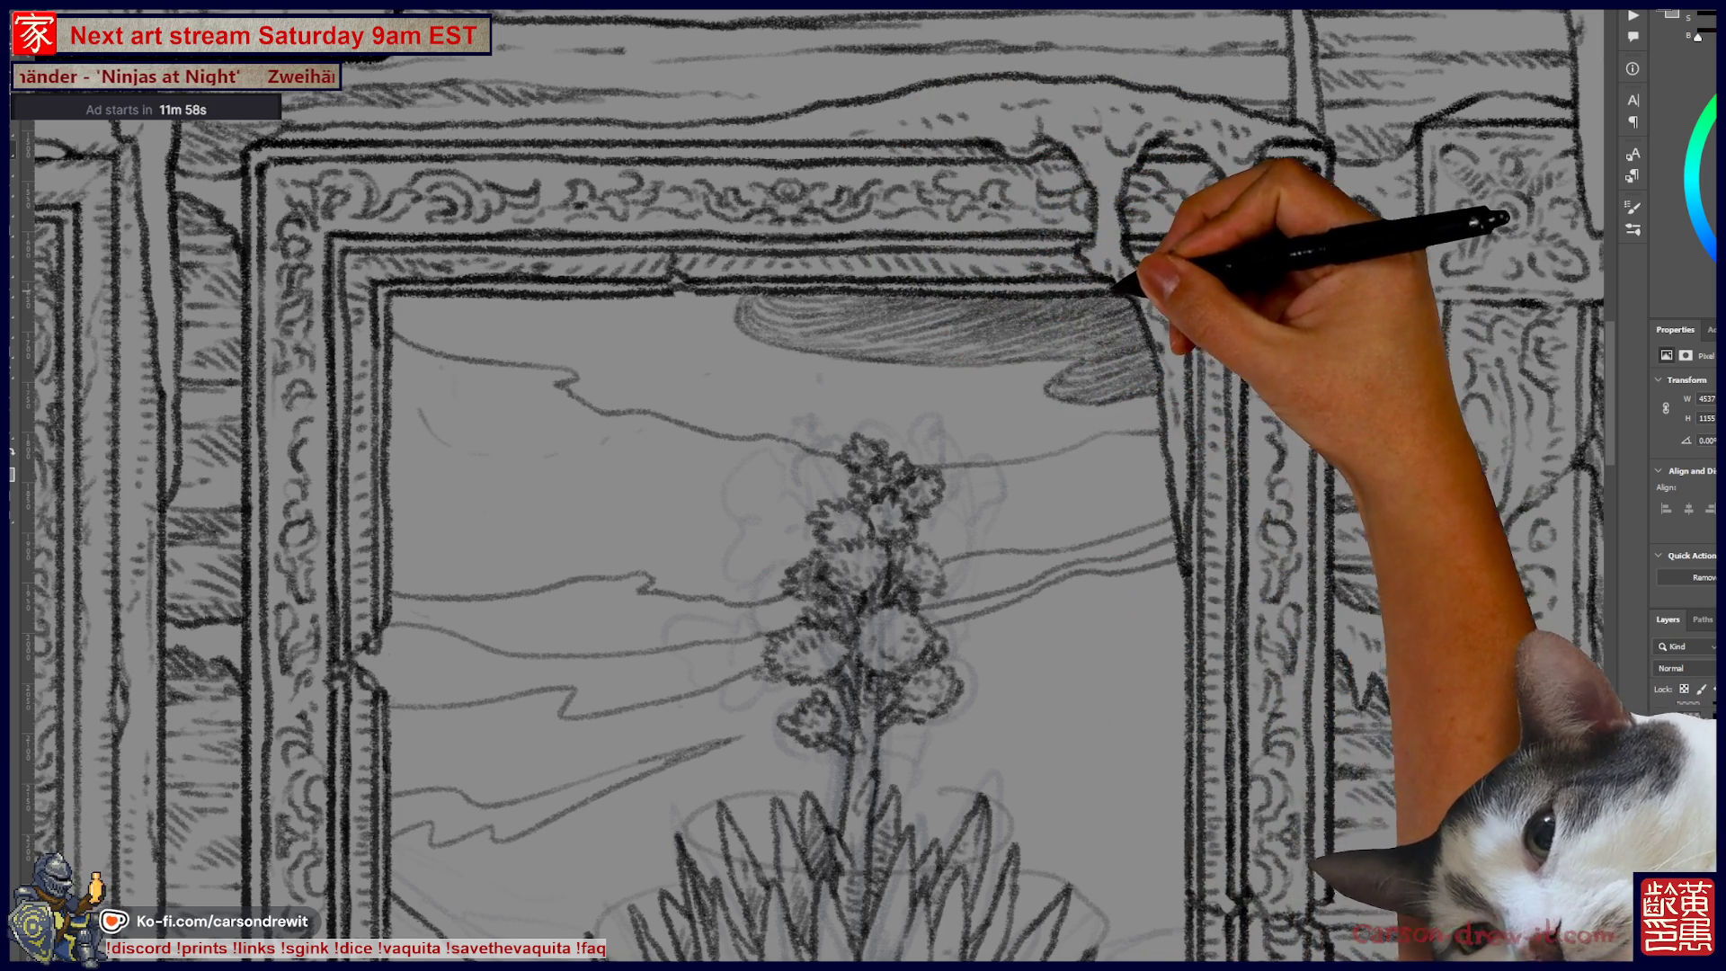
left_click_drag(953, 455, 1050, 409)
mouse_move(580, 334)
left_mouse_down()
mouse_move(585, 308)
mouse_move(500, 281)
mouse_move(608, 333)
mouse_move(493, 347)
mouse_move(615, 335)
left_mouse_up()
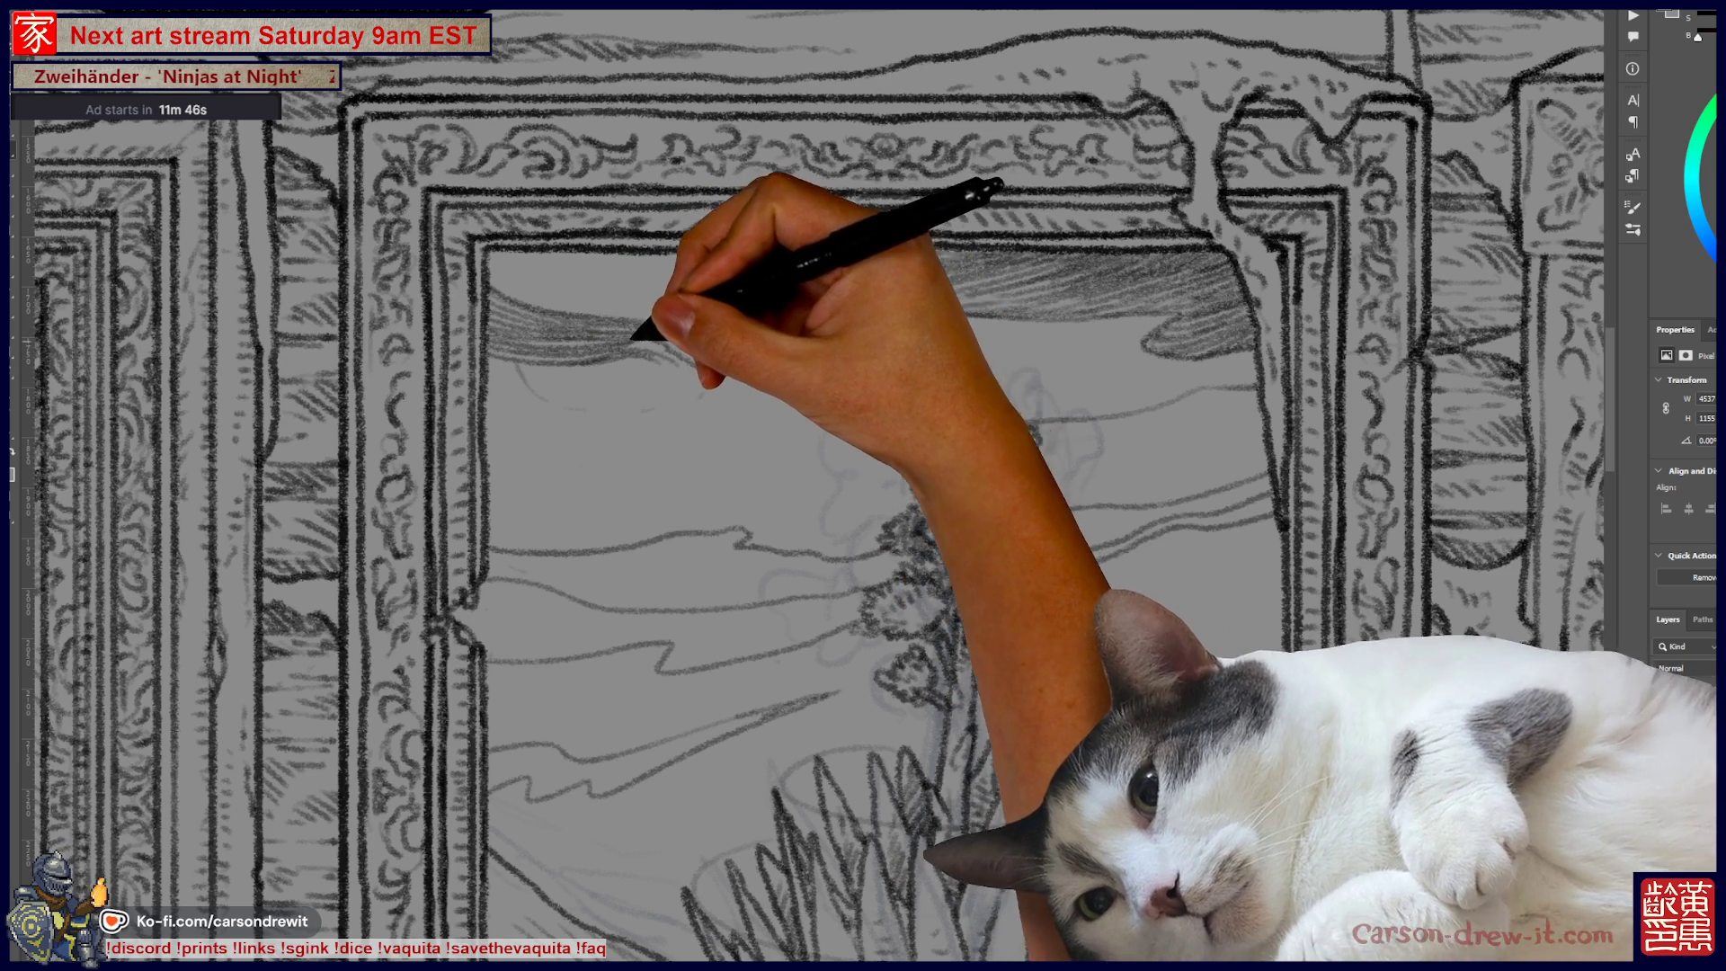
mouse_move(625, 334)
left_mouse_down()
mouse_move(470, 372)
mouse_move(497, 361)
left_mouse_up()
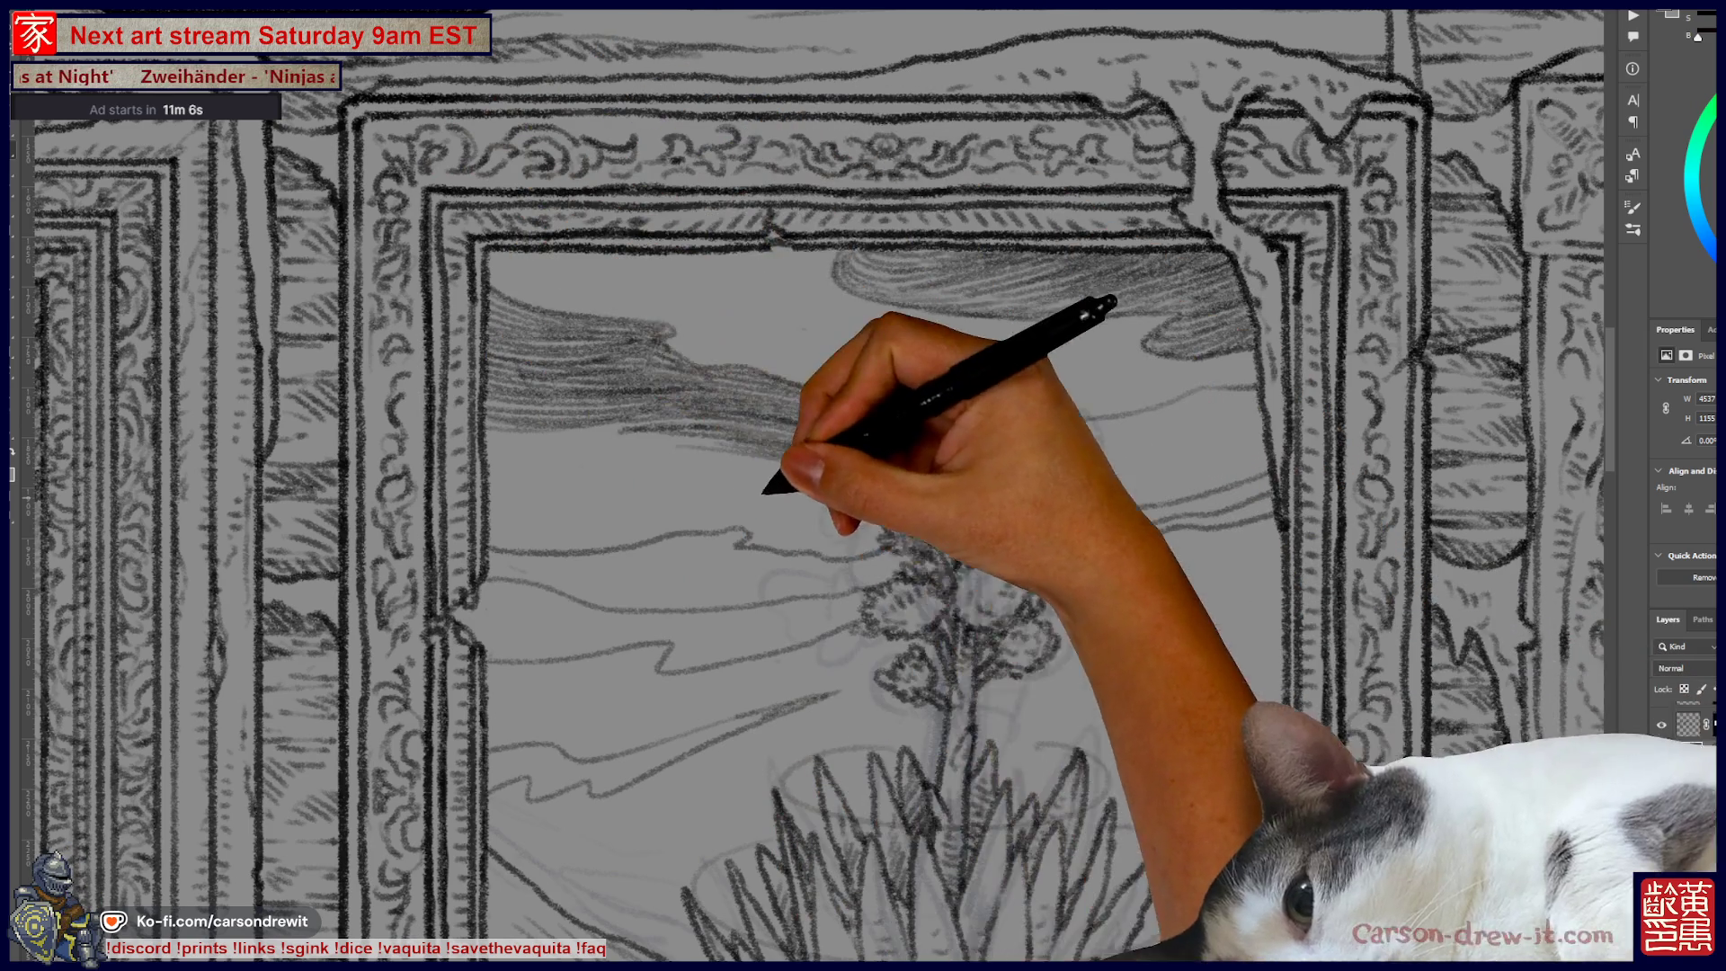
scroll(809, 485, "left", 5)
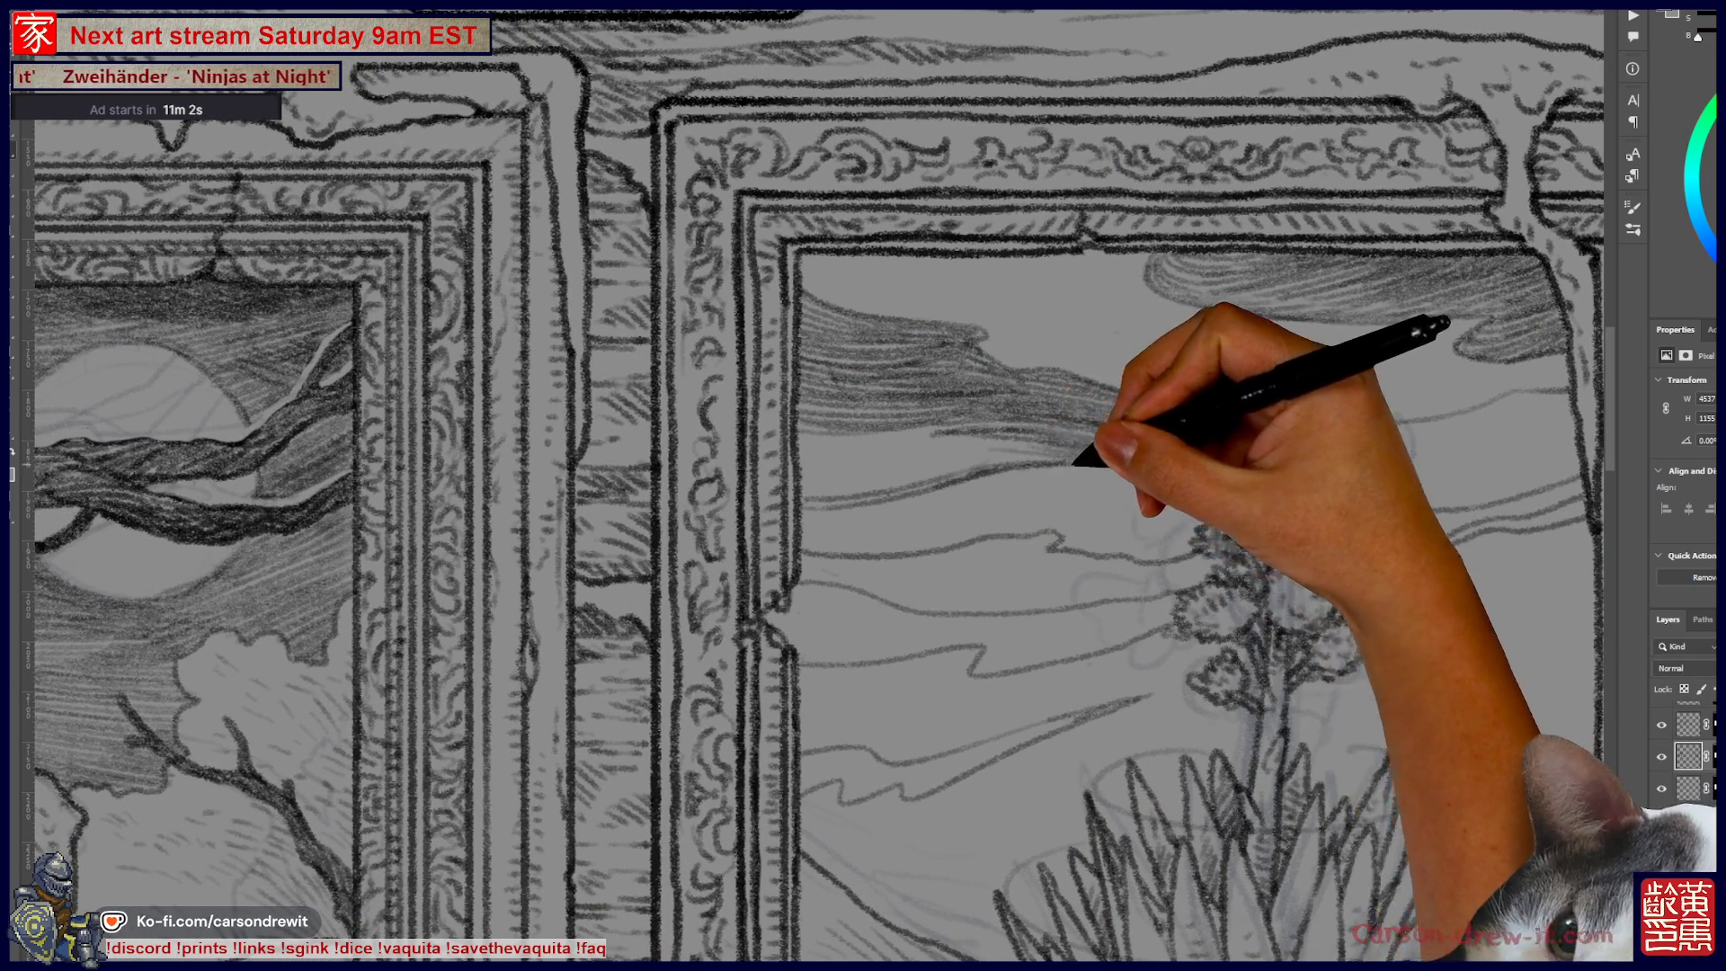
Step: Hatch the sky streak band behind the agave flower stalk toward the window's right side
key("ctrl")
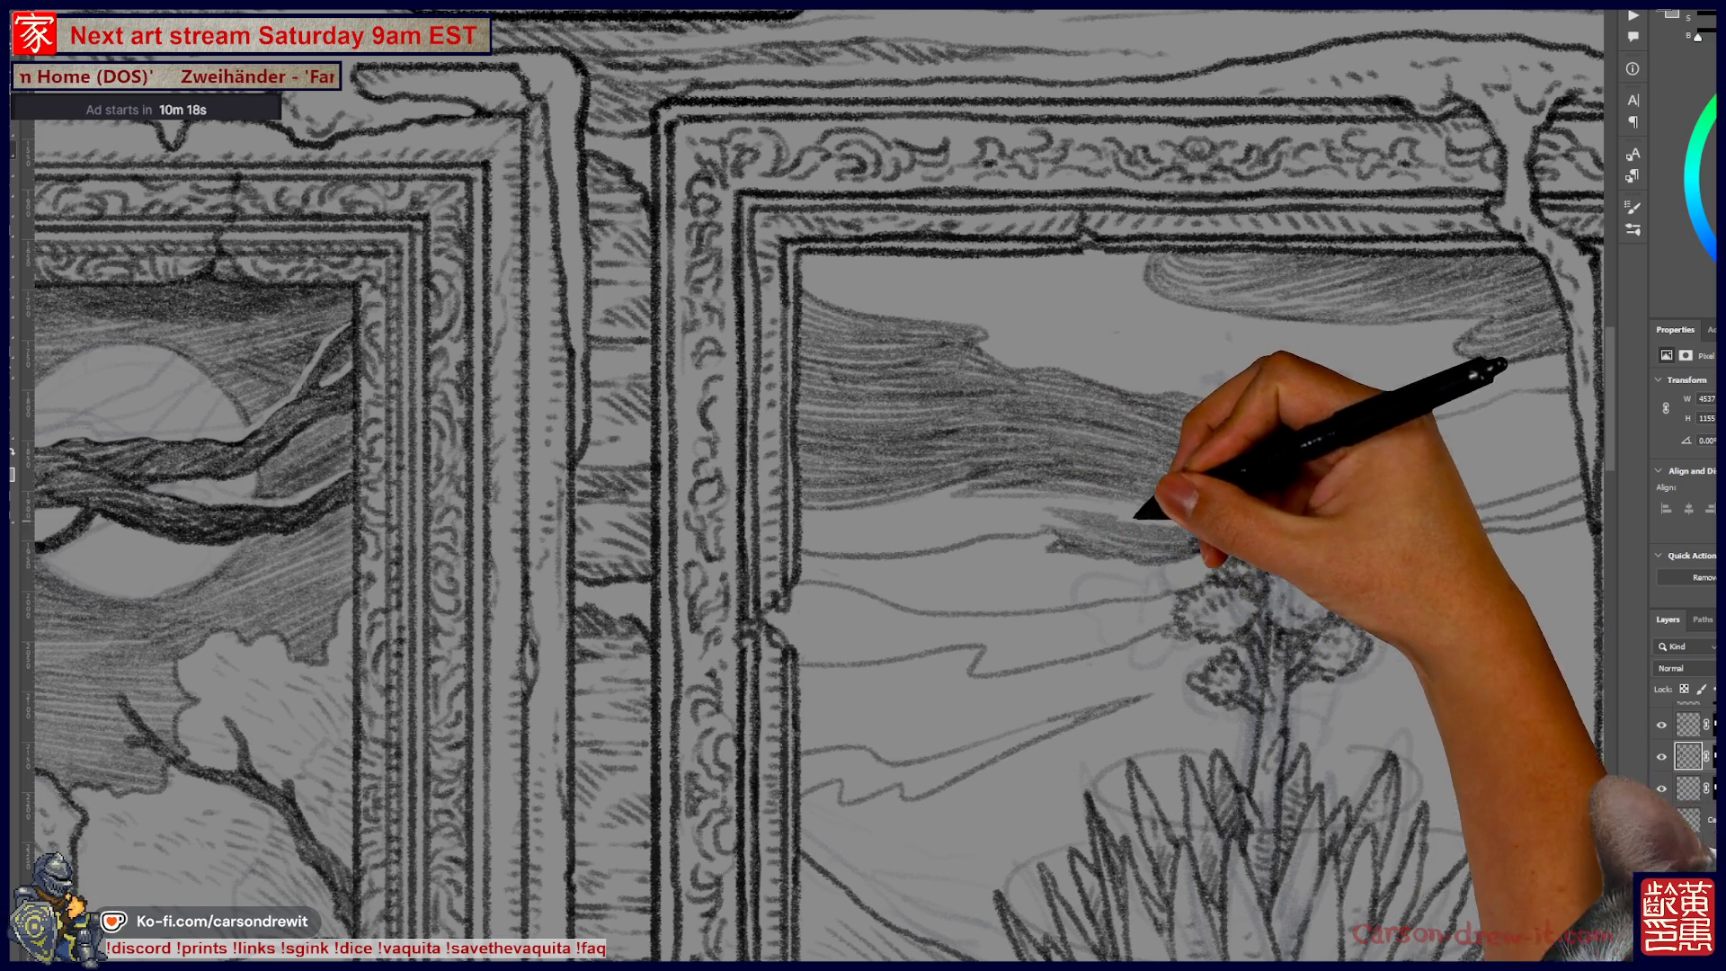
left_click_drag(1173, 517, 1198, 518)
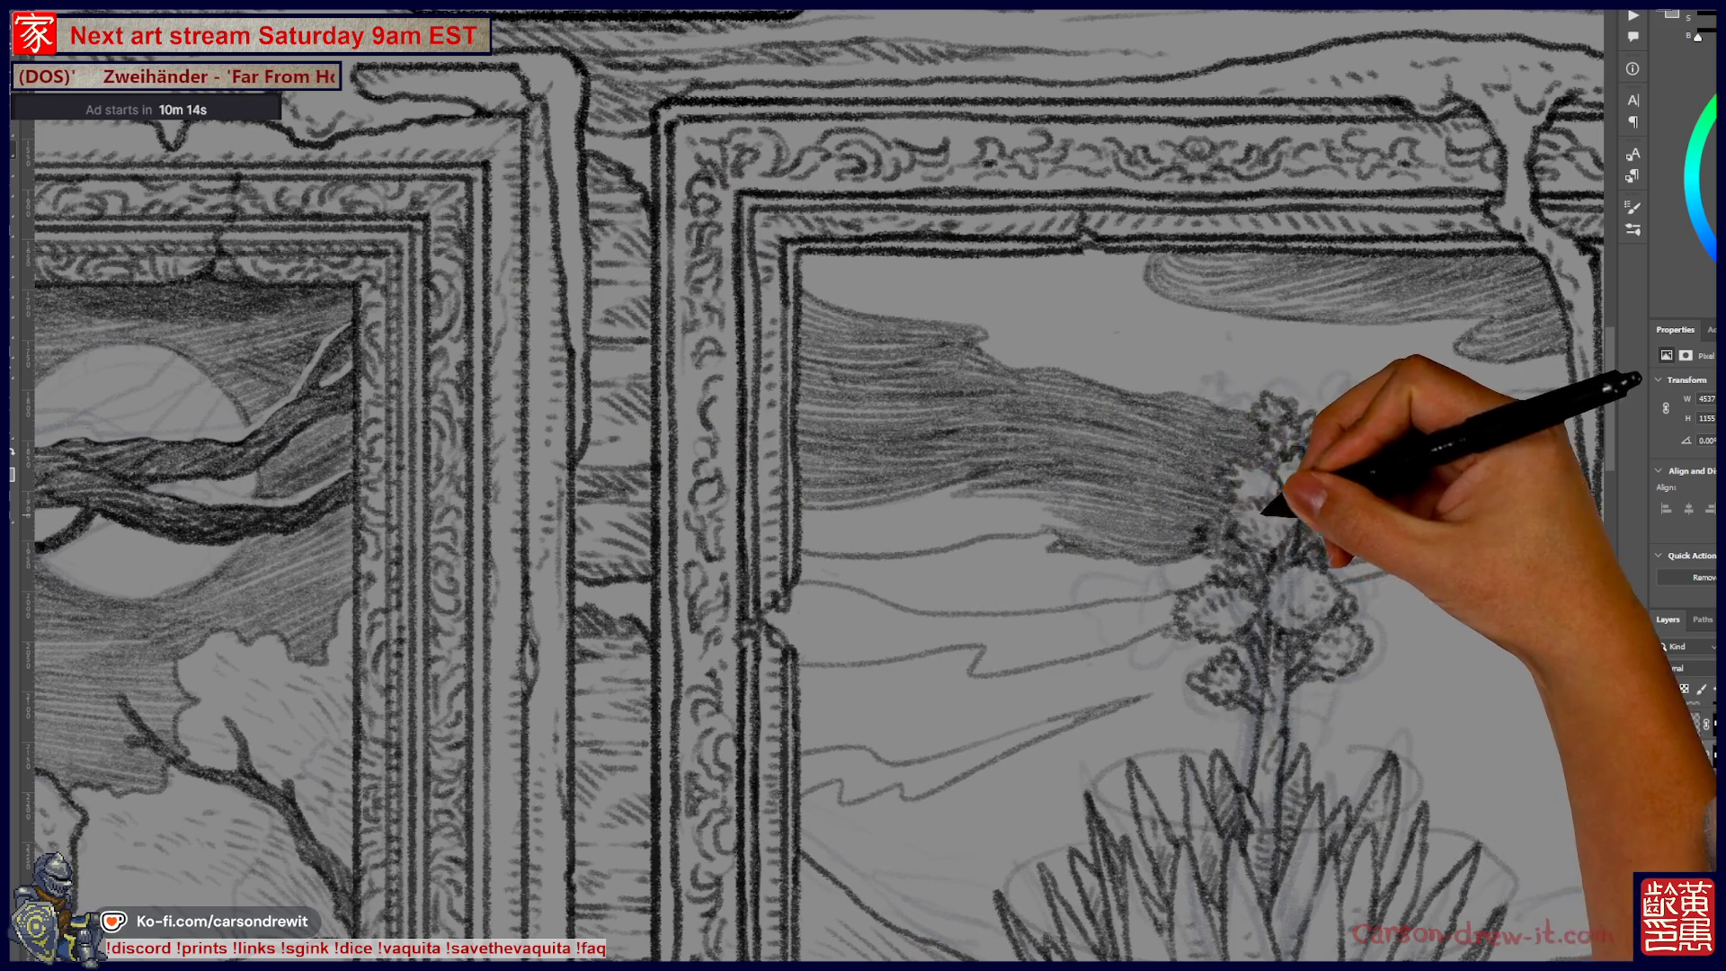
left_click_drag(1253, 502, 1204, 519)
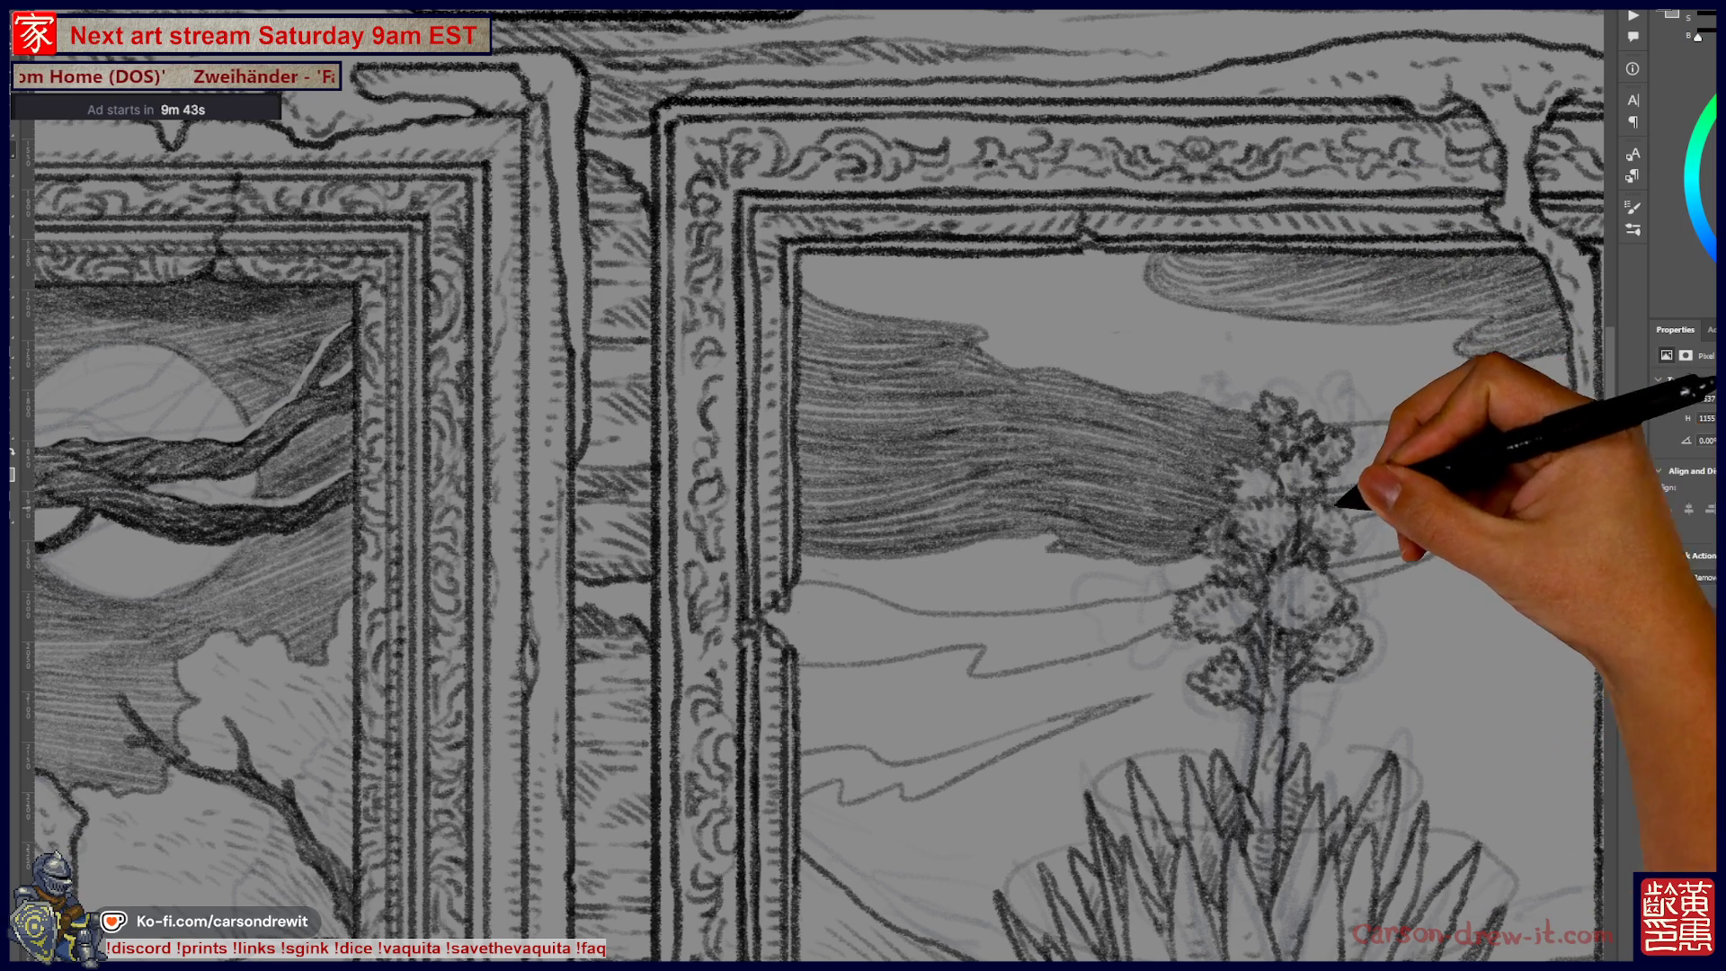
left_click_drag(1572, 462, 1222, 553)
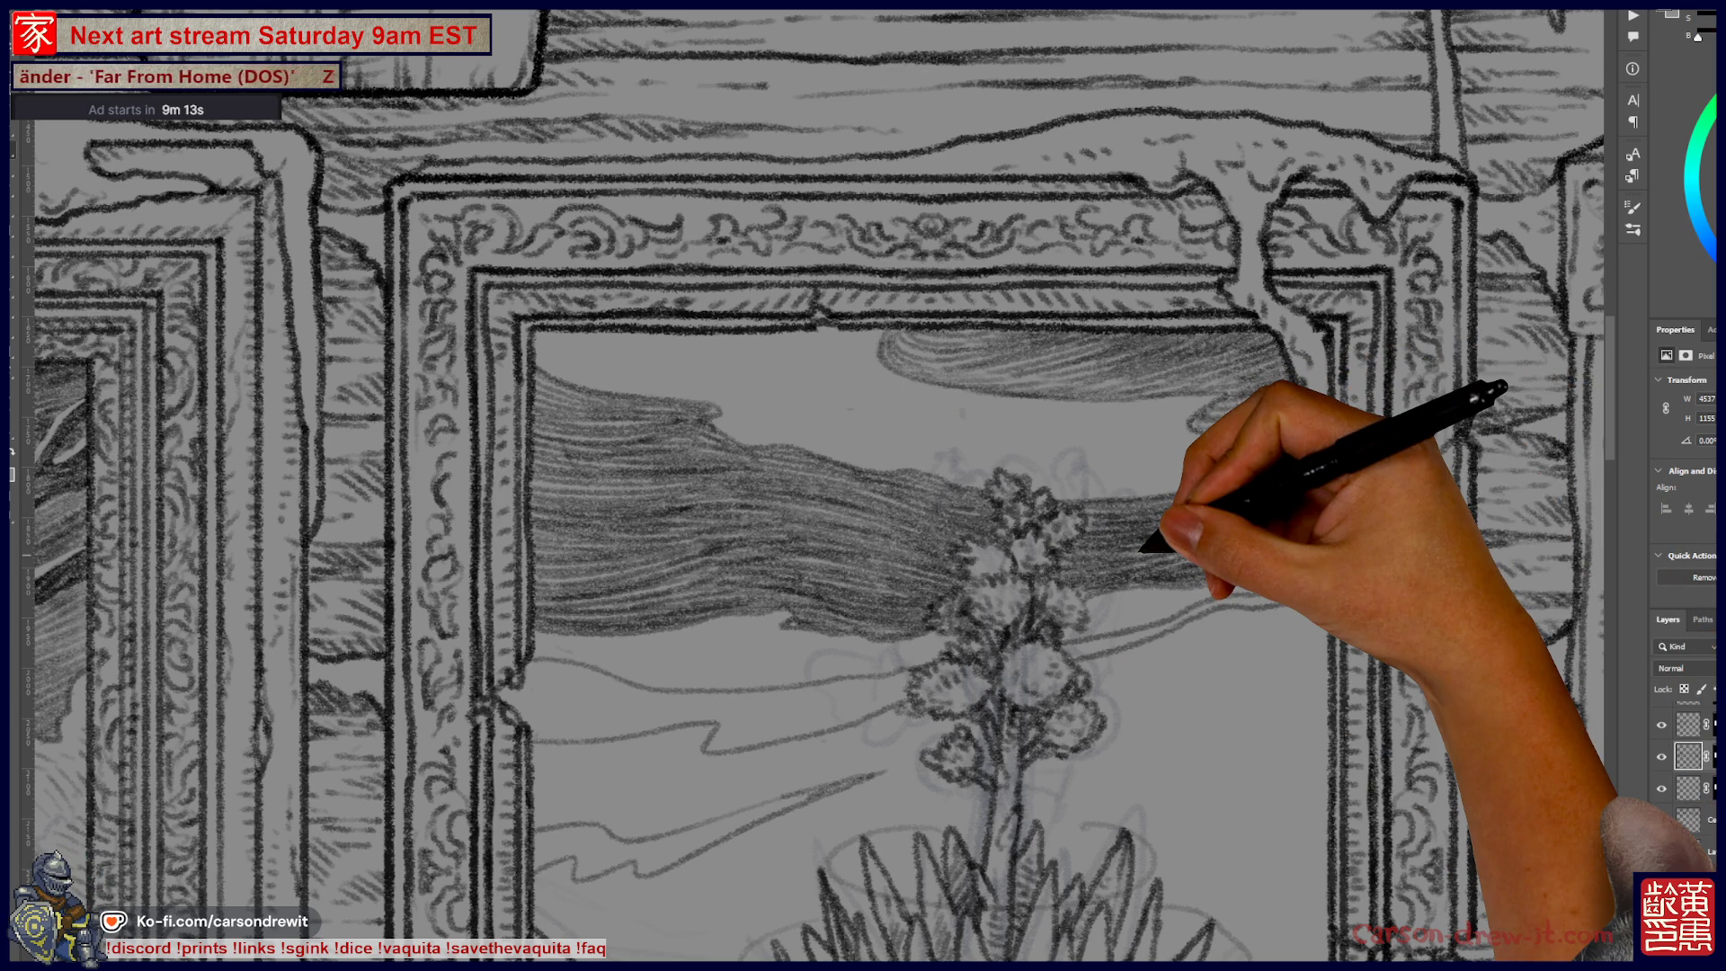
key("ctrl+minus")
key("ctrl+minus")
key("ctrl+minus")
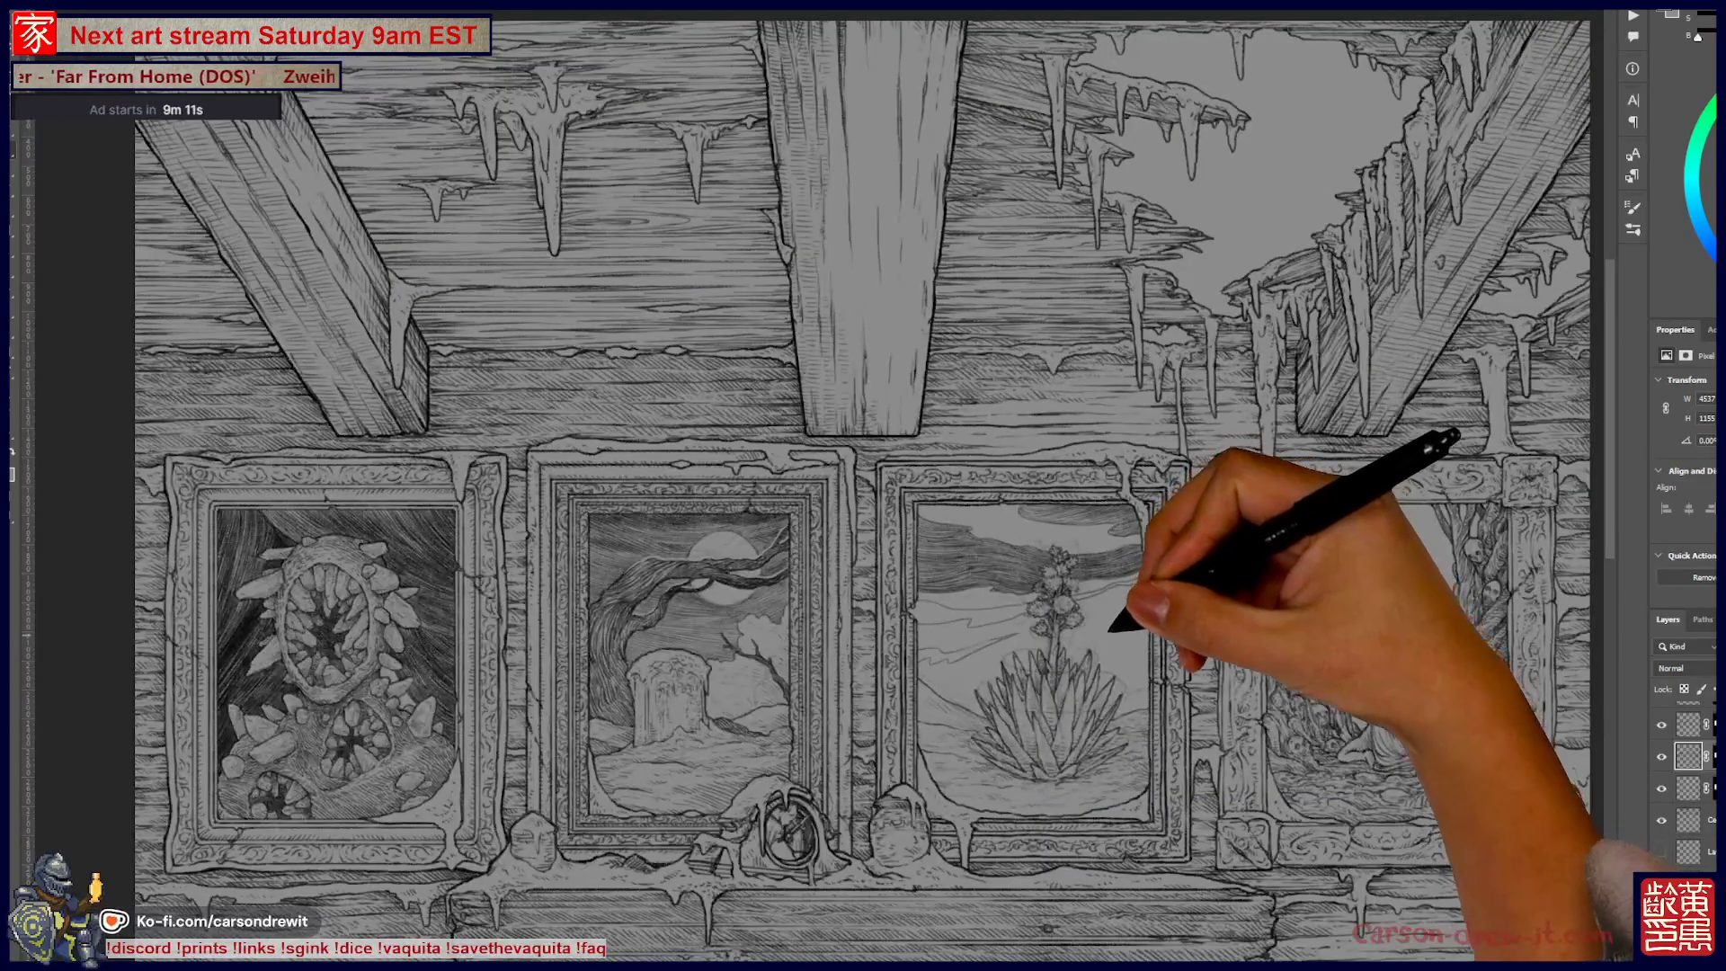
scroll(1114, 606, "up", 5)
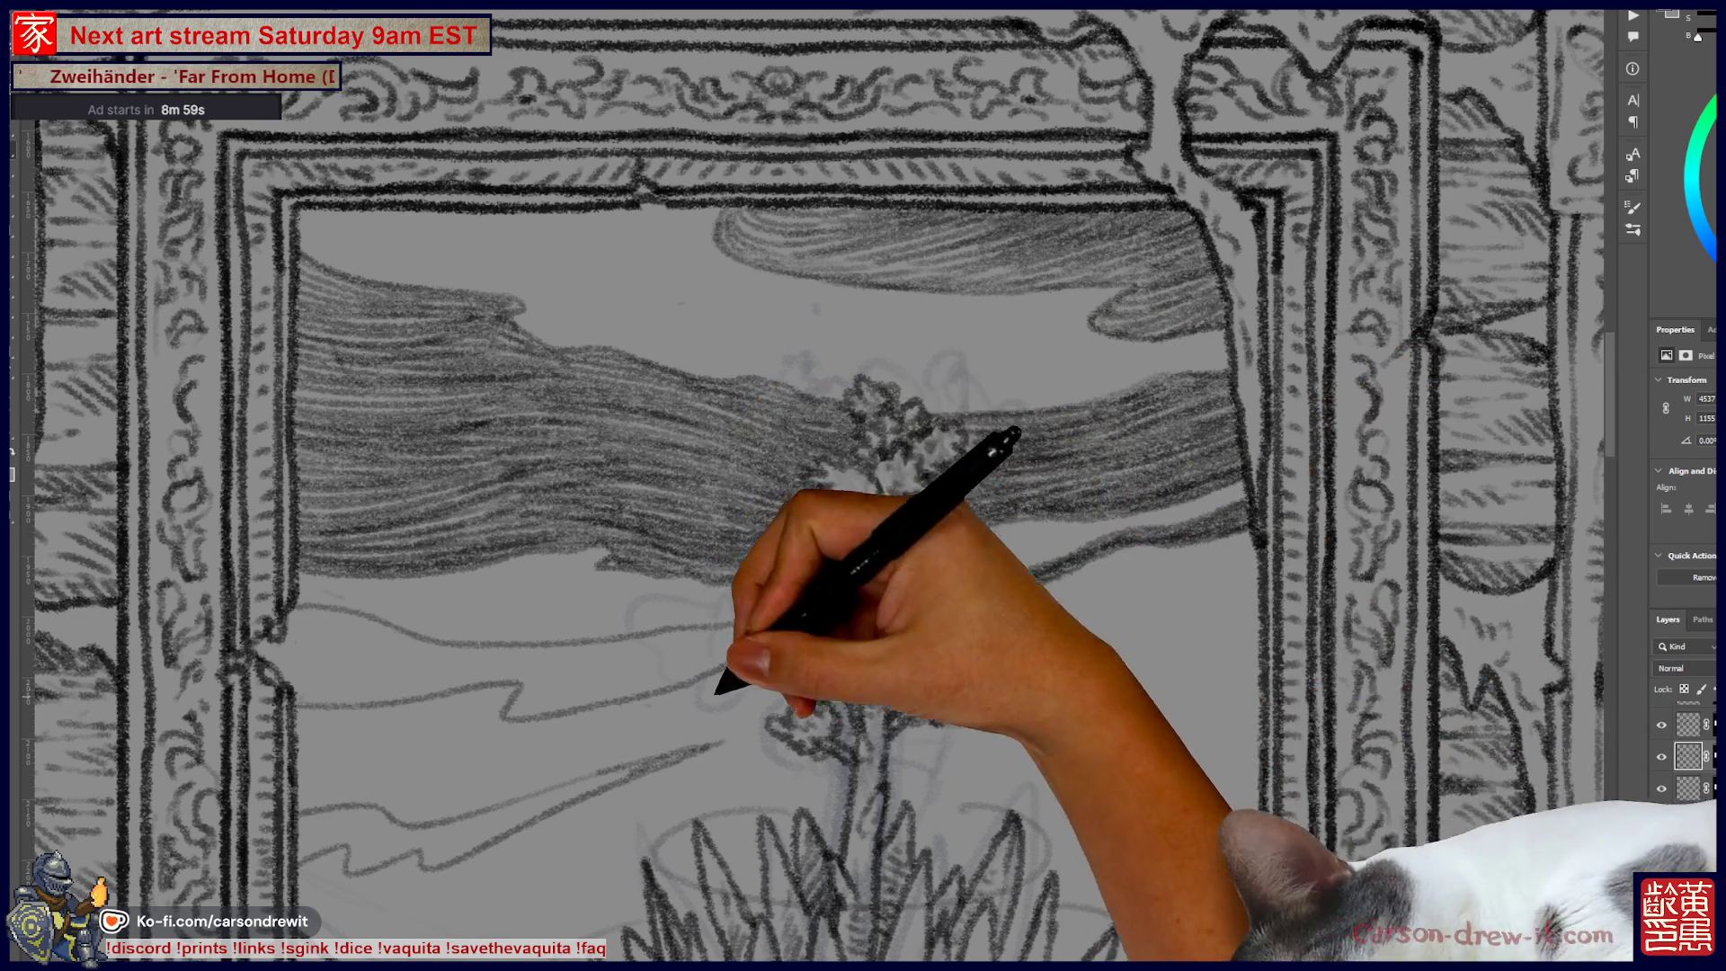
Step: Pan the agave canvas left, then switch to the finished vampire-beast illustration document
scroll(809, 486, "left", 5)
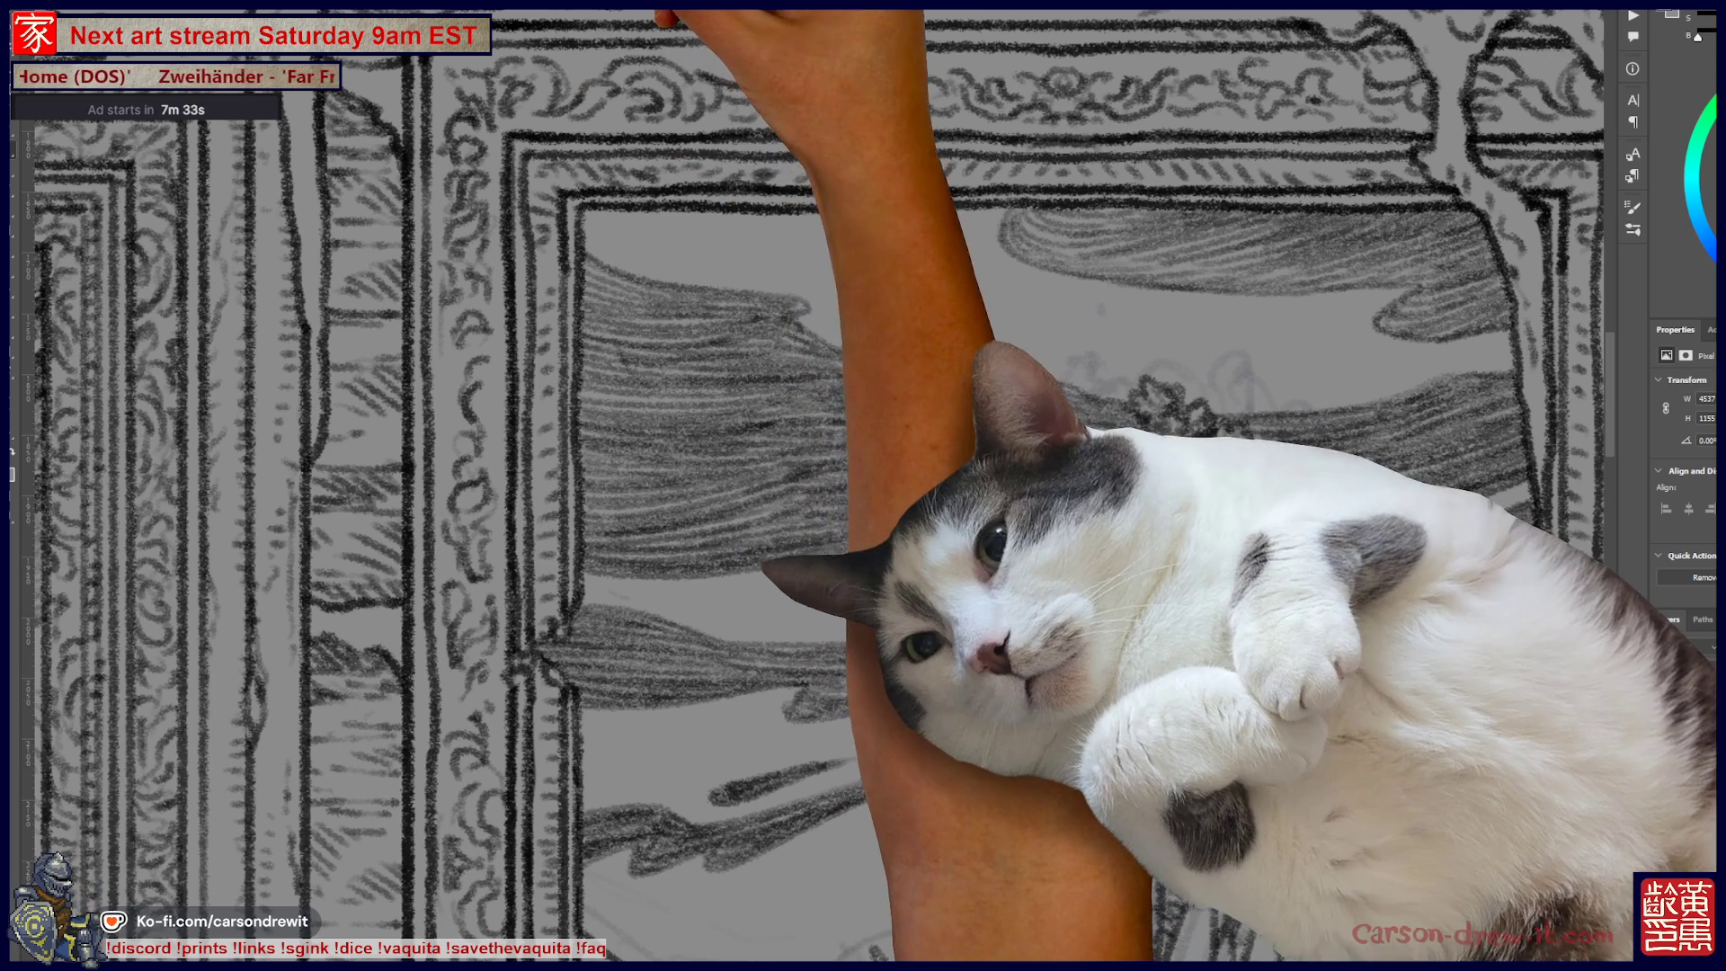
key("ctrl+Tab")
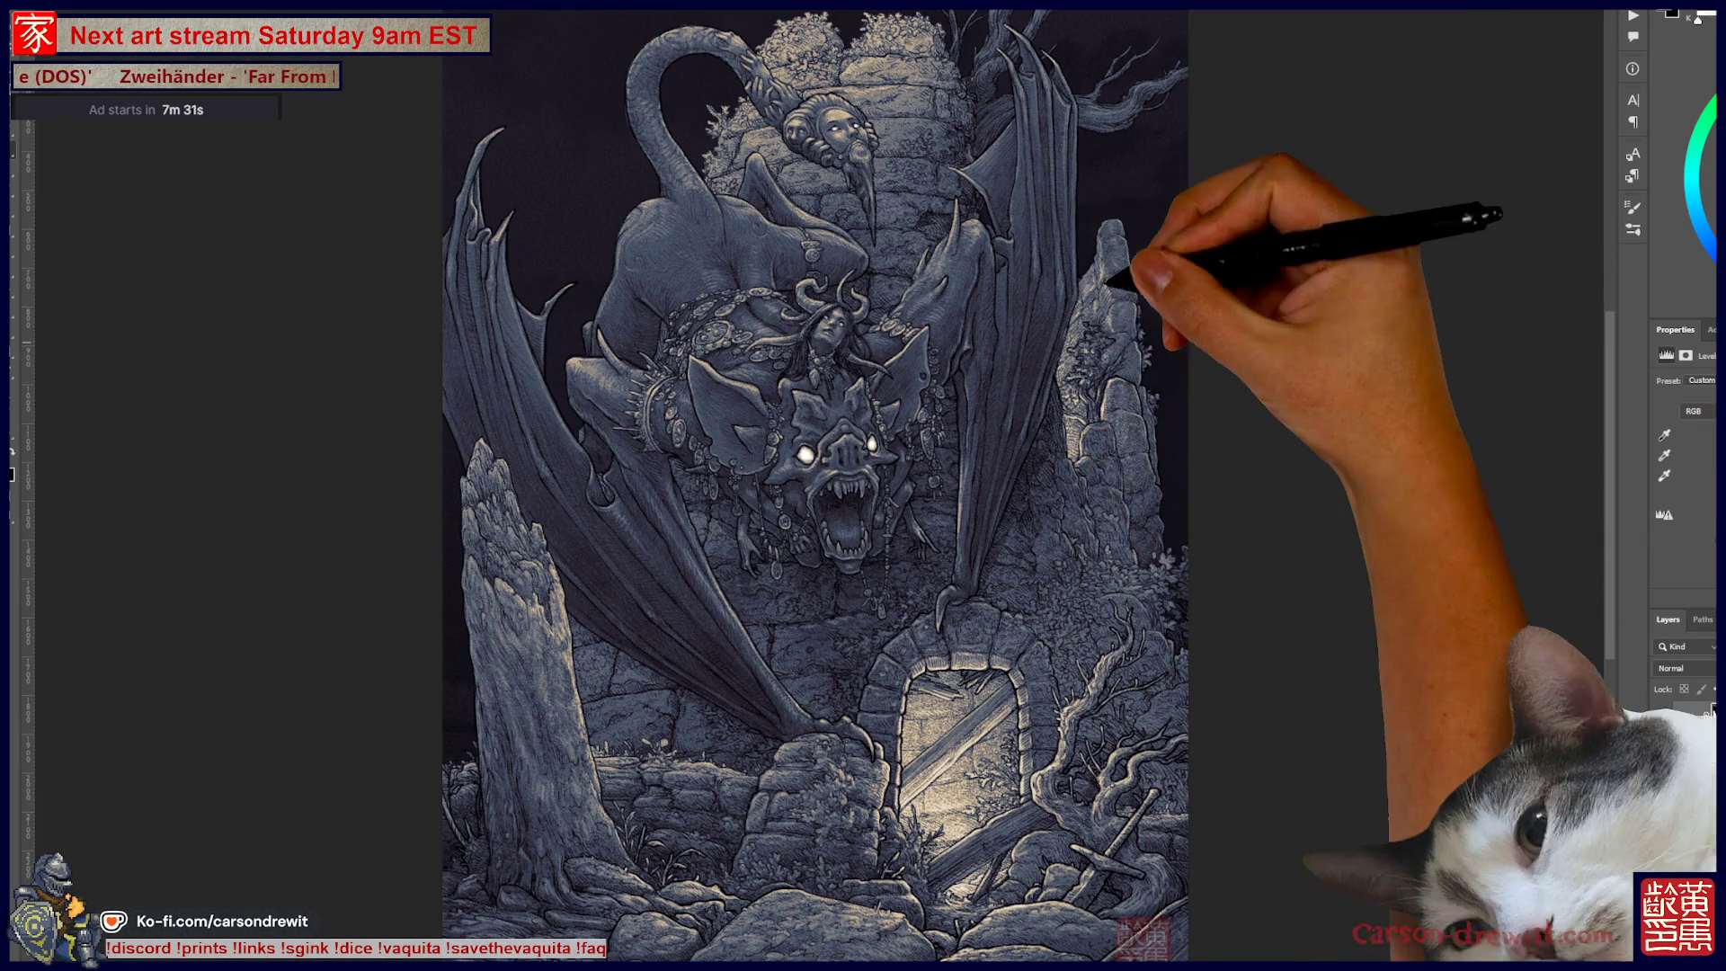
Step: Zoom in and back out on the horned rider and winged beast perched on the ruins
scroll(1015, 260, "up", 2)
scroll(1025, 252, "up", 1)
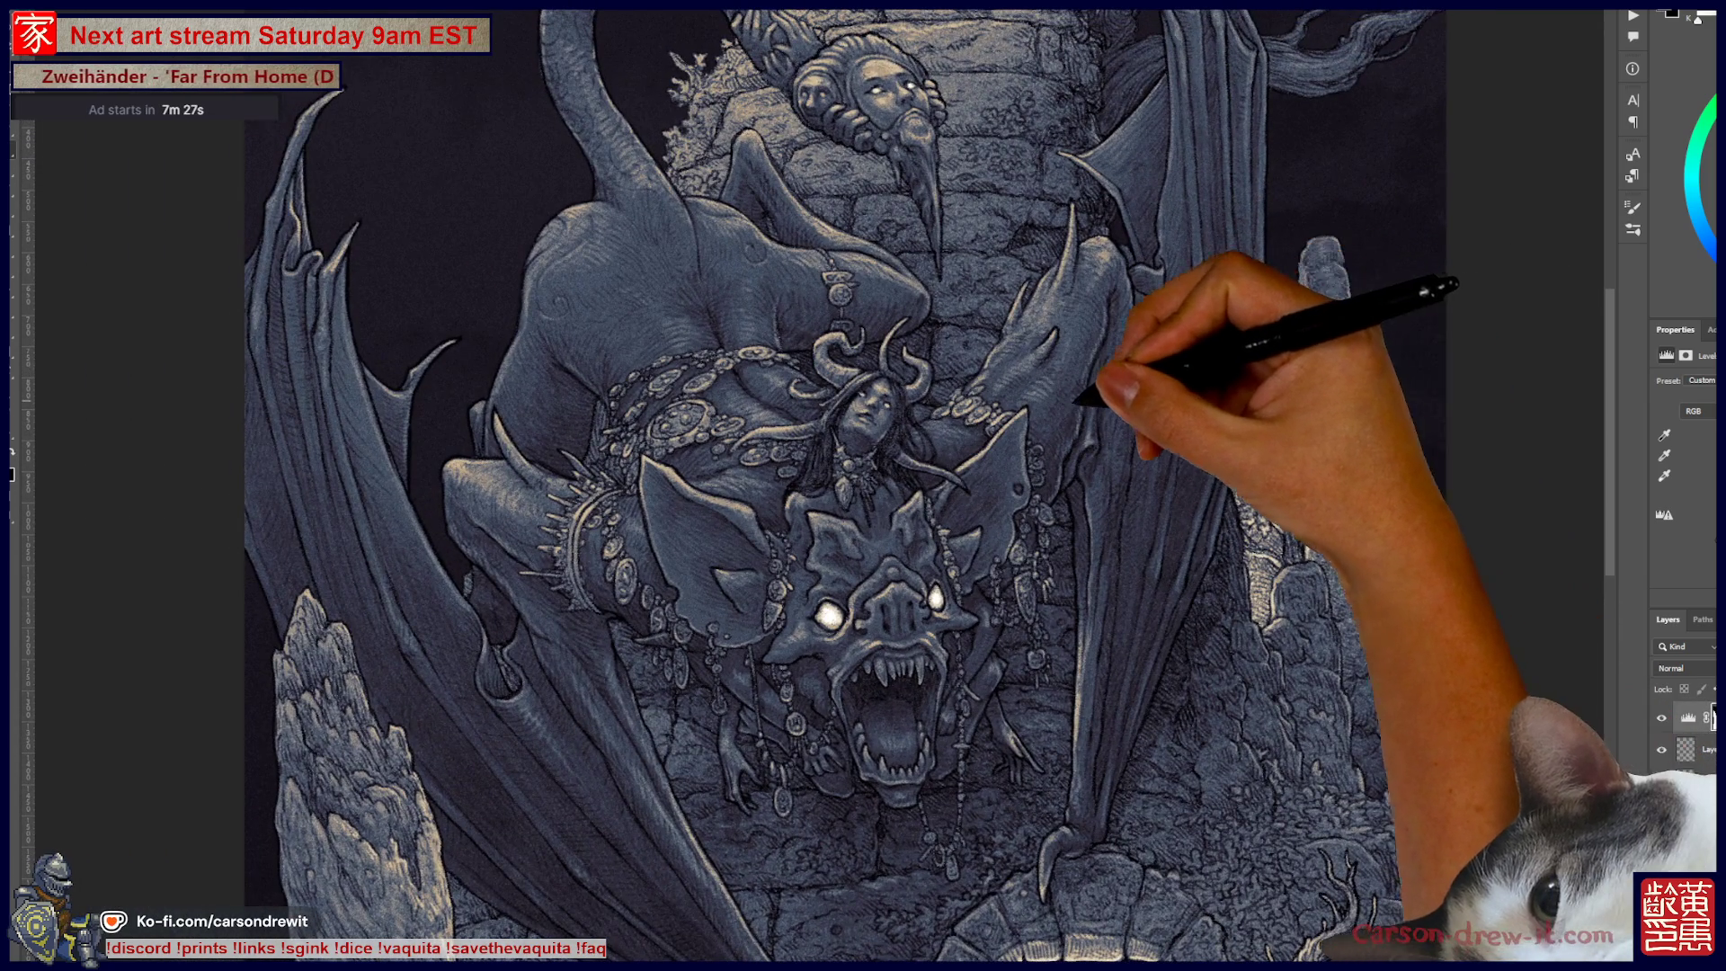
scroll(1088, 396, "down", 3)
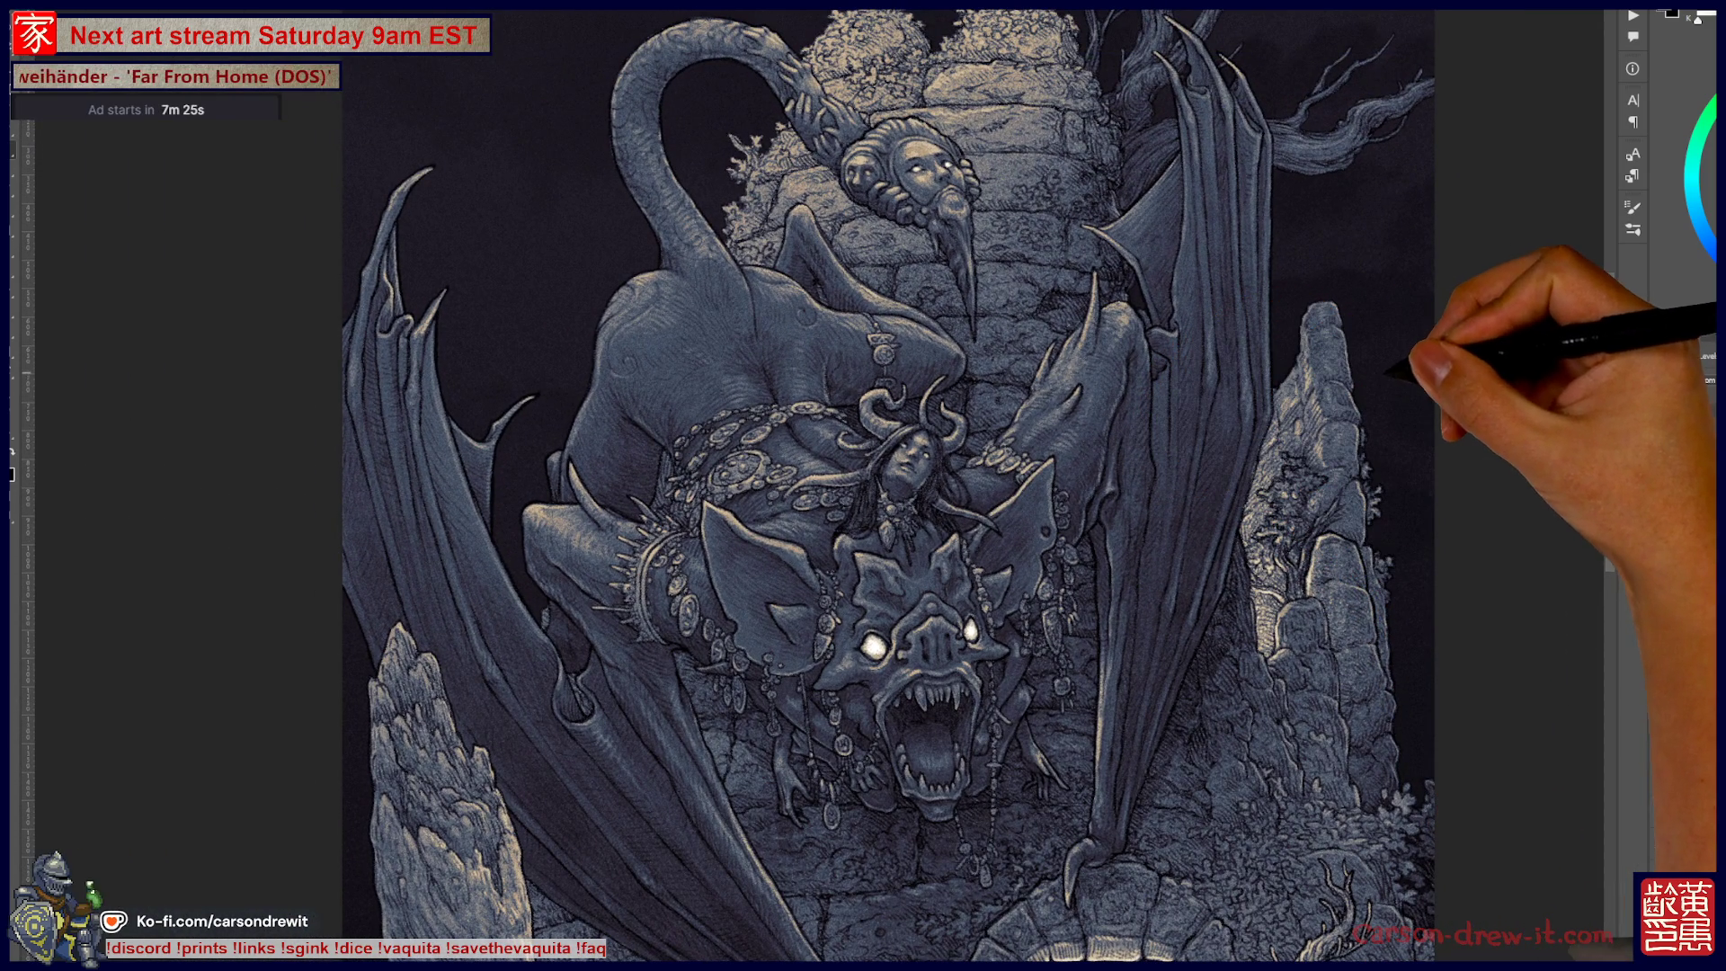